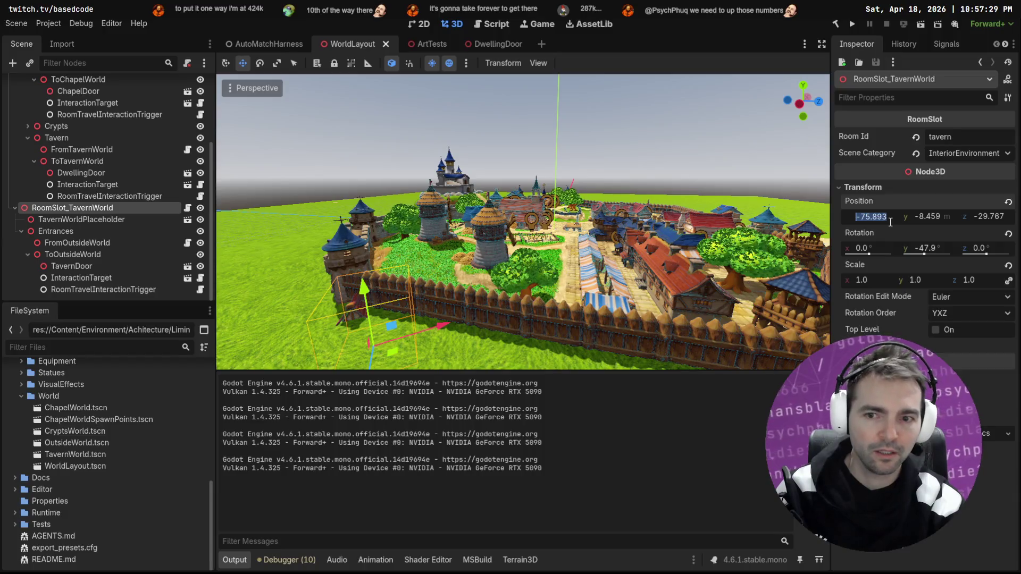
Zero the RoomSlot_TavernWorld position to 0, 0, 0 in the Inspector
text(0)
key(Tab)
text(0)
key(Tab)
text(0)
key(Return)
Set the tavern room slot's Y rotation to 0
key(shift+f)
key(w)
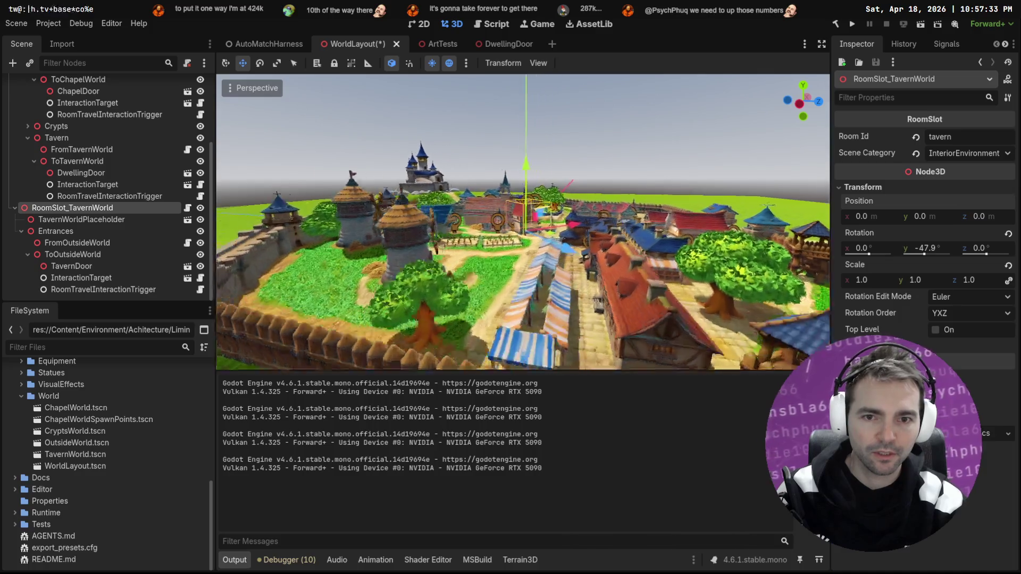
key(w)
click(929, 248)
key(Return)
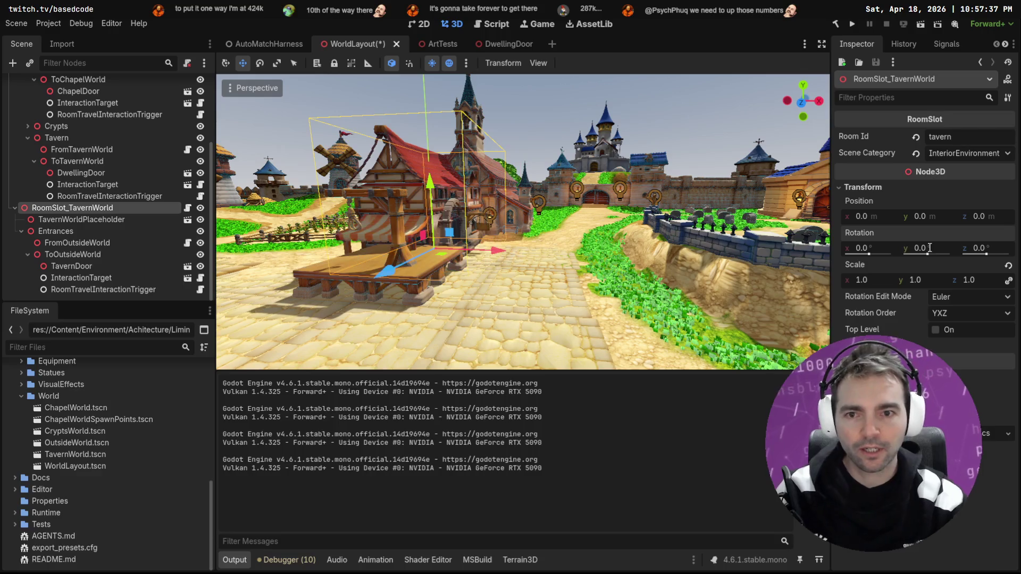
Move the room slot beneath the town to about x -11.6, y -16.6, z 59.6
mouse_move(592, 235)
mouse_down()
mouse_move(491, 224)
mouse_move(372, 265)
mouse_move(484, 236)
mouse_up()
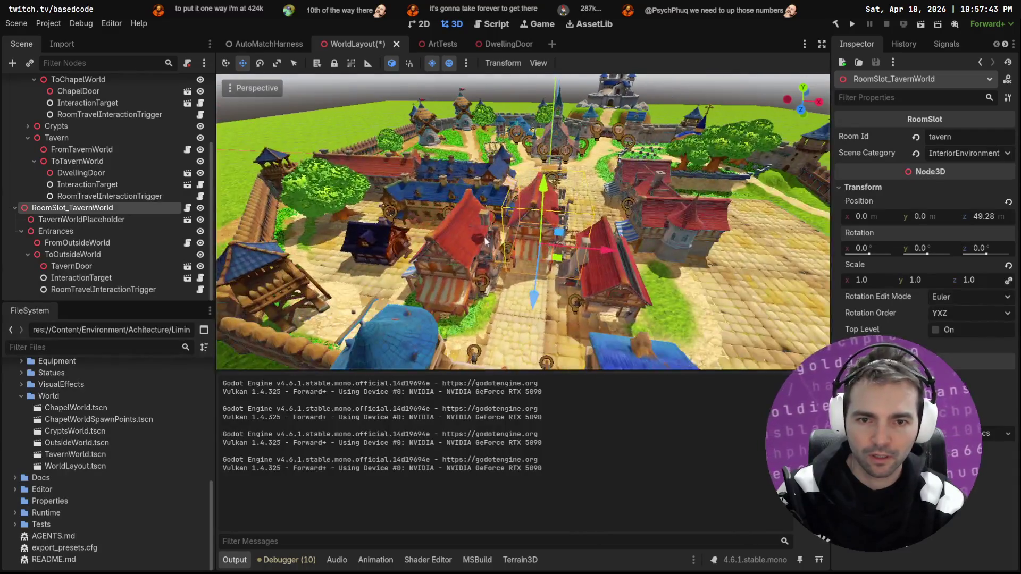
drag(611, 247, 551, 264)
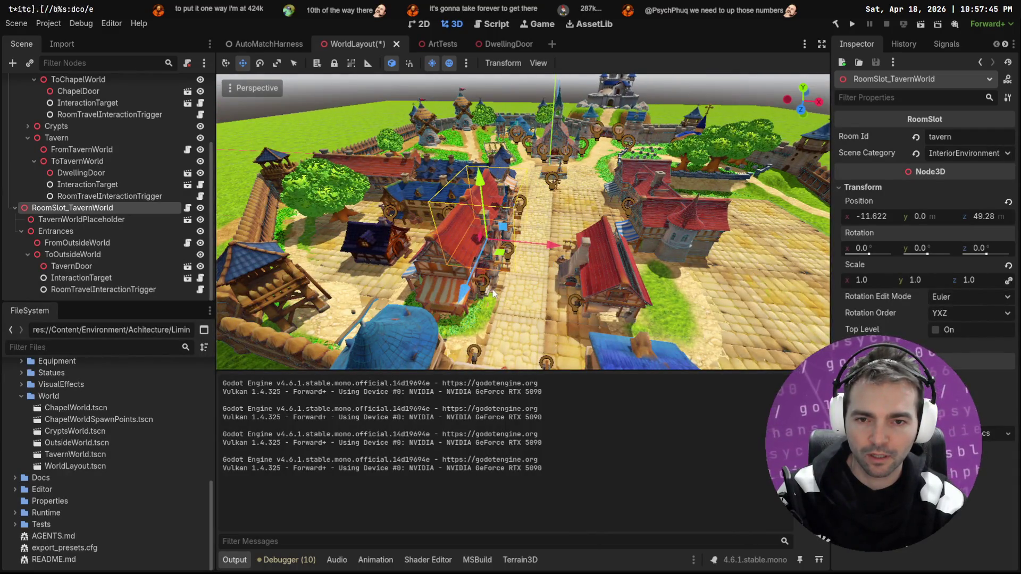
drag(468, 290, 453, 355)
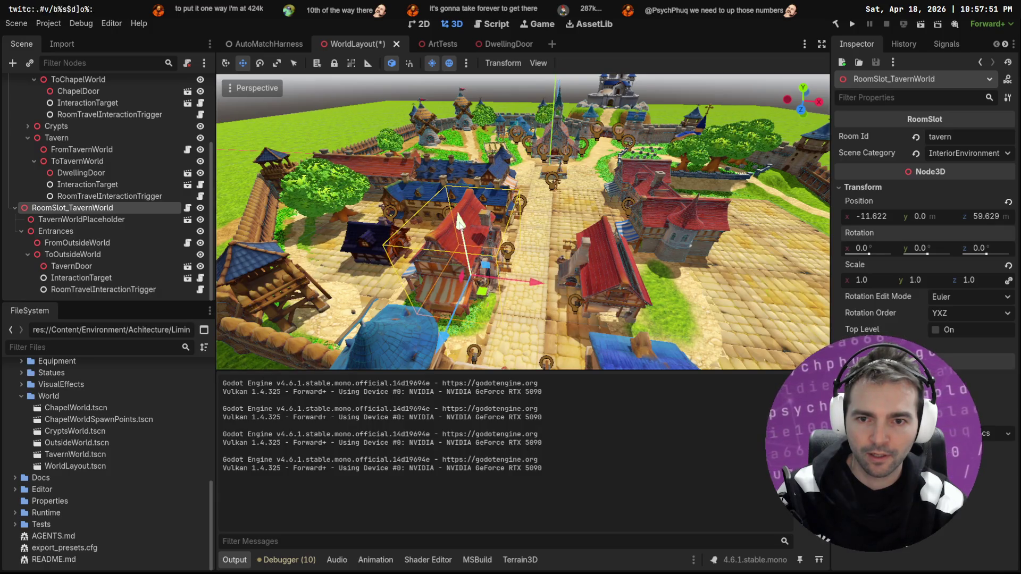
scroll(494, 238, up, 5)
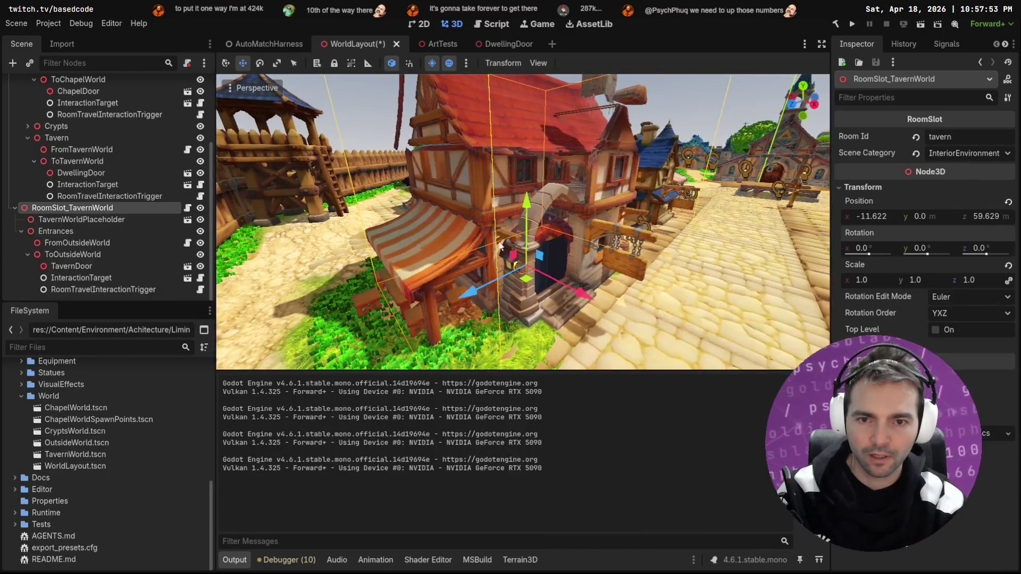
drag(467, 296, 469, 297)
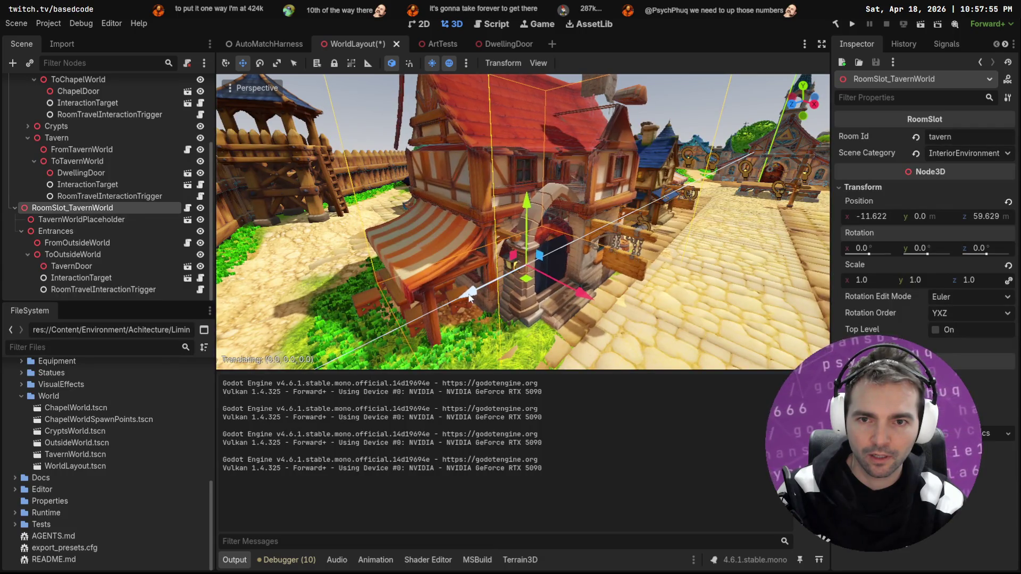
drag(521, 206, 554, 389)
key(f)
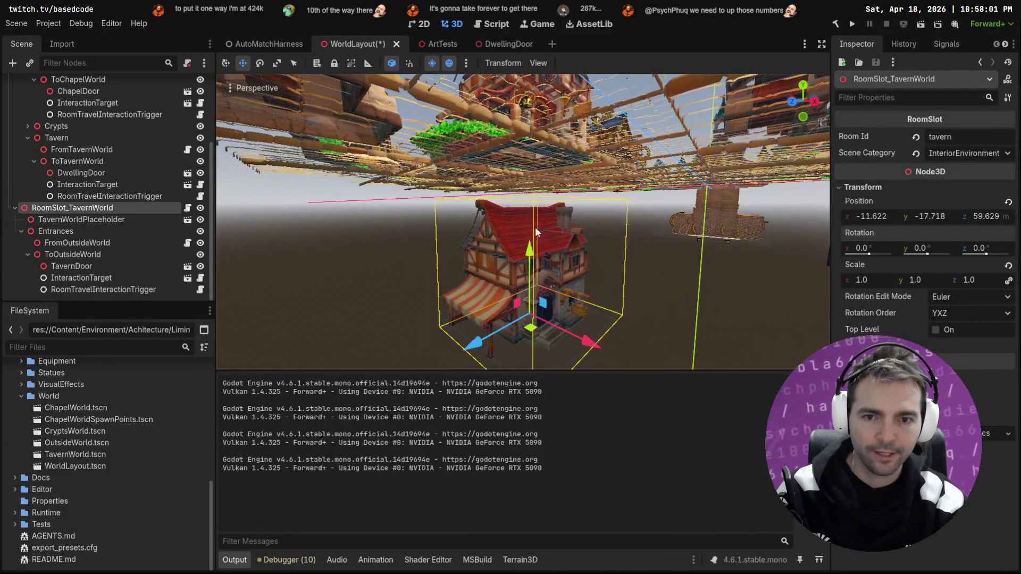
drag(529, 250, 530, 239)
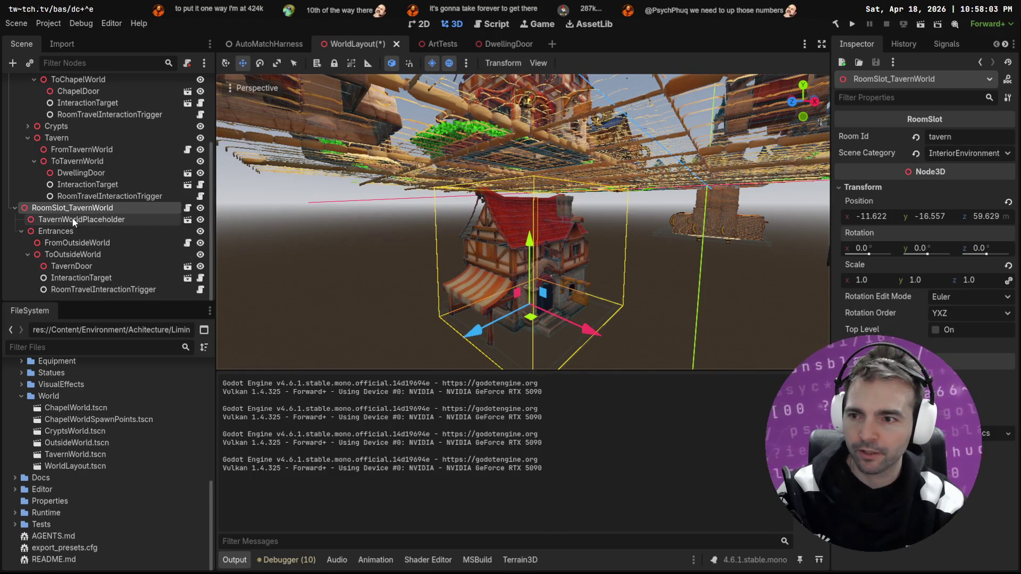
click(88, 222)
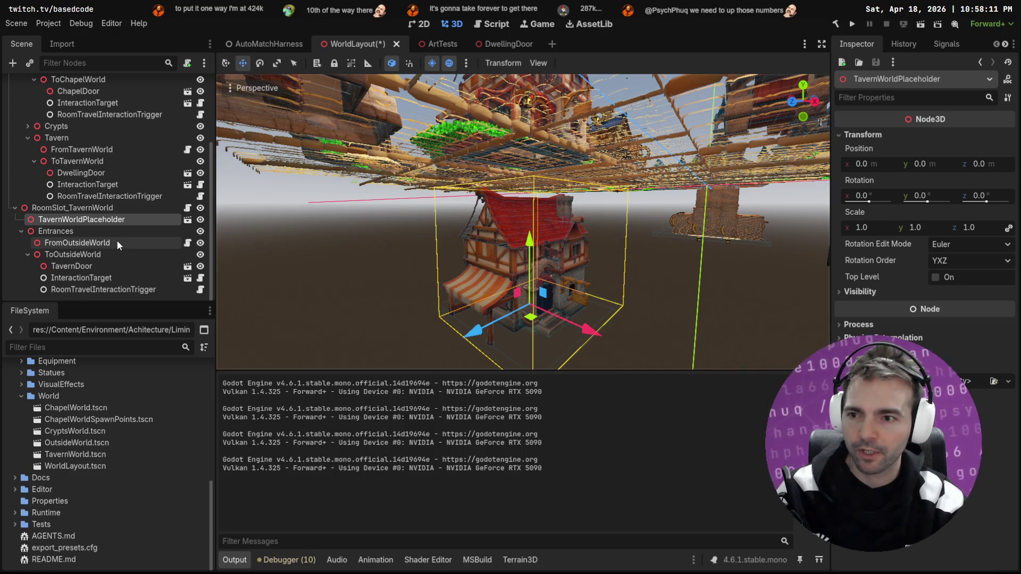
Nudge the FromOutsideWorld entrance point slightly along X and upward
click(117, 245)
key(f)
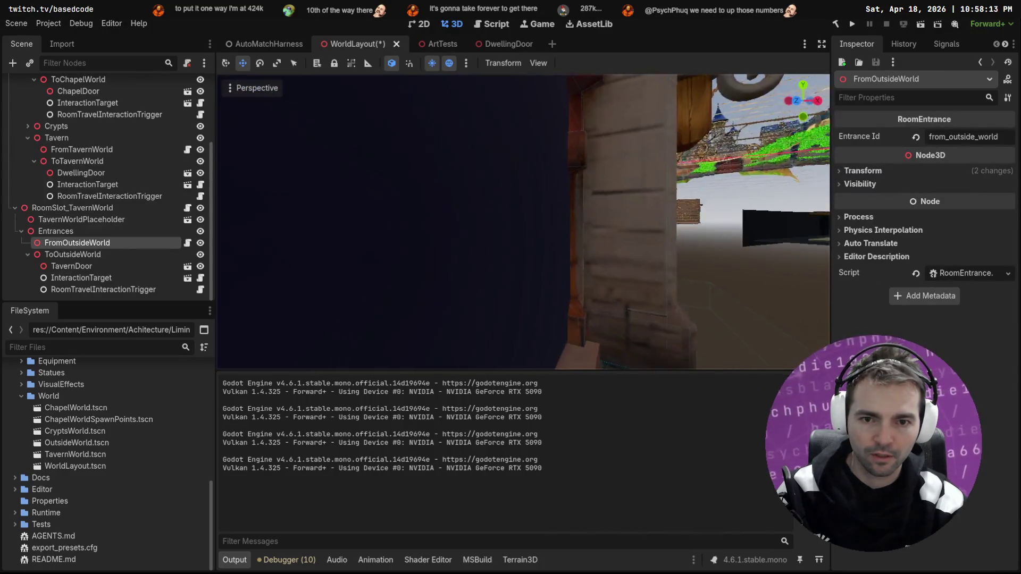
drag(630, 274, 613, 273)
drag(539, 264, 533, 250)
key(f)
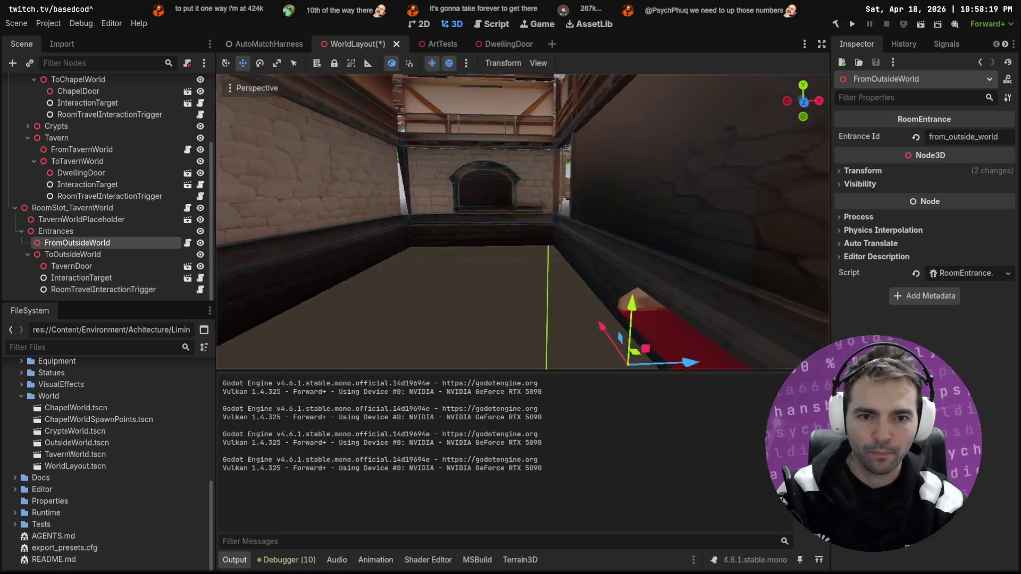
drag(576, 250, 577, 239)
drag(617, 283, 615, 274)
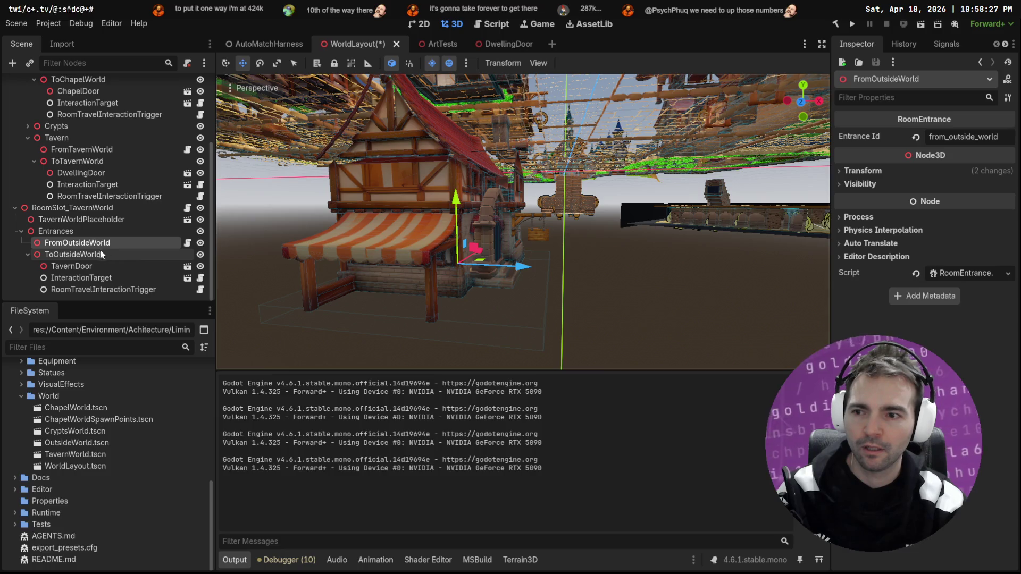
Place a copy of DwellingDoor under the ToOutsideWorld exit, after TavernDoor
click(102, 268)
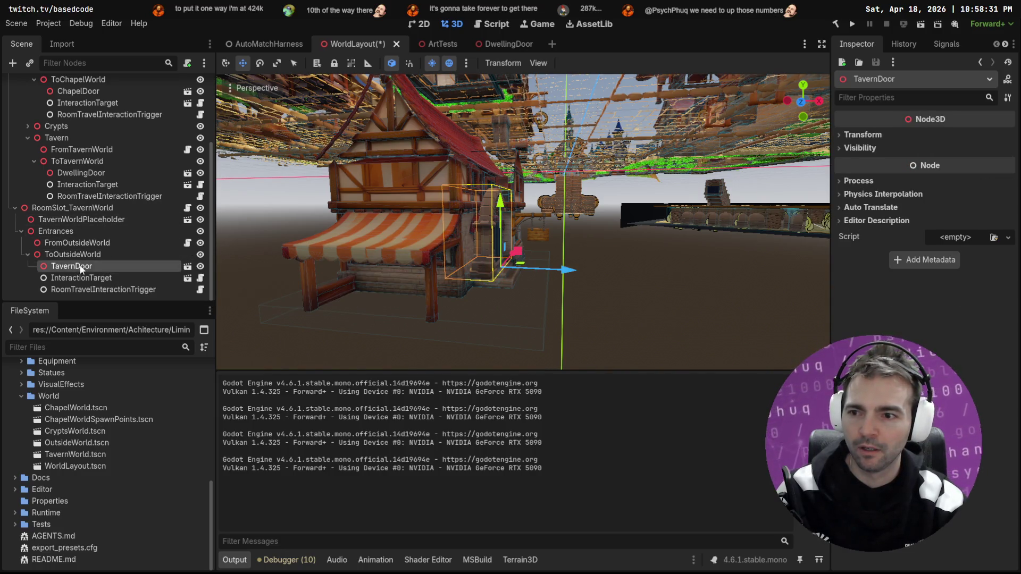
key(w)
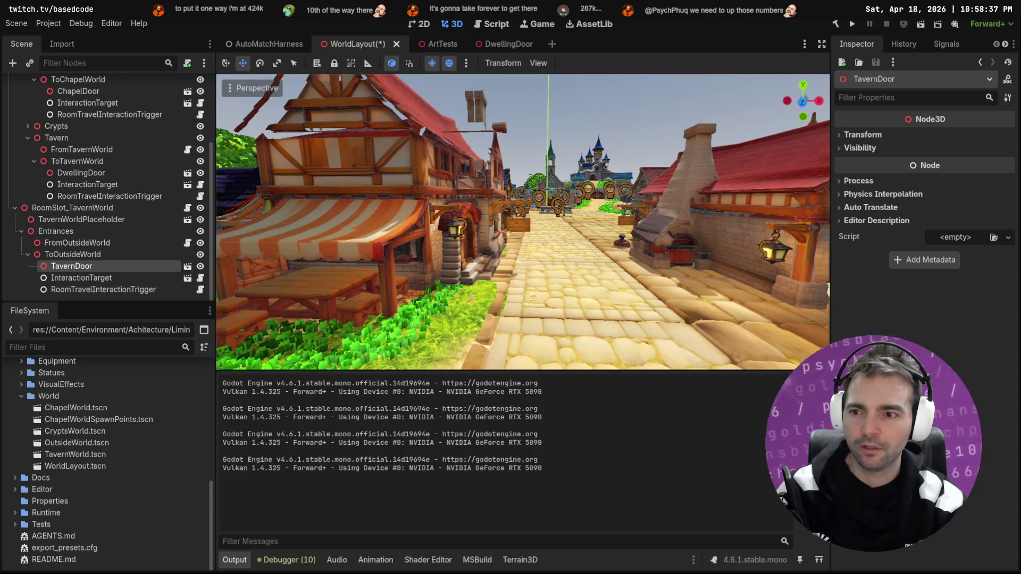
key(f)
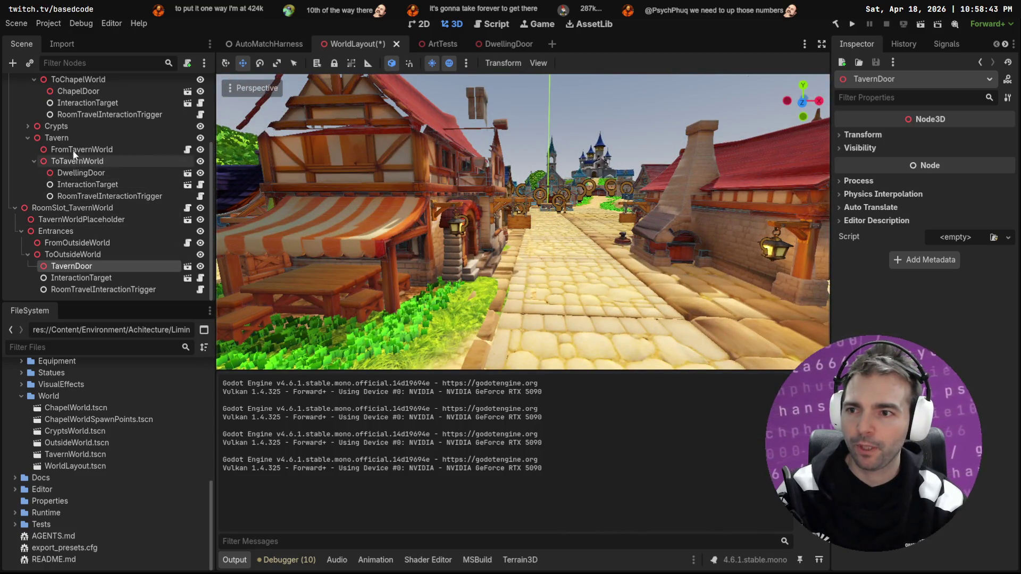
click(85, 173)
click(104, 255)
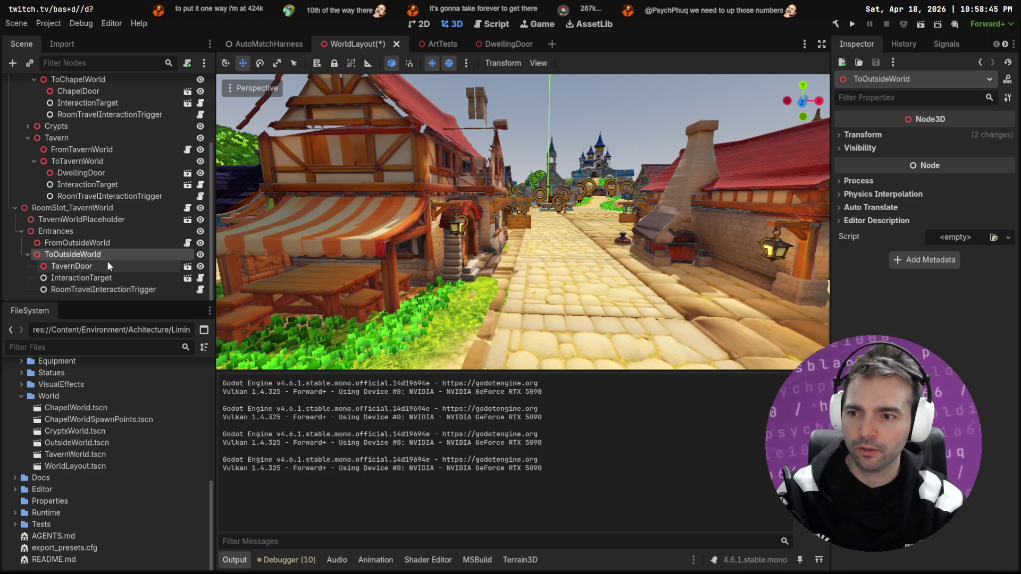
key(ctrl+v)
drag(103, 291, 113, 259)
click(90, 279)
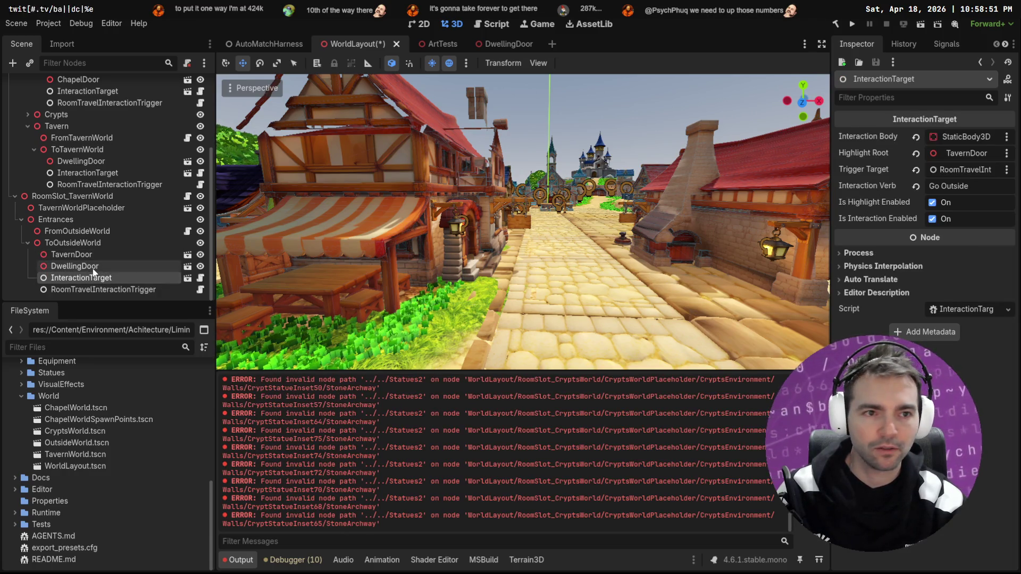
Set DwellingDoor as the exit's Highlight Root and Interaction Body path
drag(965, 149, 965, 149)
click(1006, 137)
click(969, 180)
text(DwellingD/)
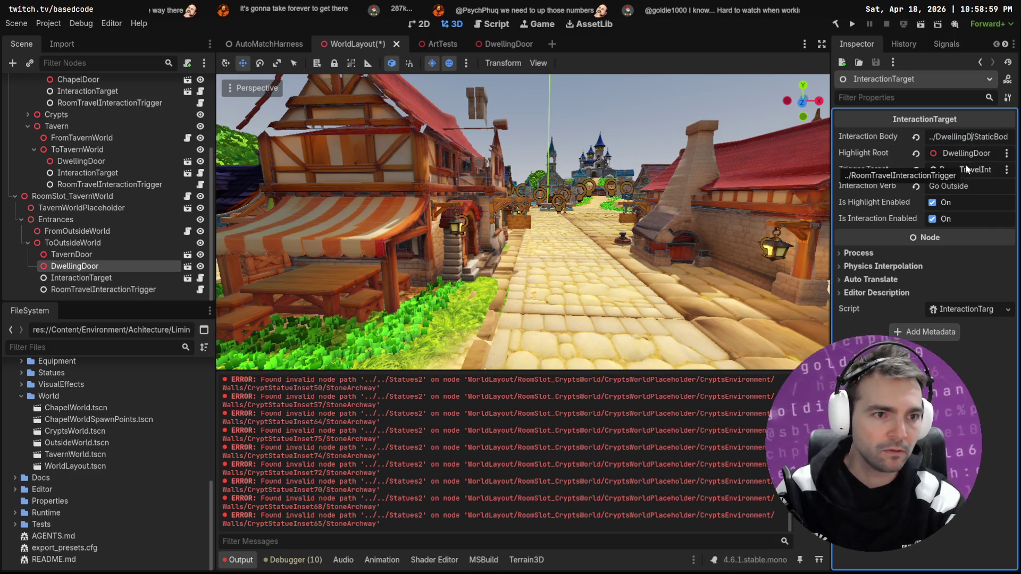
key(Return)
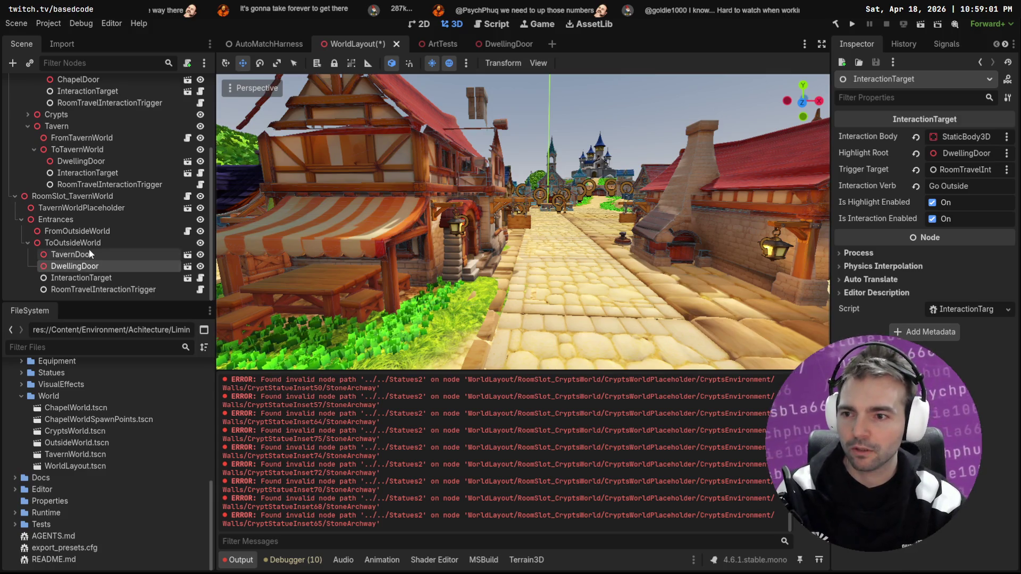
Delete the old TavernDoor node
click(90, 255)
key(Delete)
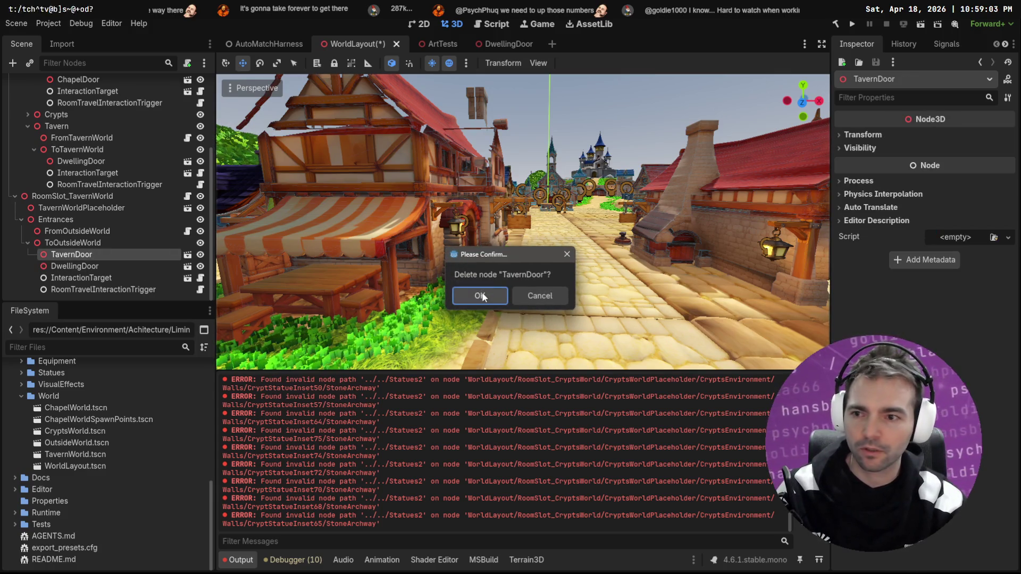
click(480, 296)
Turn DwellingDoor 180° into the tavern room doorway and save the WorldLayout scene
double_click(80, 266)
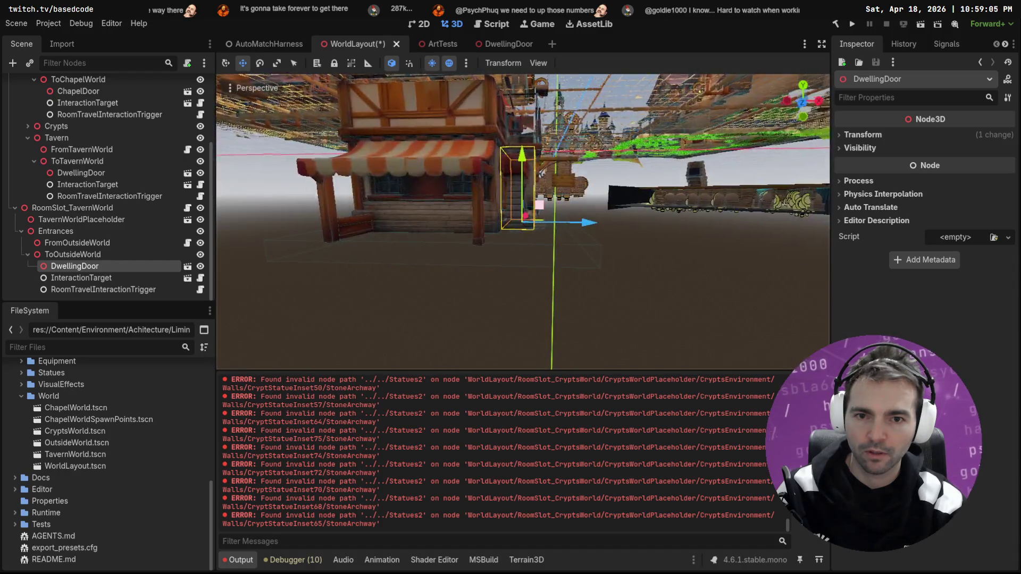
drag(523, 272, 522, 239)
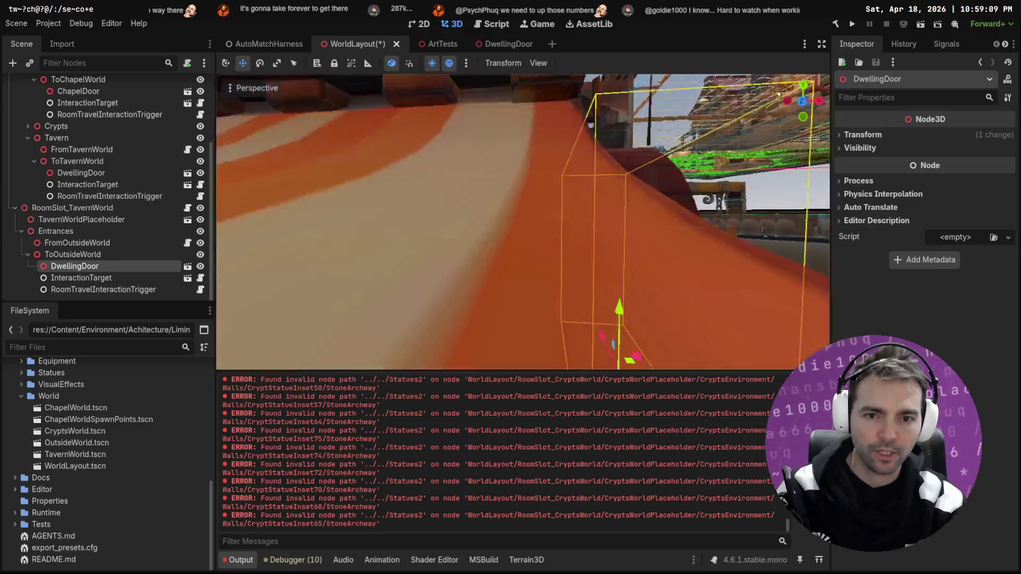
key(e)
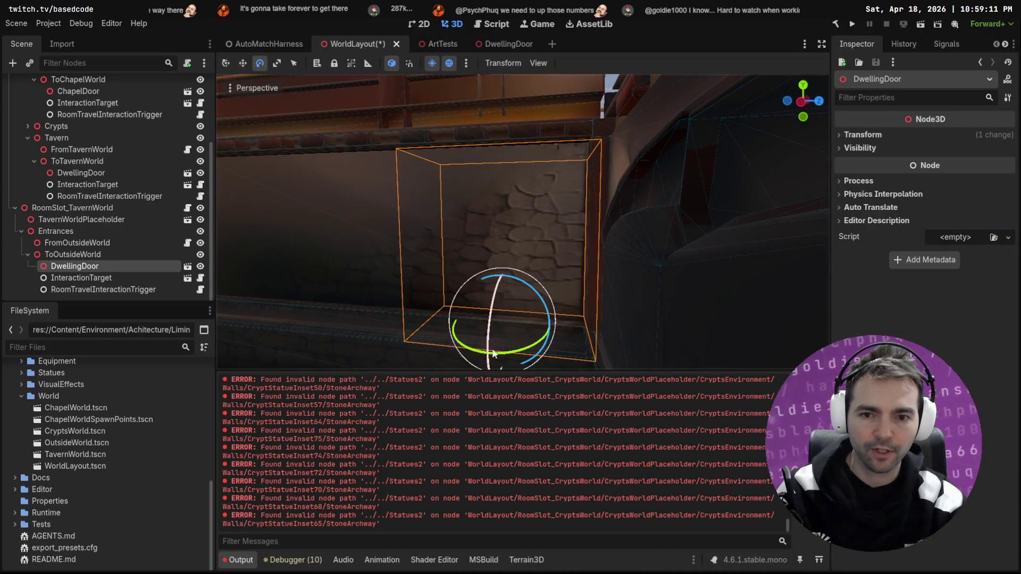
mouse_move(524, 351)
mouse_down()
mouse_move(436, 367)
mouse_move(381, 292)
mouse_move(372, 222)
mouse_move(386, 183)
mouse_up()
key(w)
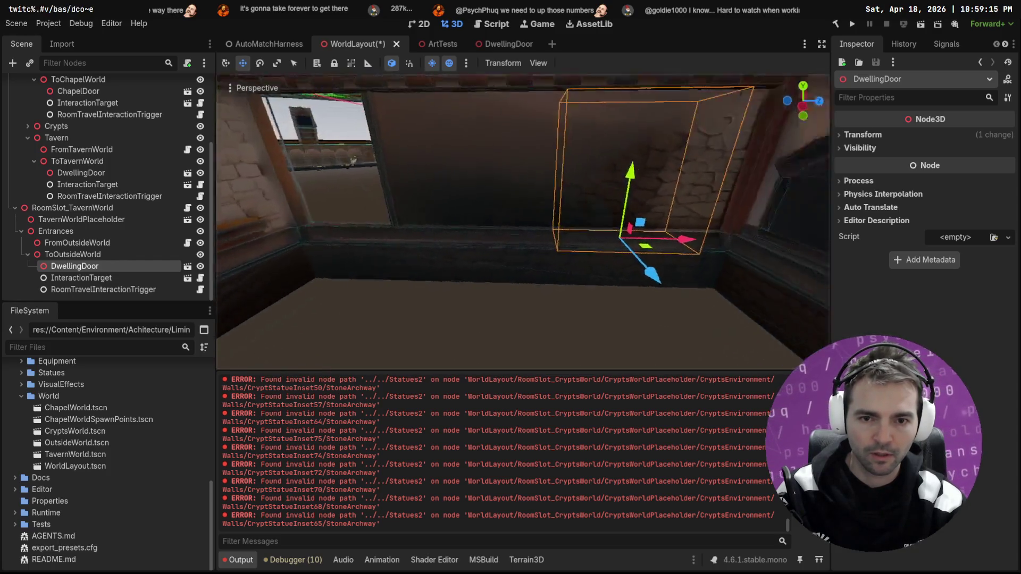
drag(513, 300, 561, 333)
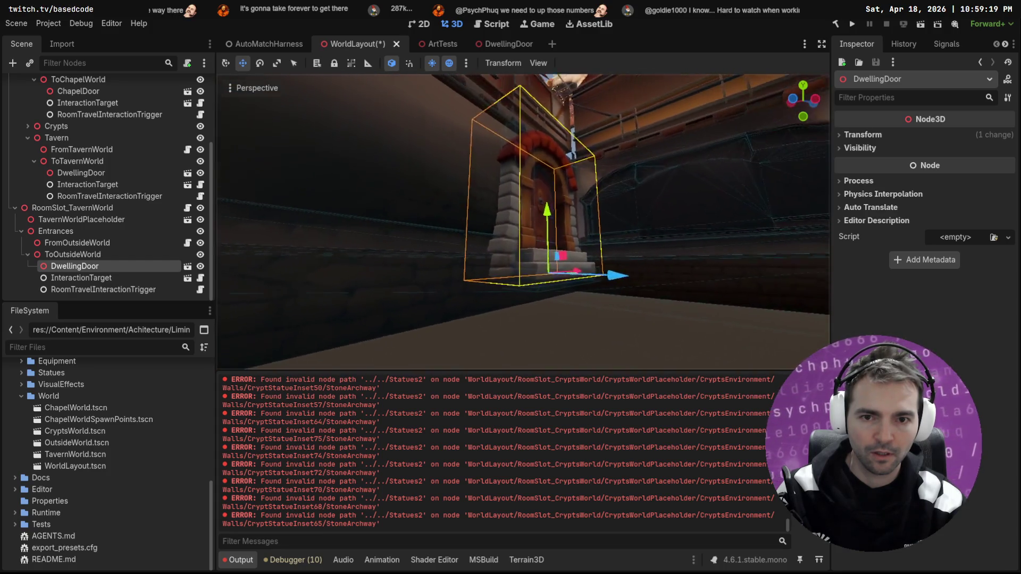
drag(566, 237, 581, 246)
mouse_move(516, 219)
mouse_down()
mouse_move(530, 225)
mouse_move(519, 238)
mouse_move(541, 307)
mouse_move(596, 278)
mouse_up()
key(ctrl+z)
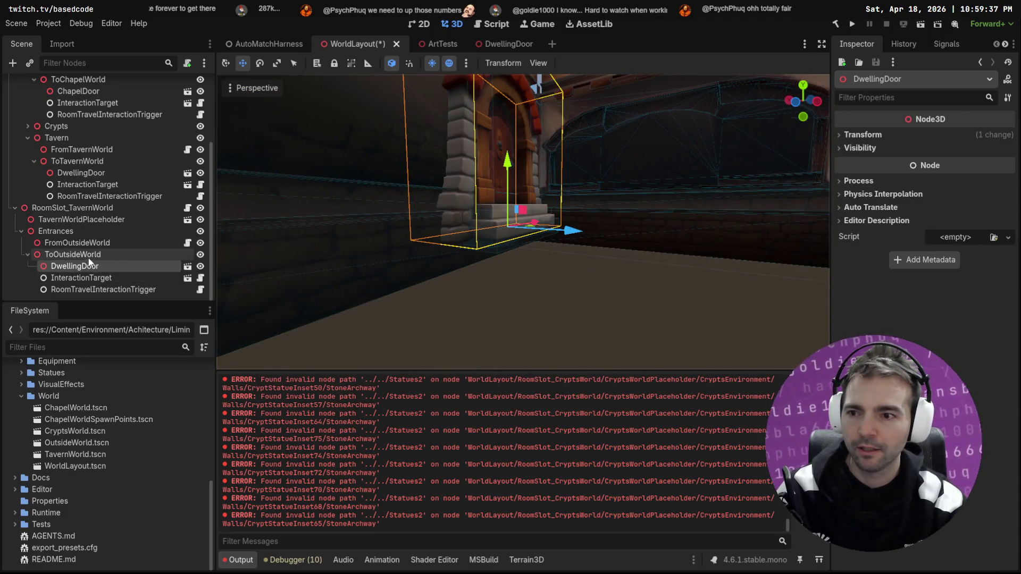
key(ctrl+s)
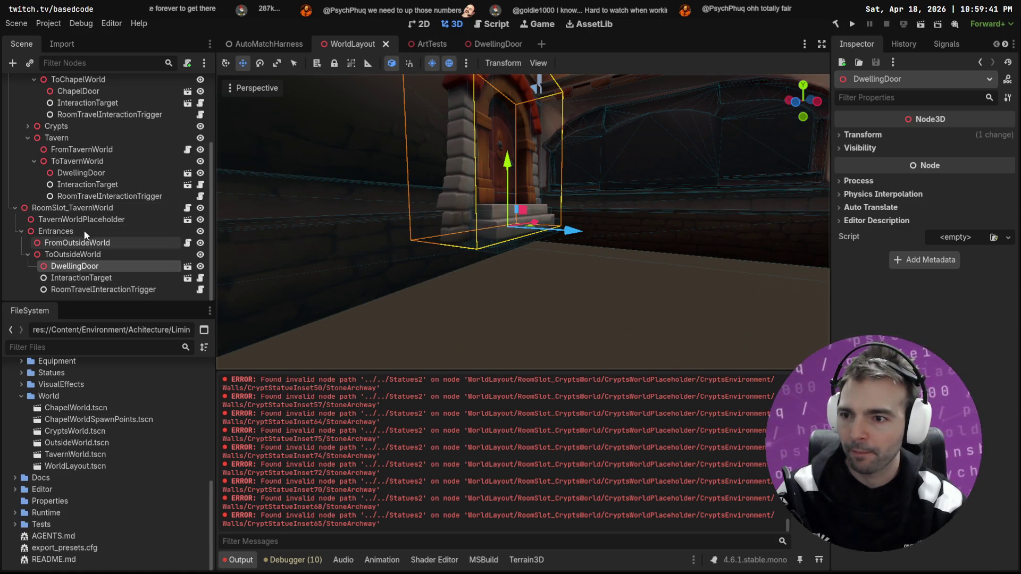
click(123, 219)
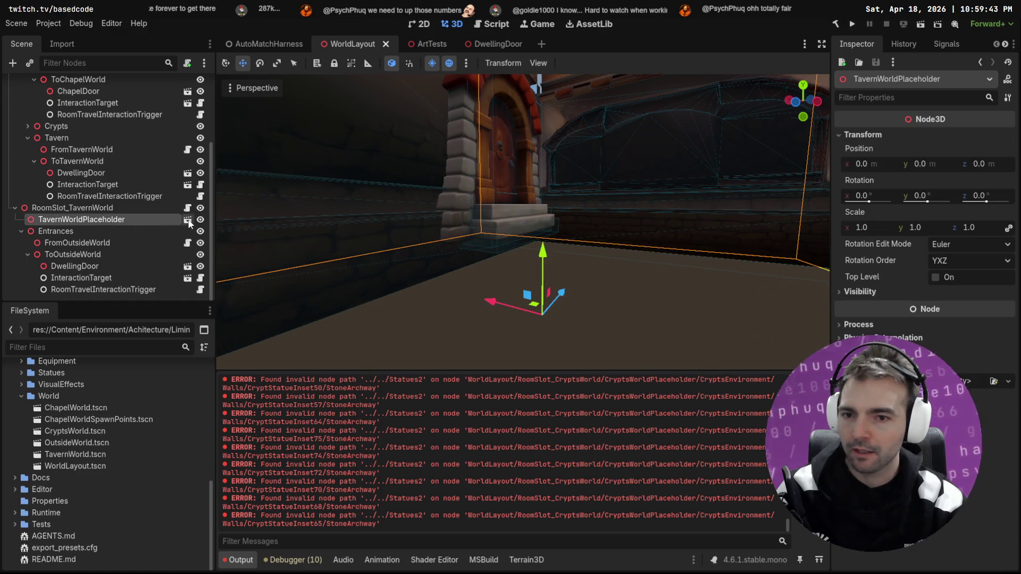
Open the TavernWorld scene and add a MeshInstance3D child under its TavernWorld root
click(187, 219)
scroll(269, 200, down, 5)
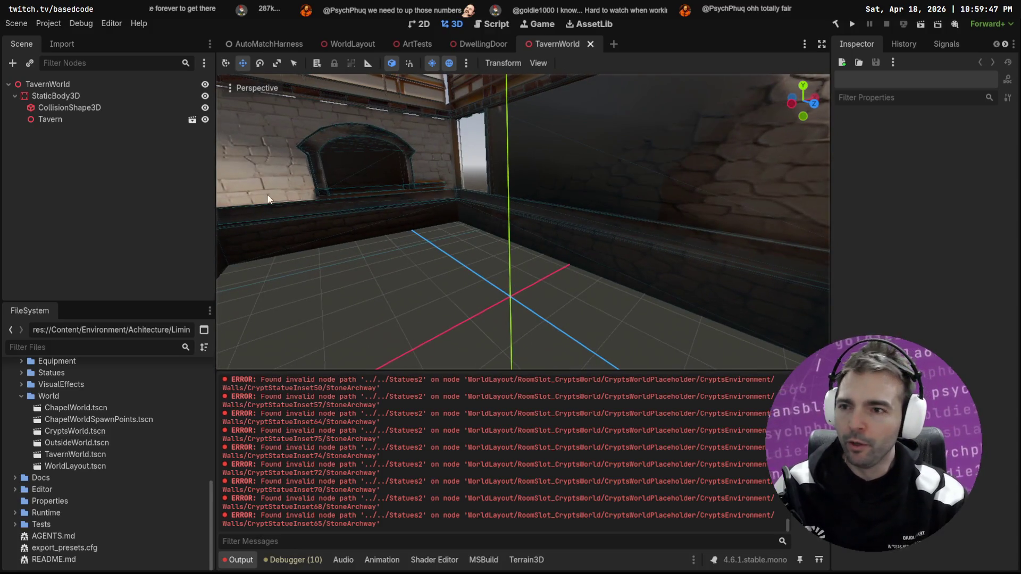
right_click(63, 84)
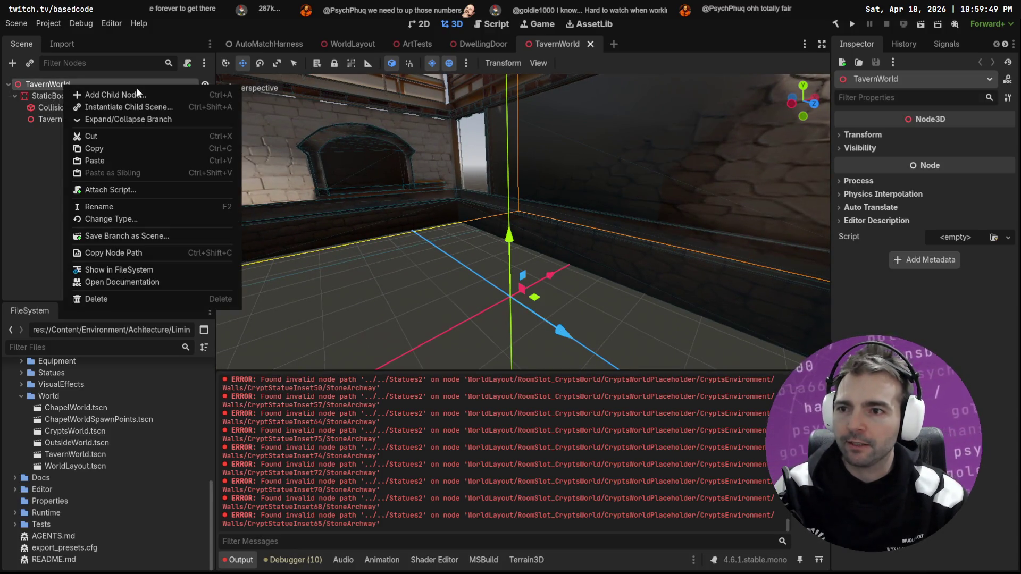
click(144, 94)
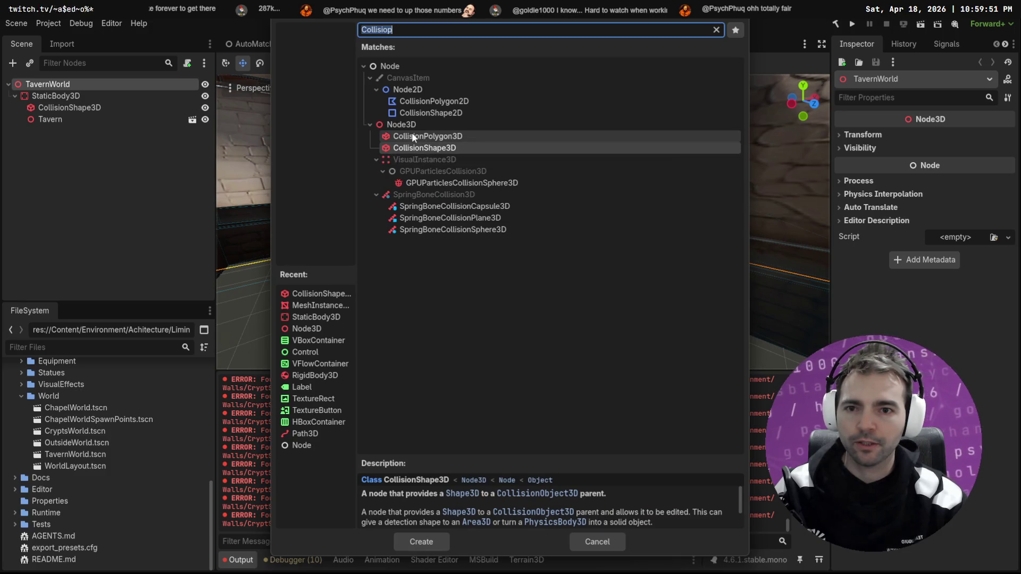
text(Mesh)
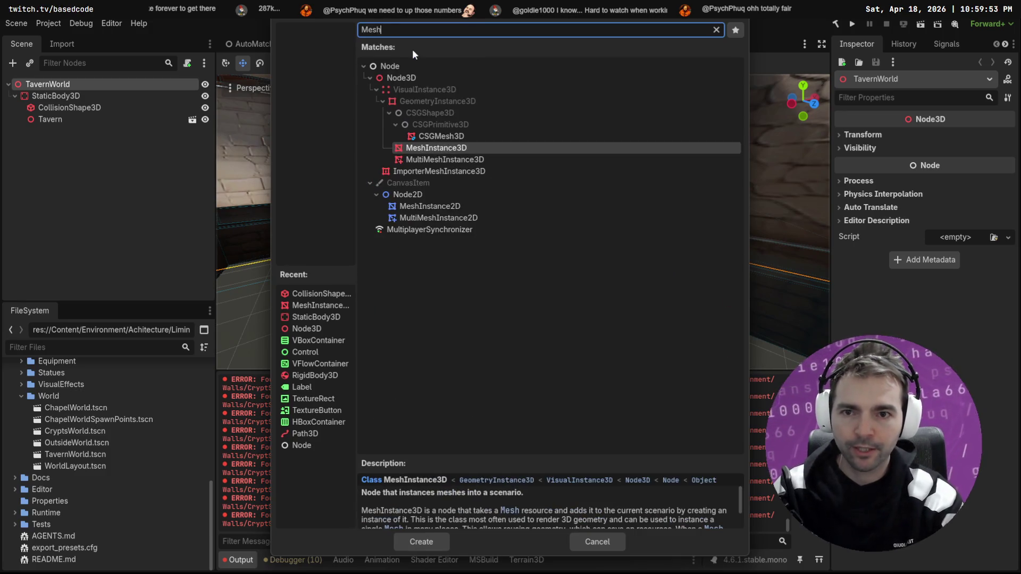
text(Inst3D)
key(Return)
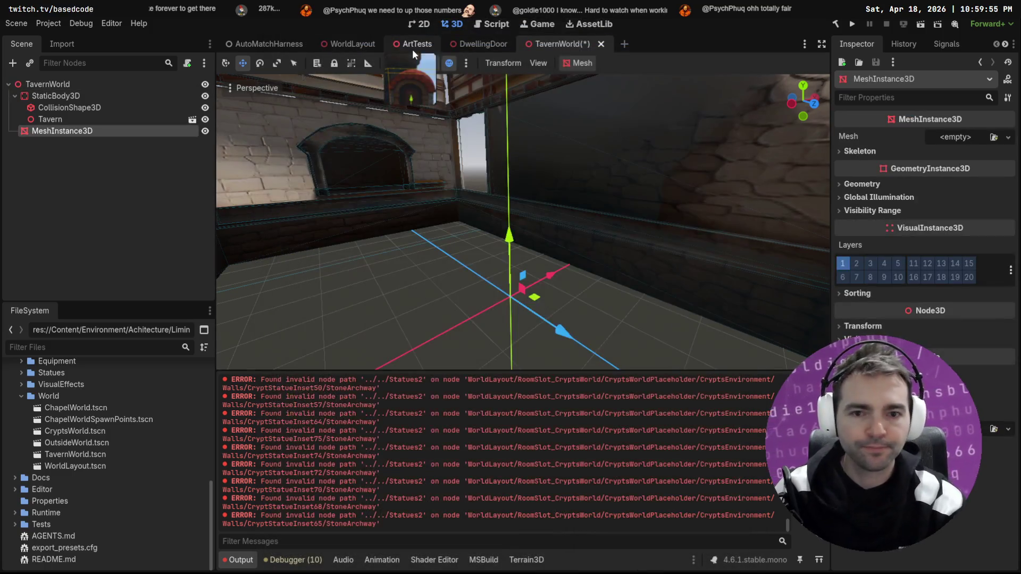
Give the MeshInstance3D a new PlaneMesh and scale it up
click(1008, 137)
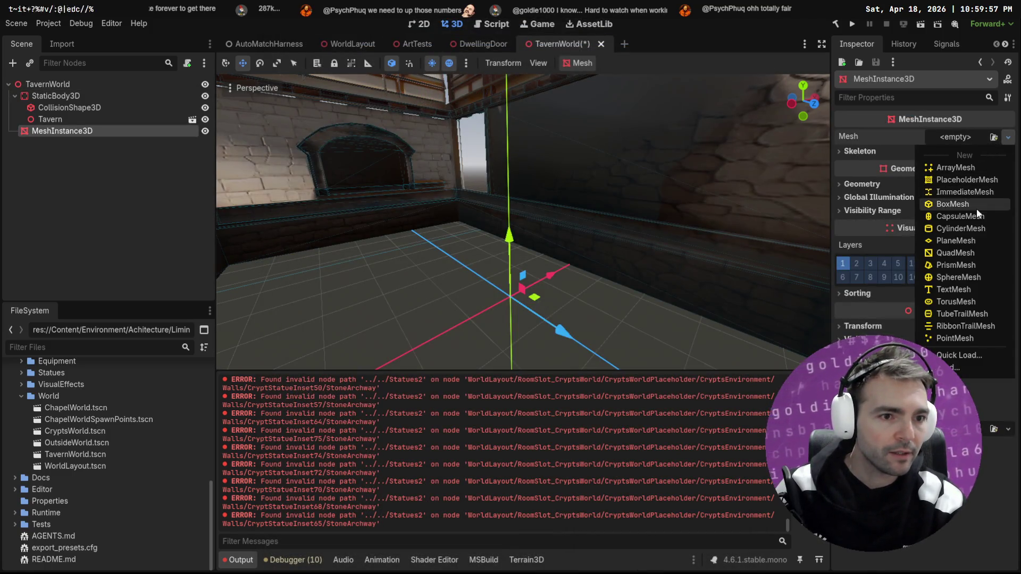
click(955, 241)
drag(556, 269, 691, 288)
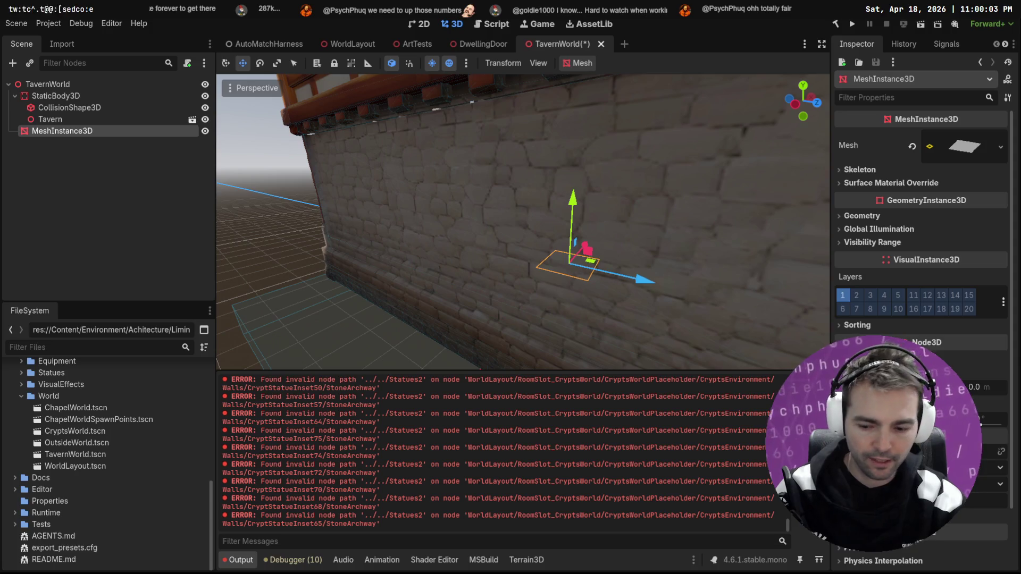
drag(957, 450, 1000, 451)
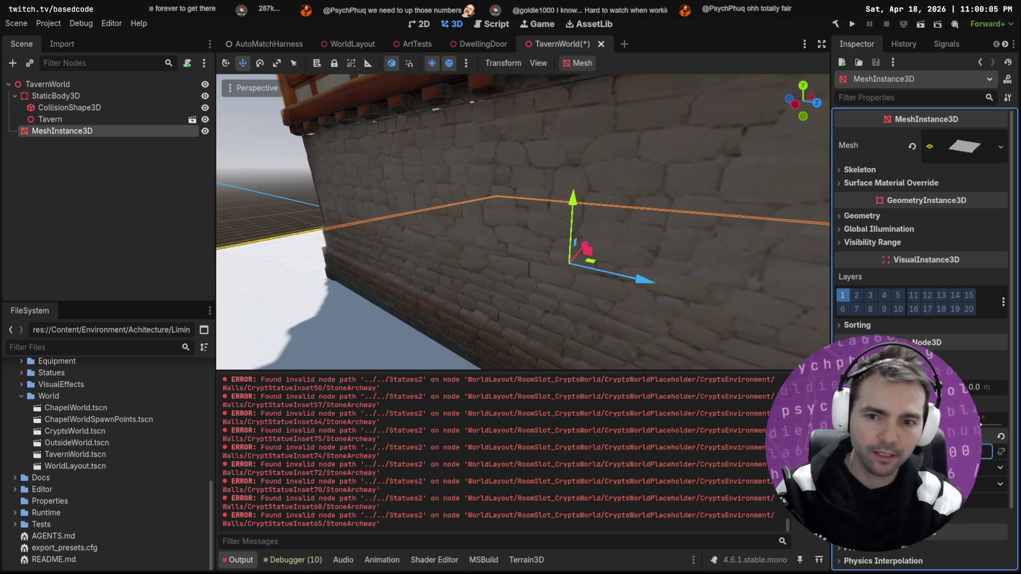
drag(611, 266, 633, 272)
Inspect the CollisionShape3D's BoxShape3D size and the StaticBody3D properties
click(75, 108)
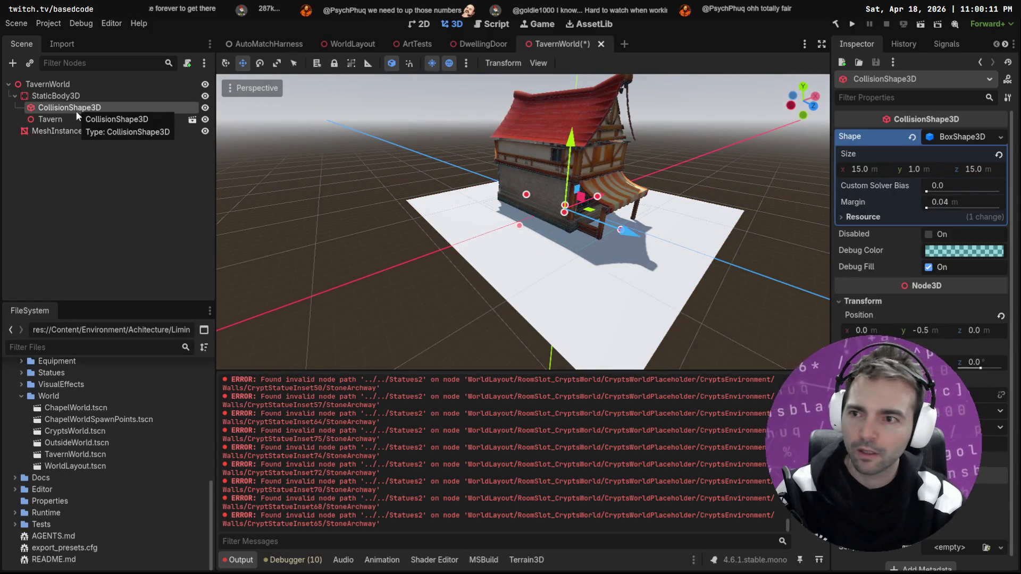
click(75, 97)
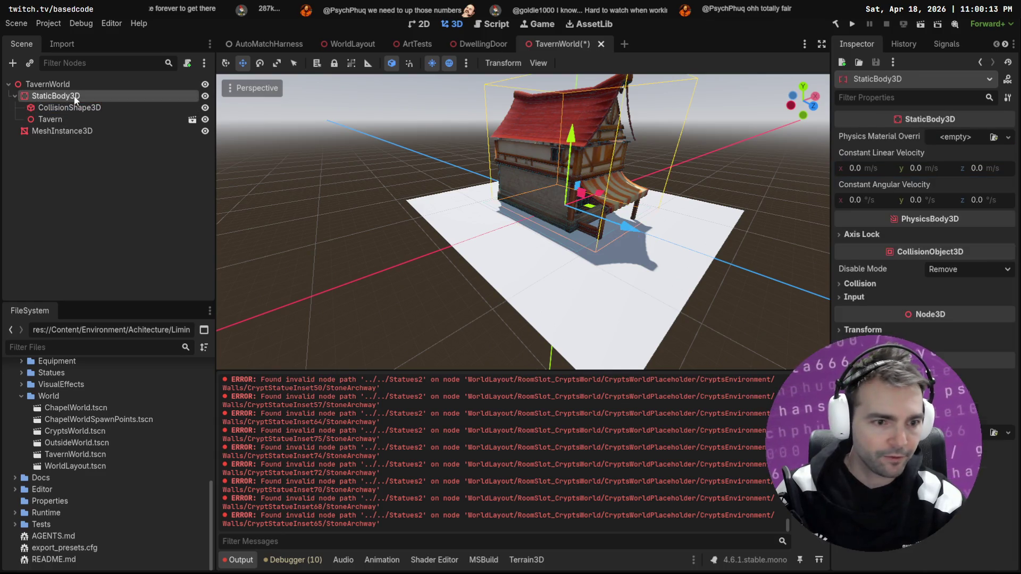
click(77, 109)
scroll(365, 164, up, 5)
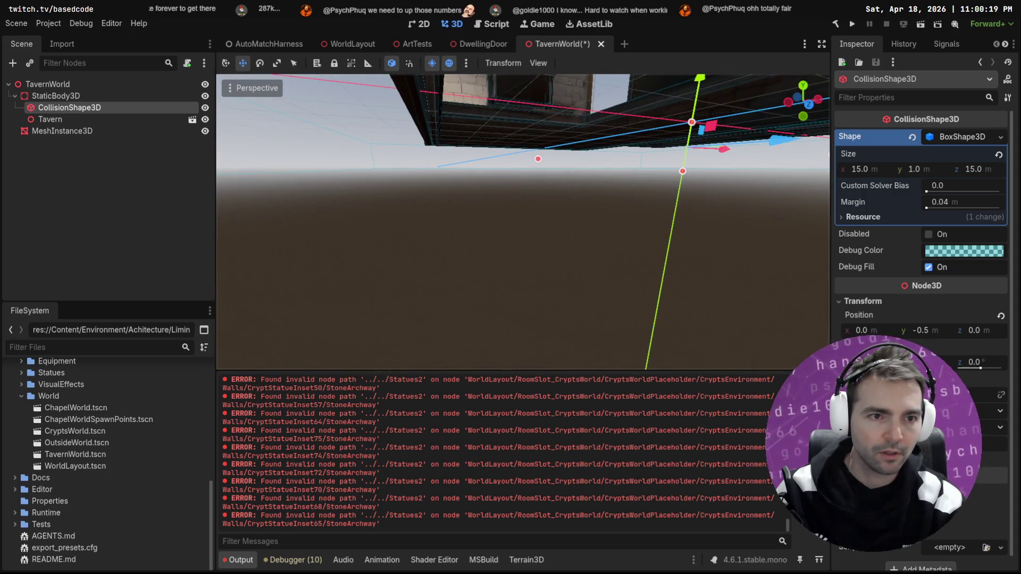
click(965, 136)
click(965, 137)
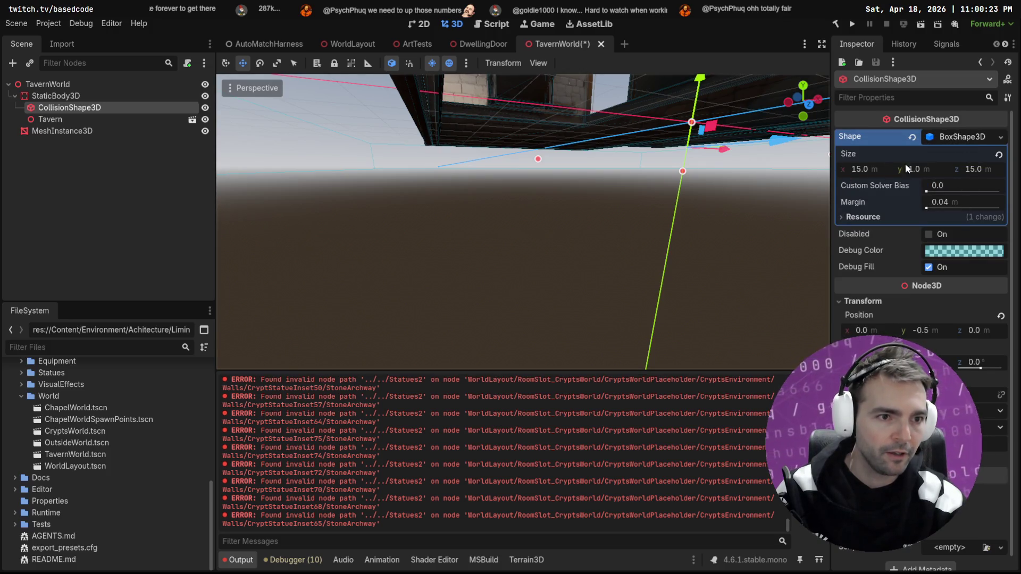
key(f)
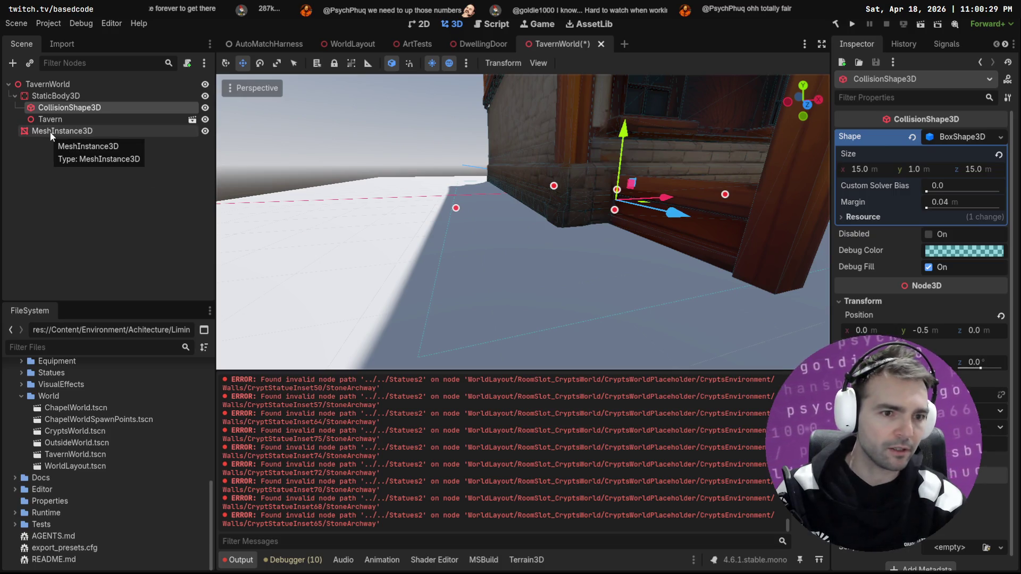
click(79, 98)
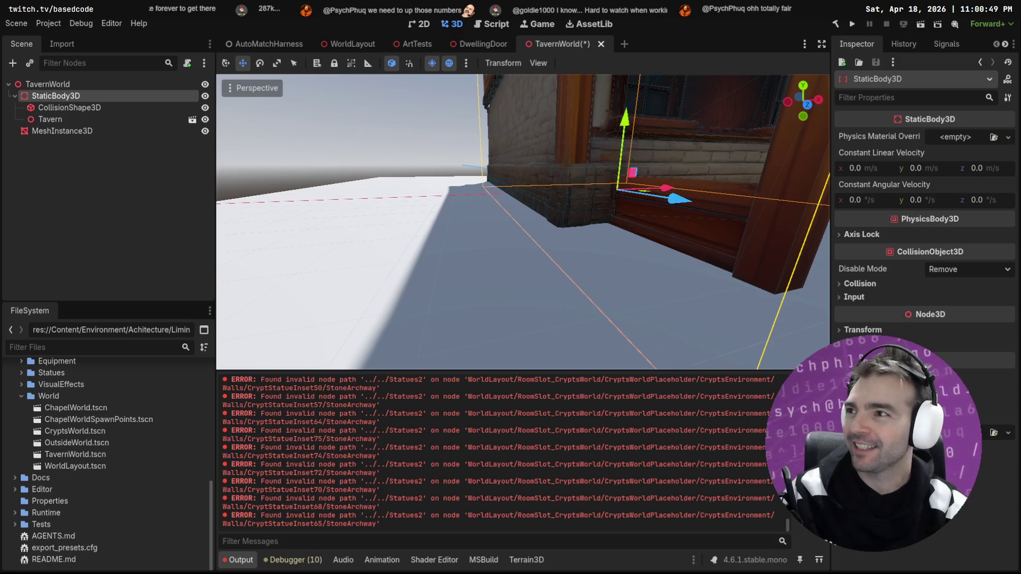
drag(662, 142, 728, 145)
mouse_move(768, 218)
mouse_down()
mouse_move(768, 202)
mouse_move(768, 218)
mouse_up()
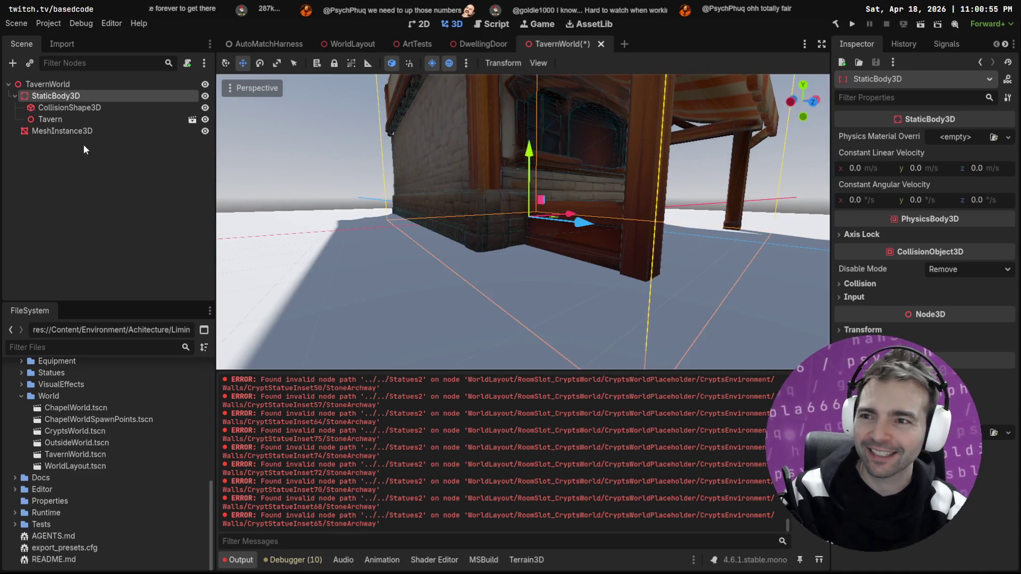
click(69, 131)
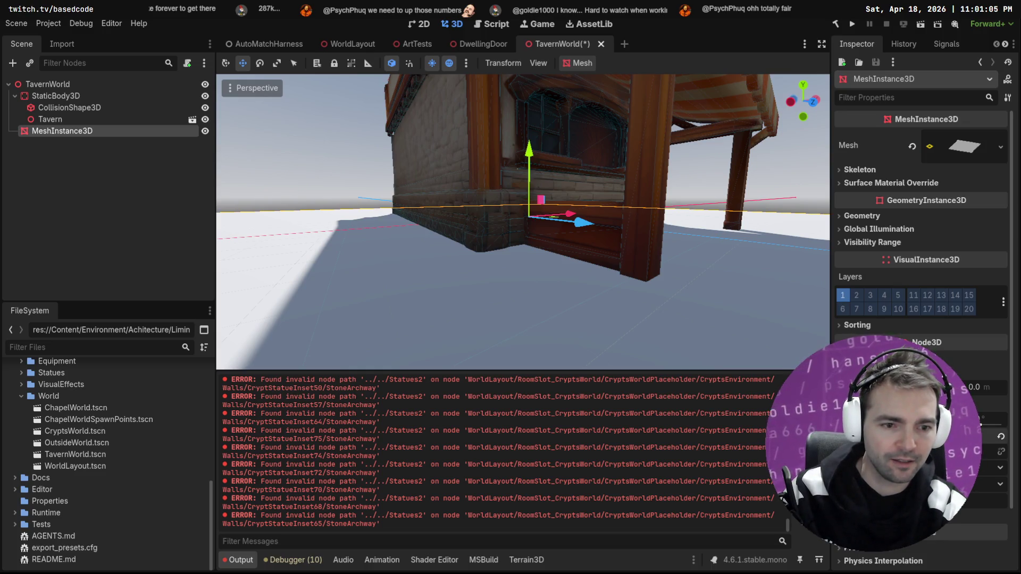
Edit the ground plane's Scale values, then compare it with the CollisionShape3D box
click(986, 451)
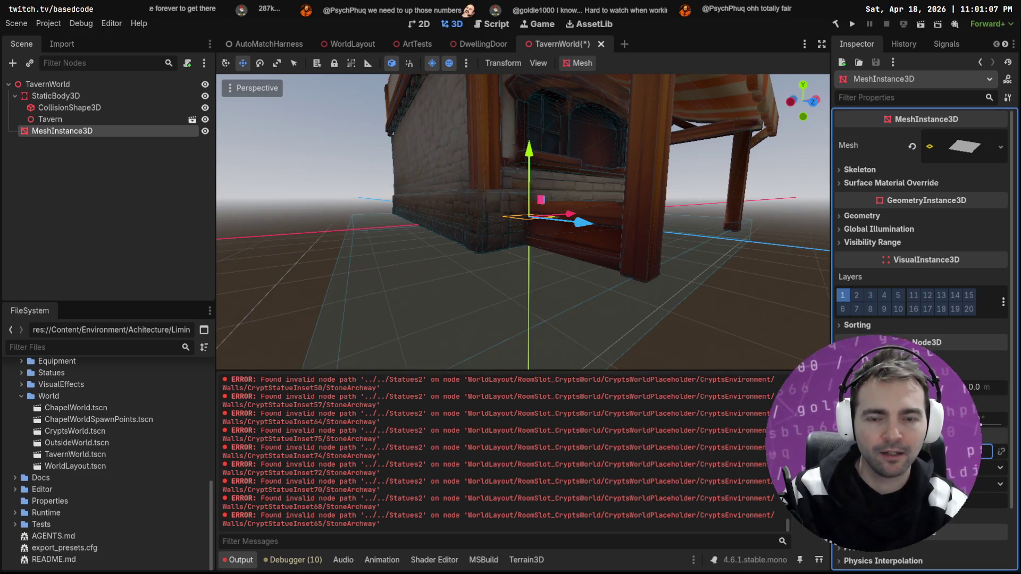
key(Return)
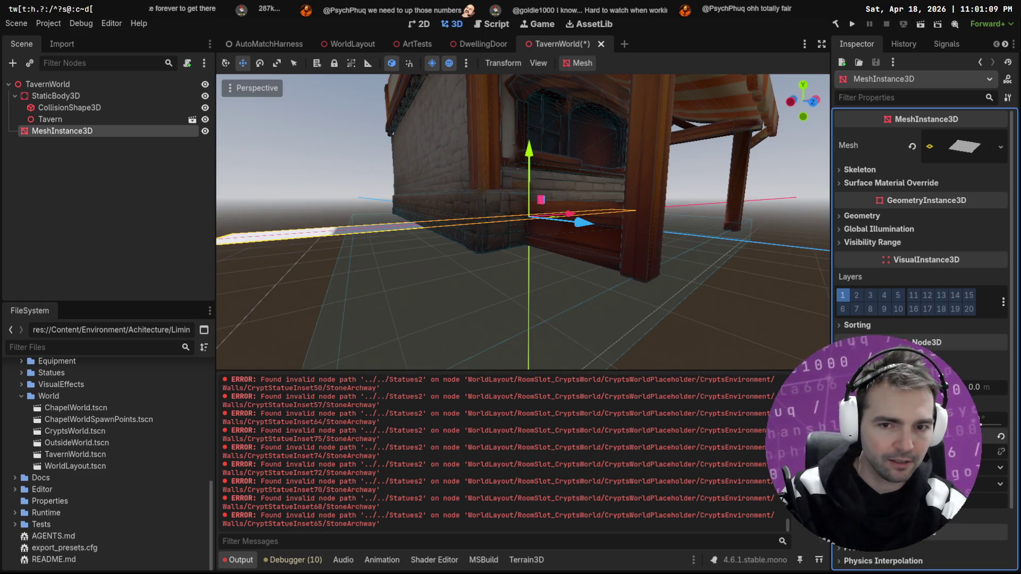
key(ctrl+z)
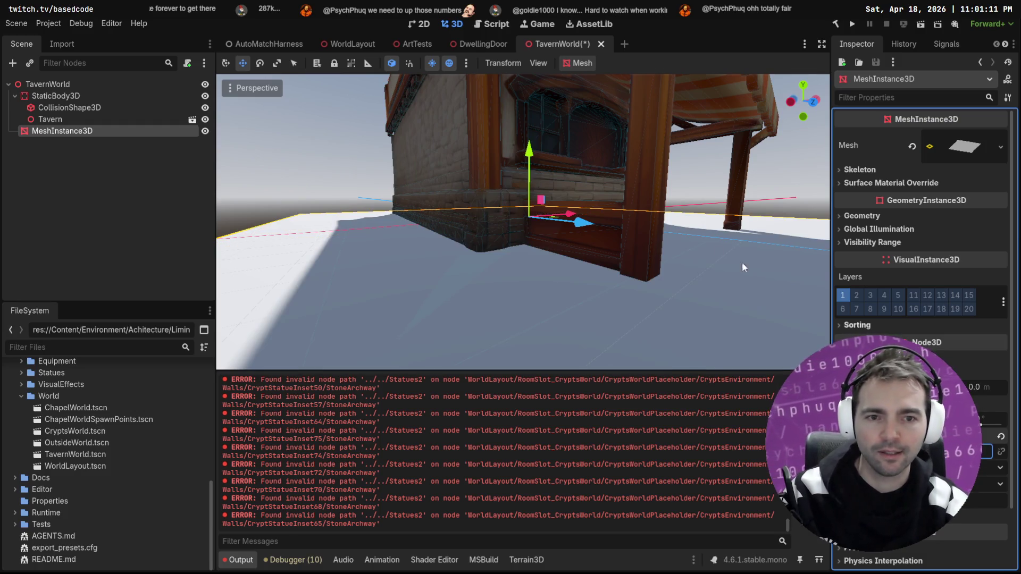
scroll(742, 261, down, 5)
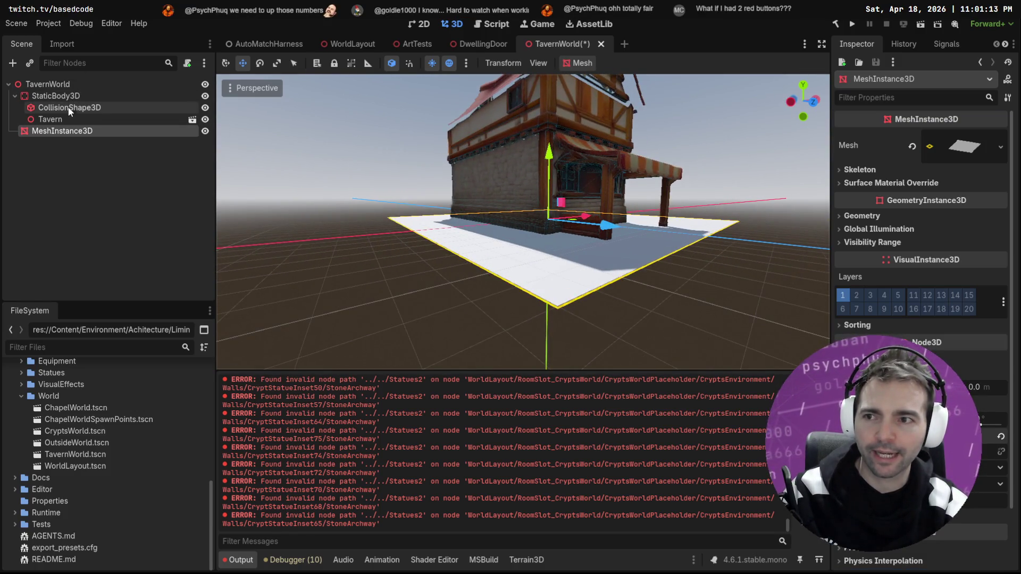
click(69, 109)
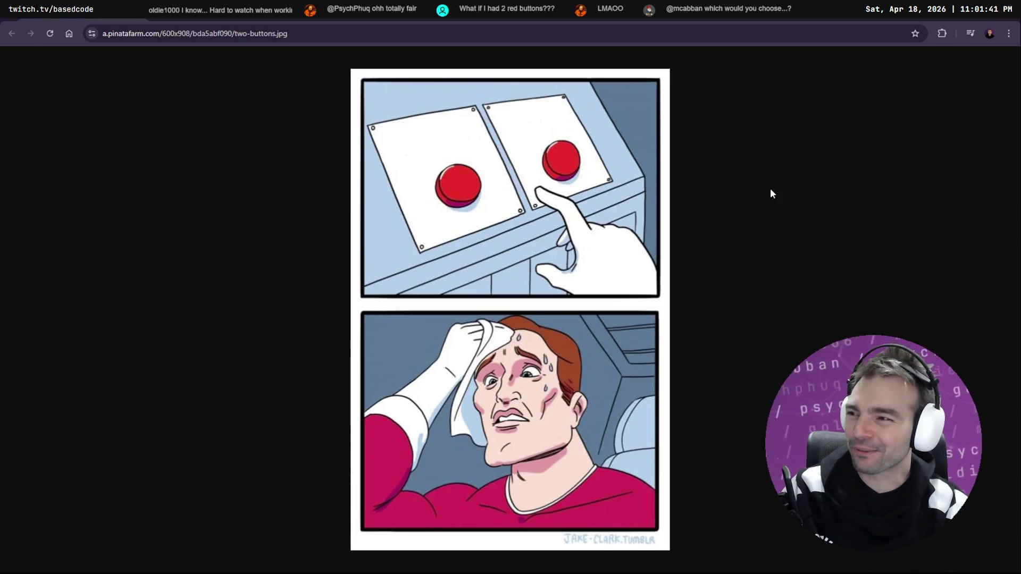
Return to the Godot editor, zoom in on the tavern, and show the AutoMatchHarness scene
key(alt+Tab)
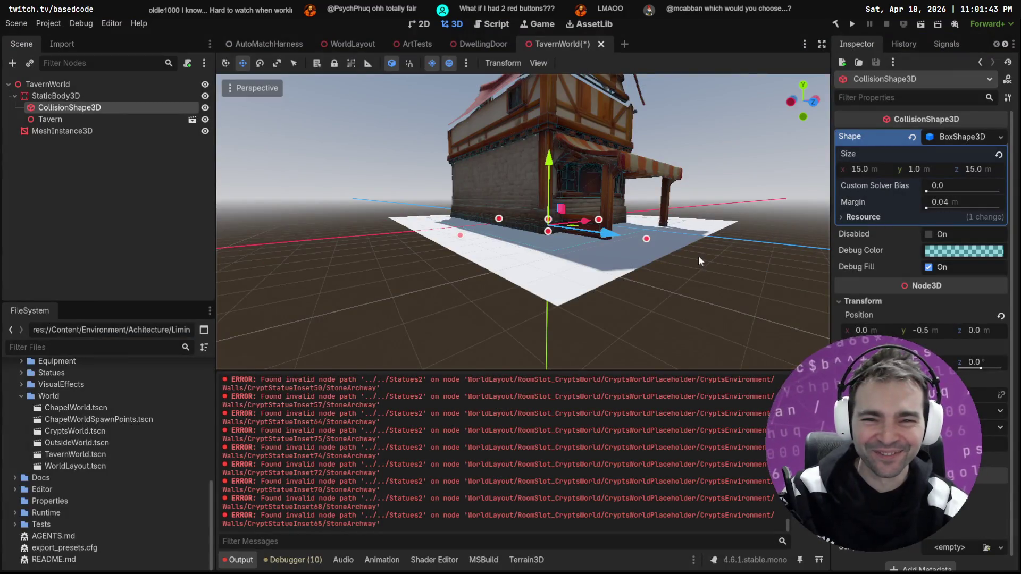
scroll(522, 221, up, 4)
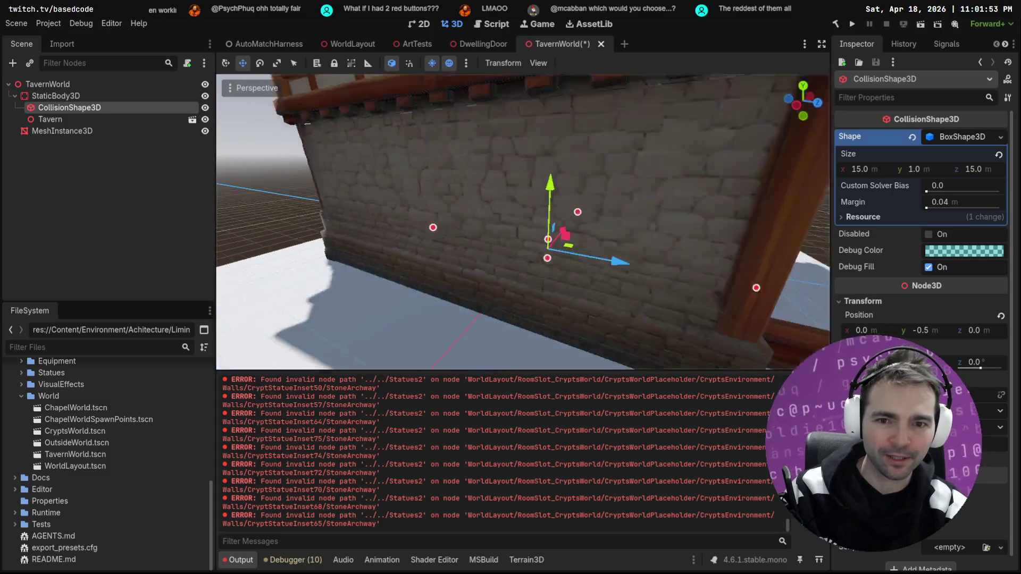
click(275, 43)
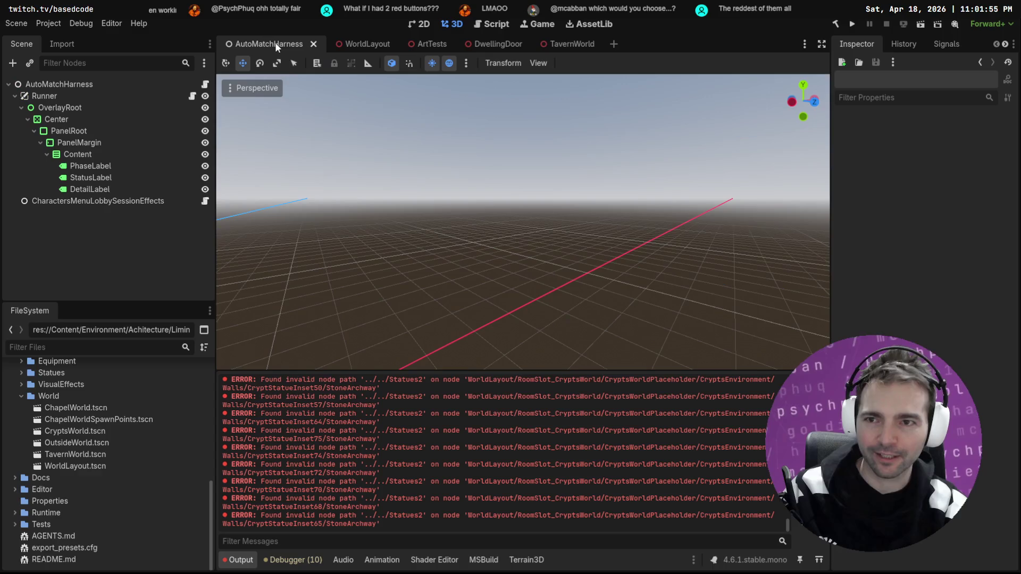
Run the AutoMatchHarness scene with F6, launching four NotMonsters debug instances
key(F6)
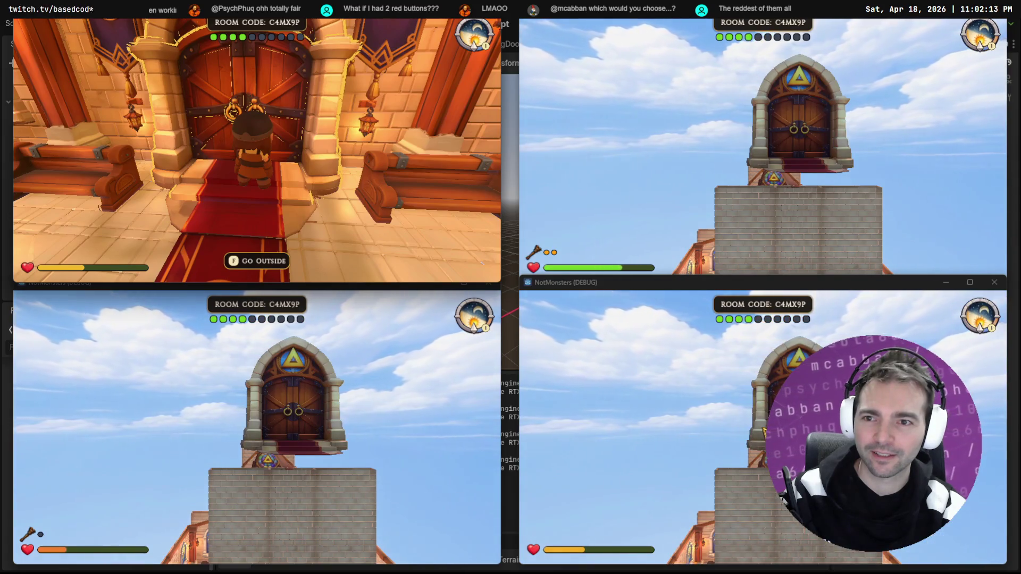
Walk the players through the chapel until one reaches the main door's Go Outside prompt
key(f)
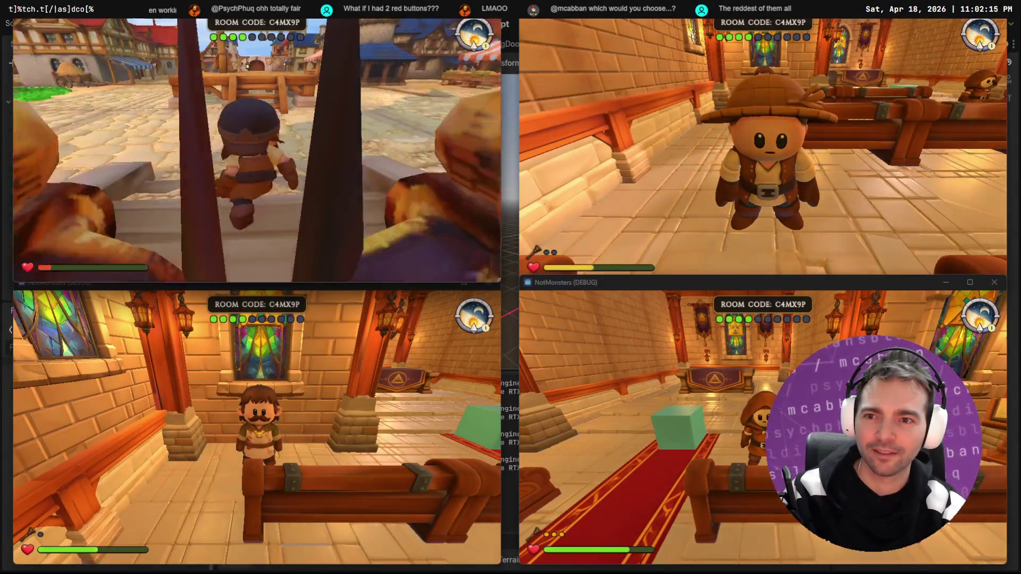
key(w)
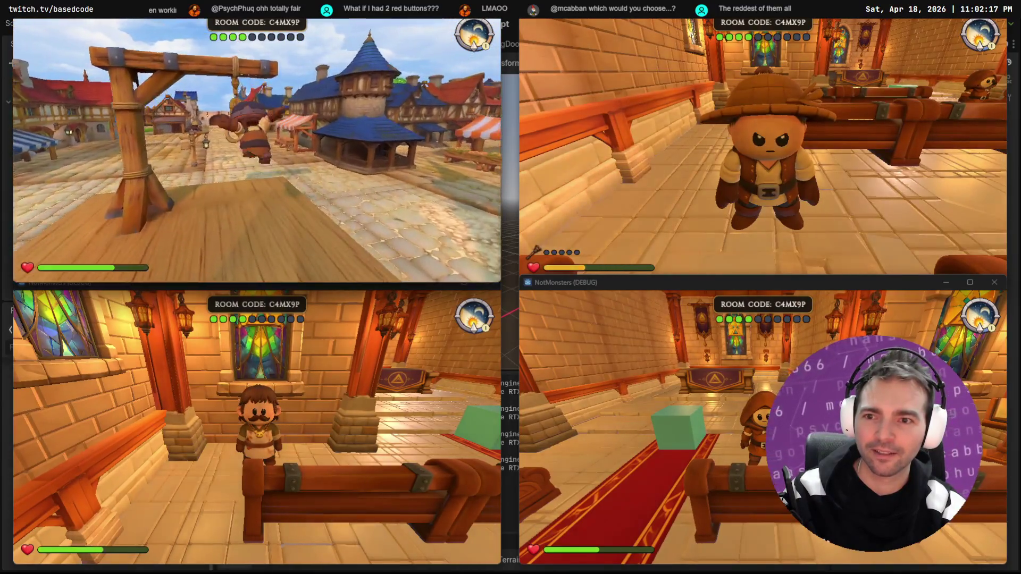
key(w)
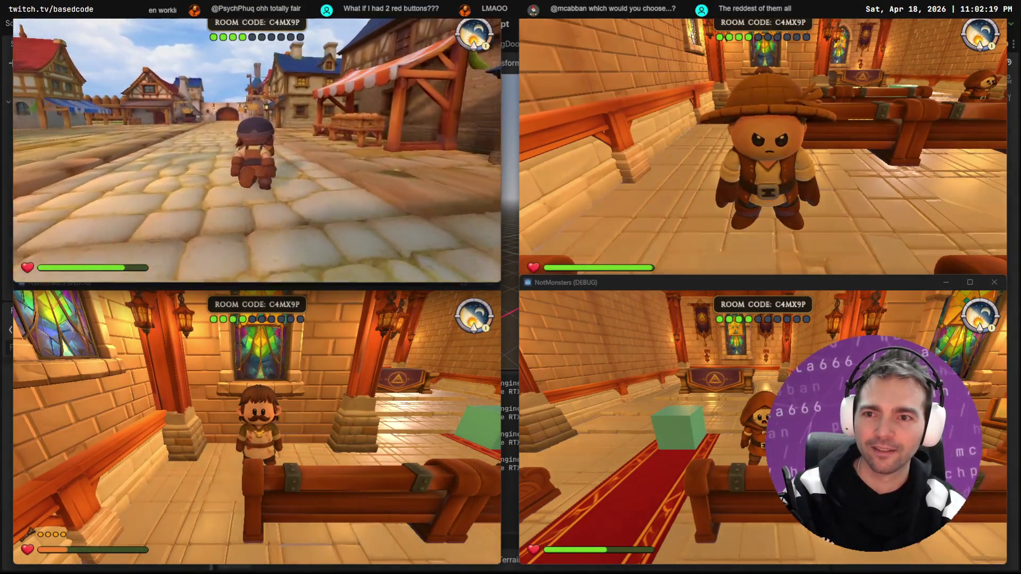
key(w)
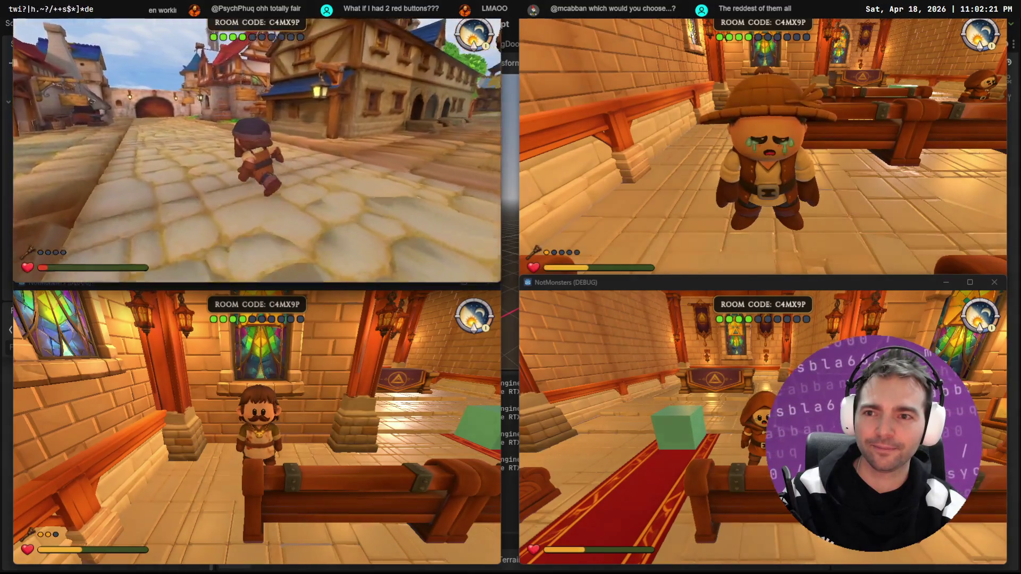
key(w)
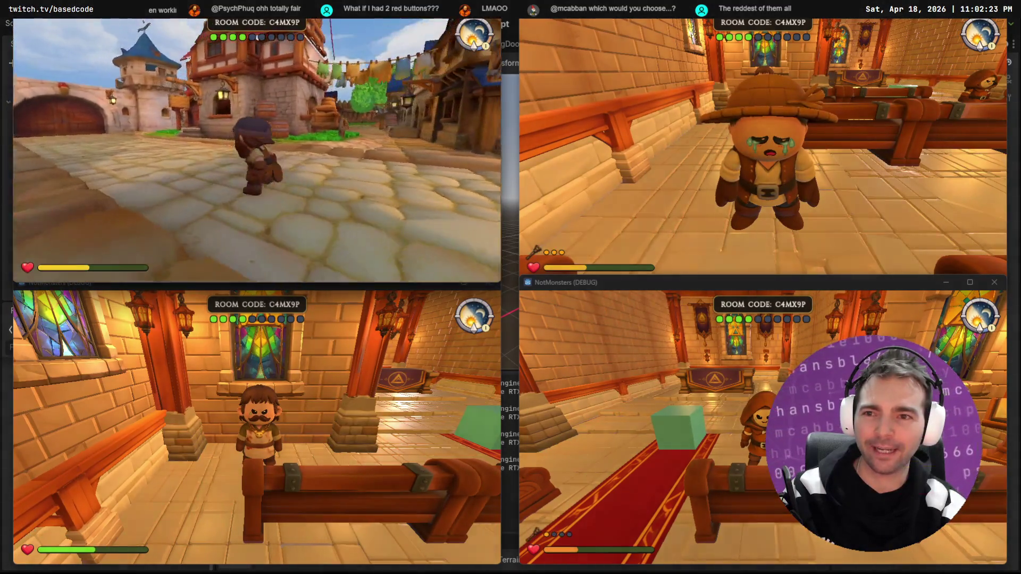
key(w)
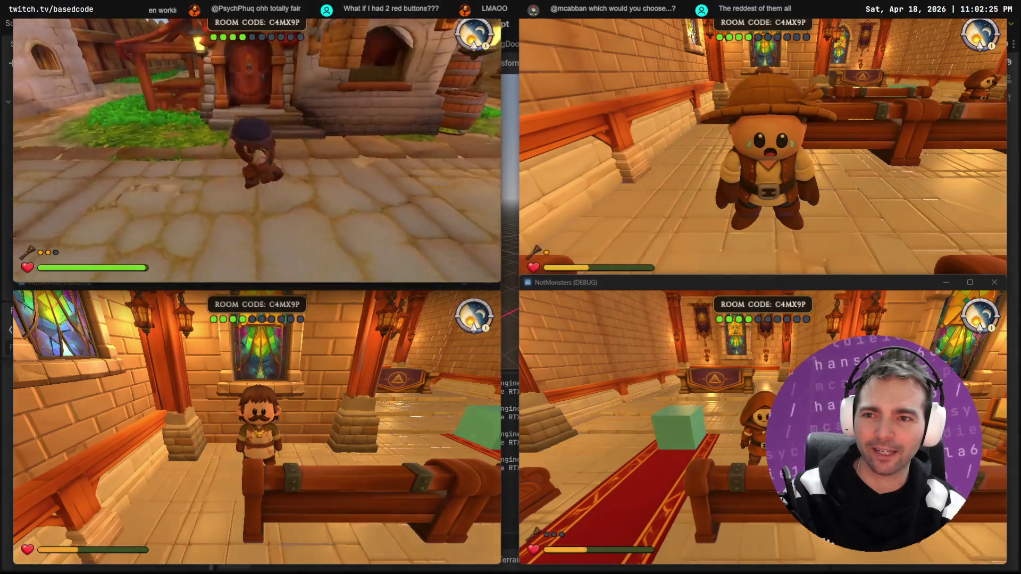
key(w)
key(a)
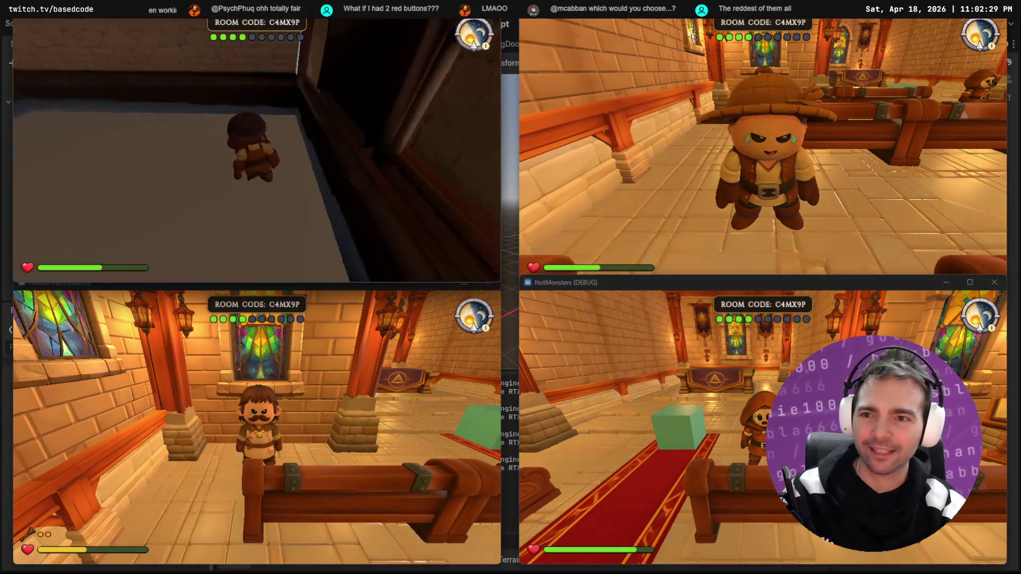
key(w)
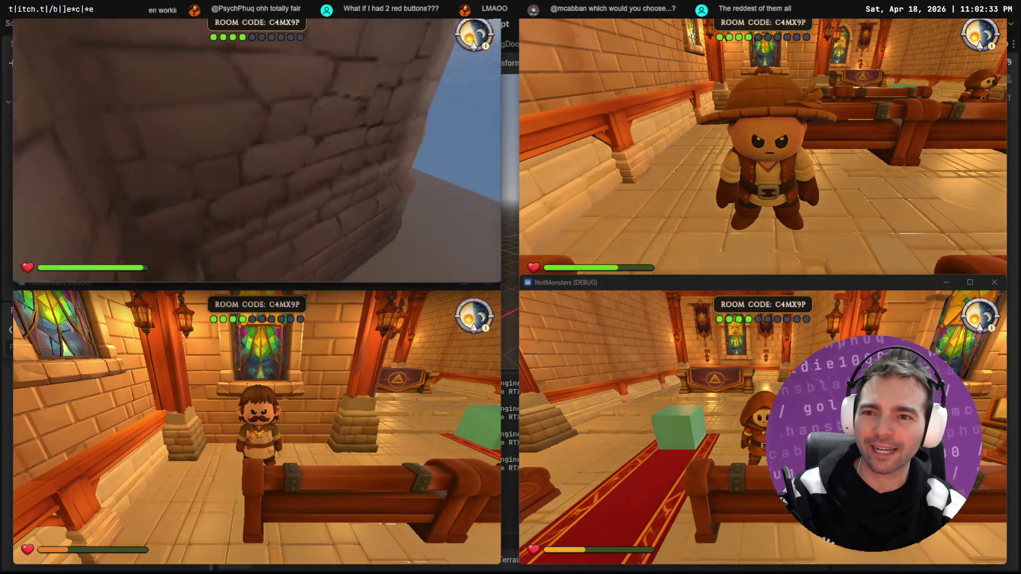
key(w)
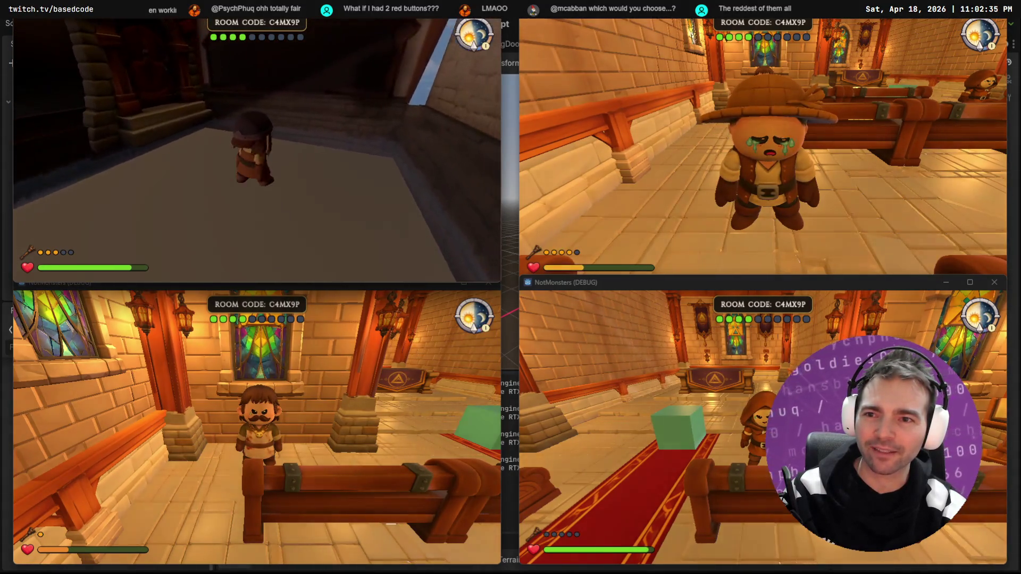
key(w)
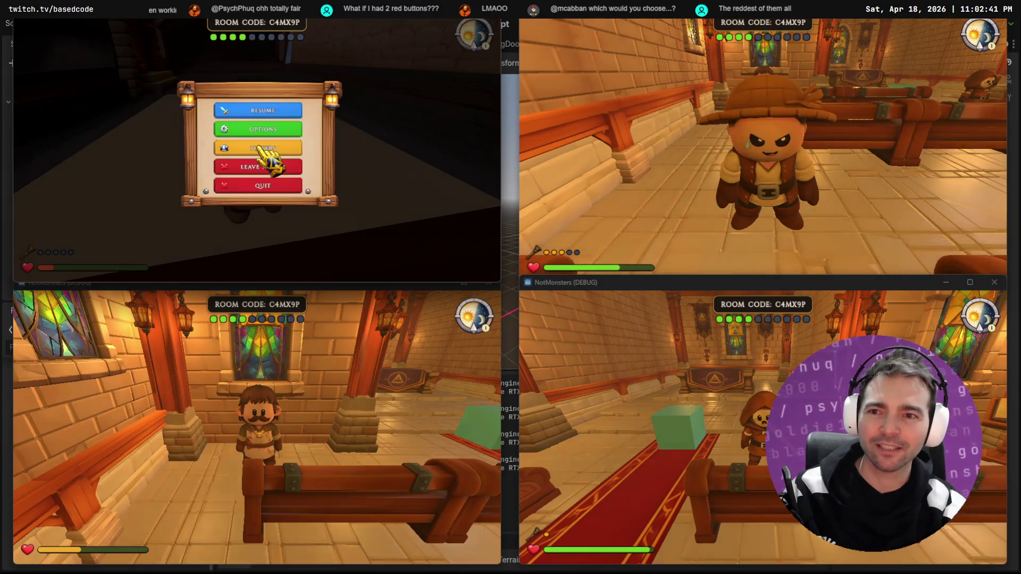
key(w)
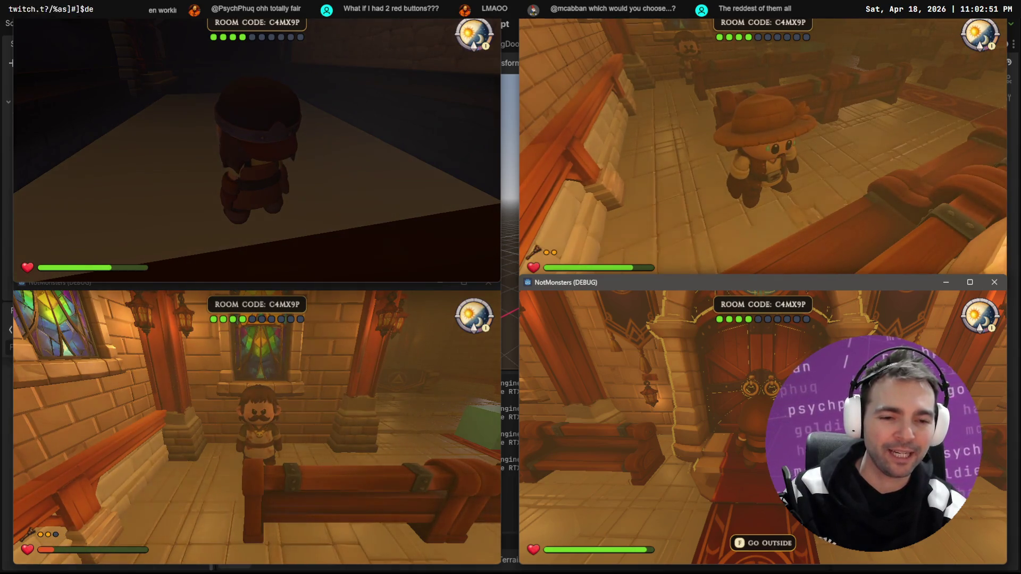
Leave the chapel and enter the tavern door, then take the bottom-left player outside
key(f)
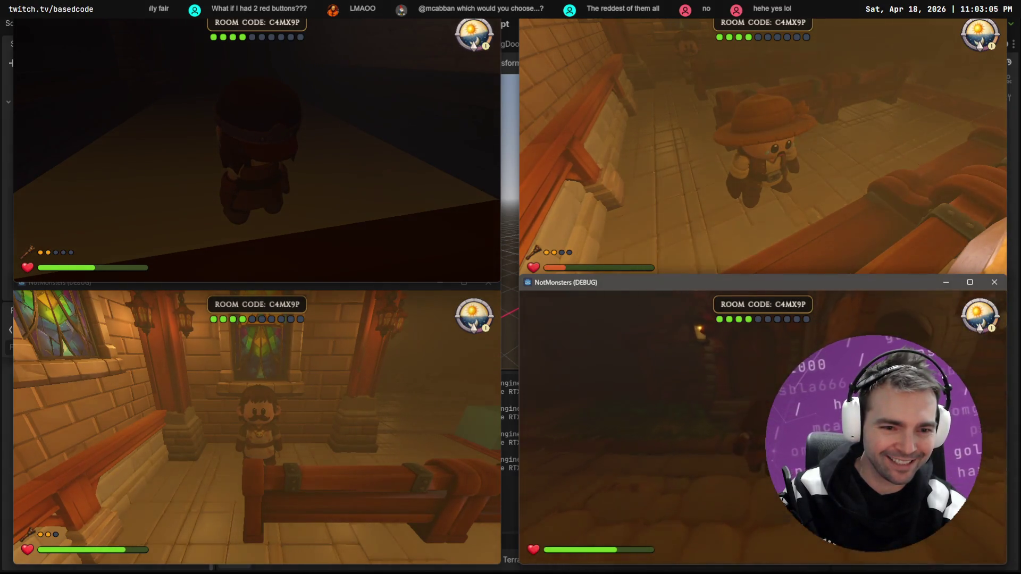
key(f)
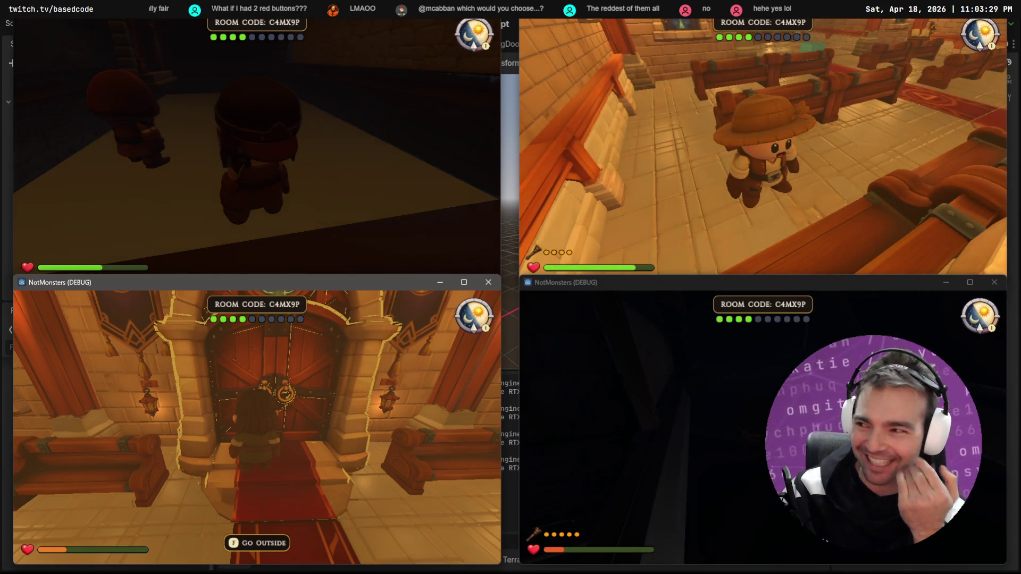
key(f)
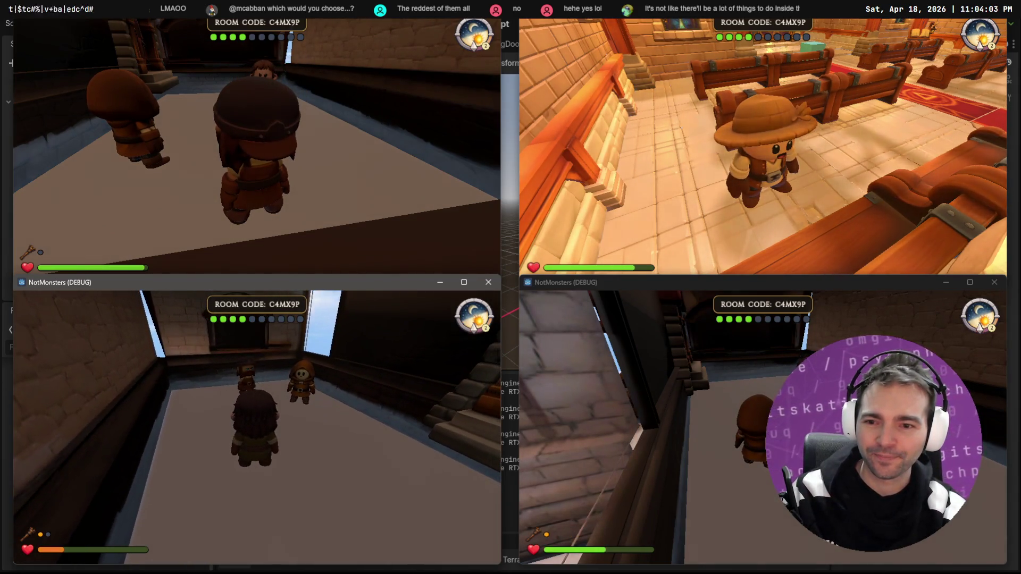
Pause the bottom-left game and walk the top-right player through the tavern door
key(Escape)
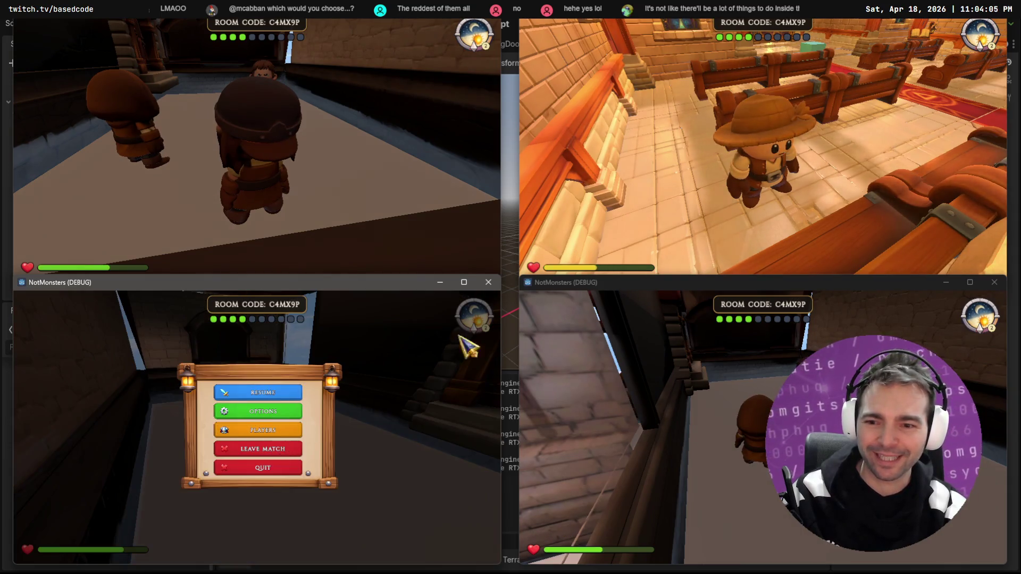
click(737, 212)
key(Escape)
key(Escape)
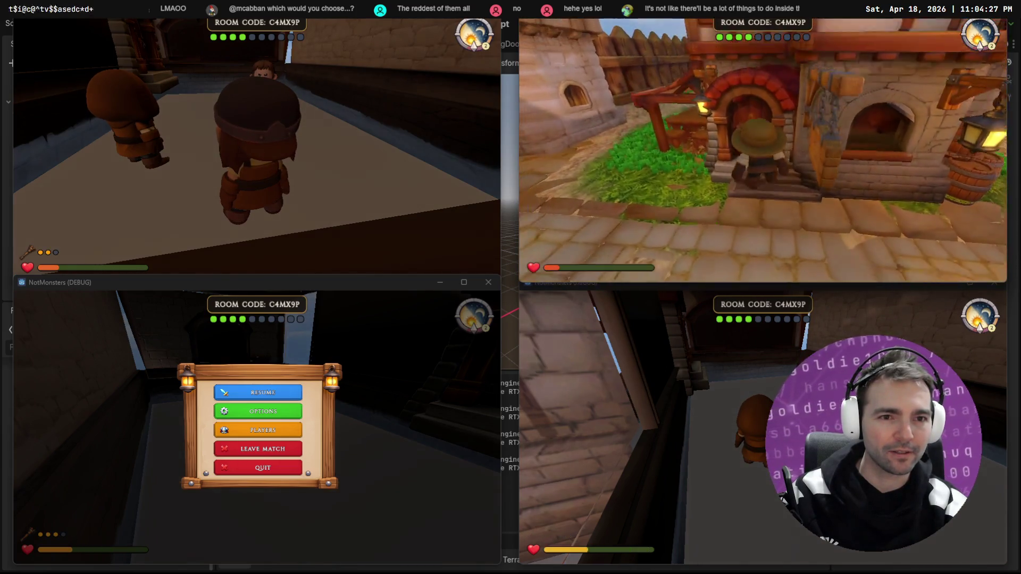
key(f)
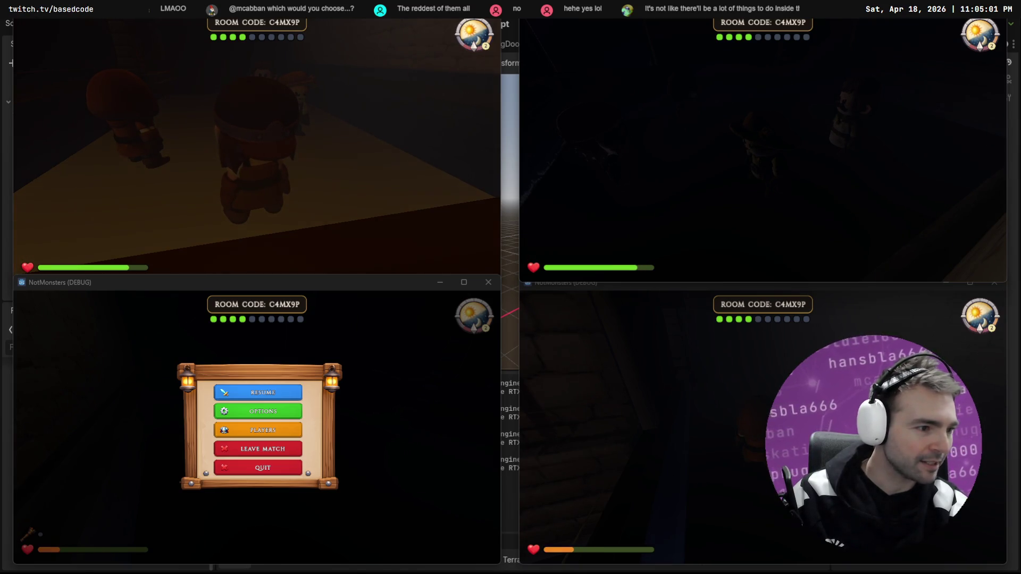
Switch to BACKLOG.md in VS Code and place the cursor in the World building section
key(alt+Tab)
click(265, 167)
scroll(265, 166, down, 1)
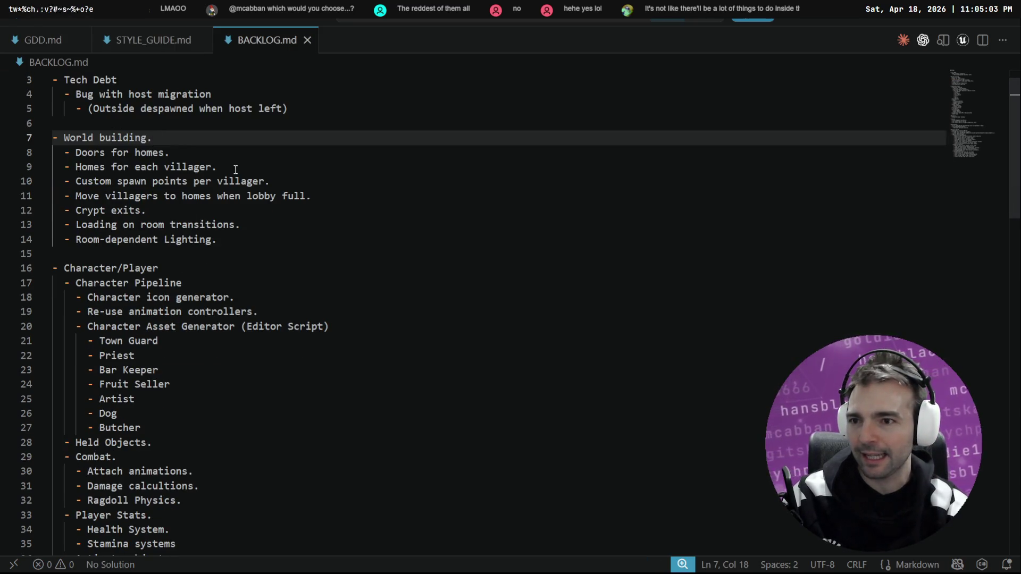
Add an 'Inside environments' item with an indented 'Tavern' sub-bullet
click(291, 249)
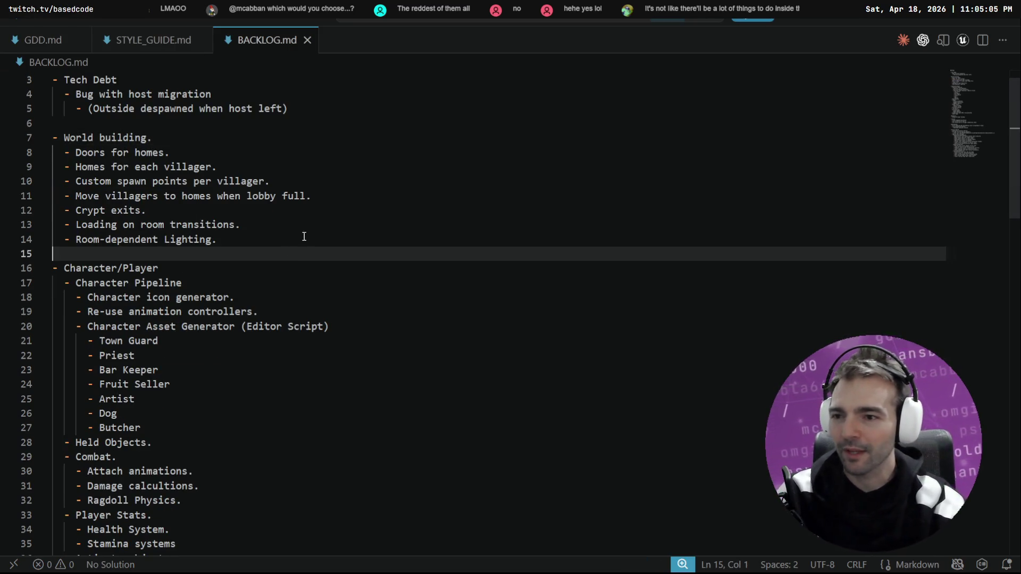
text(-)
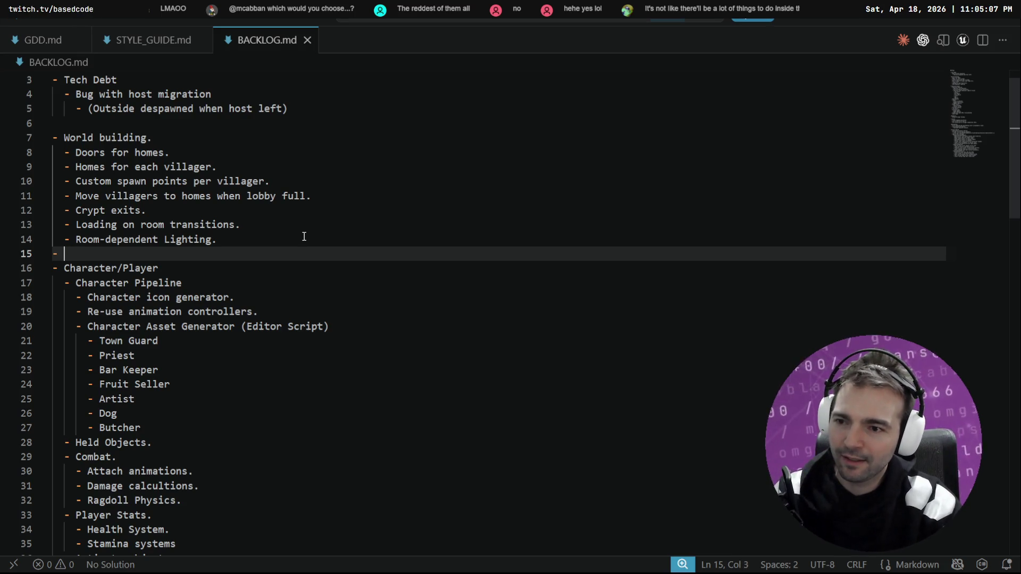
key(Return)
key(Up)
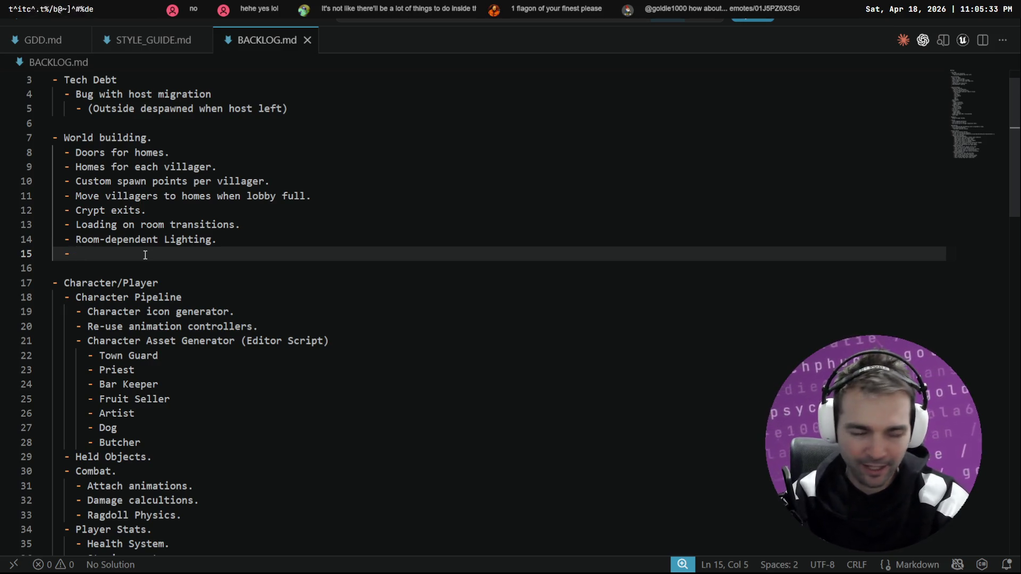
text(ide enviro)
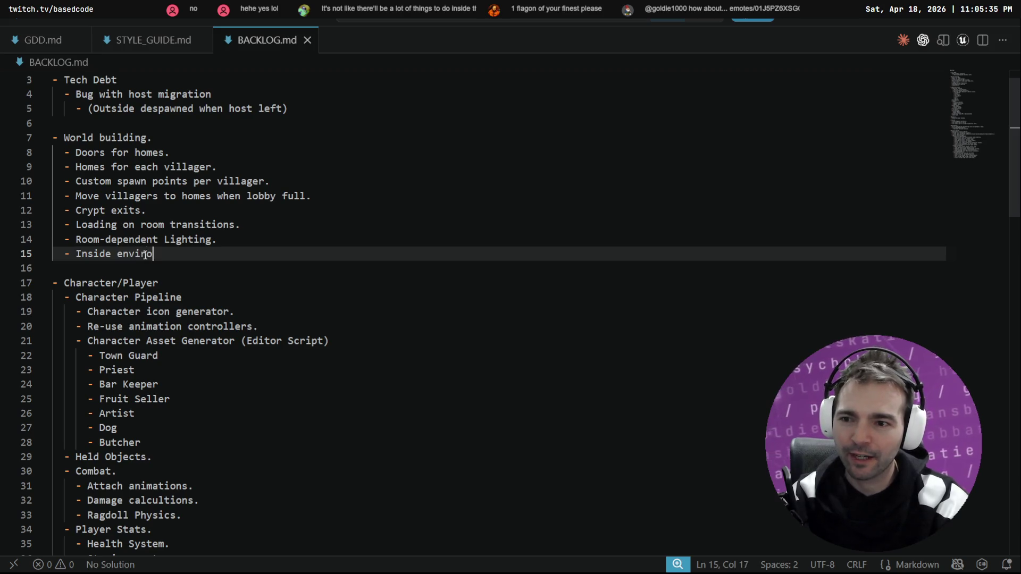
key(BackSpace)
text(ments)
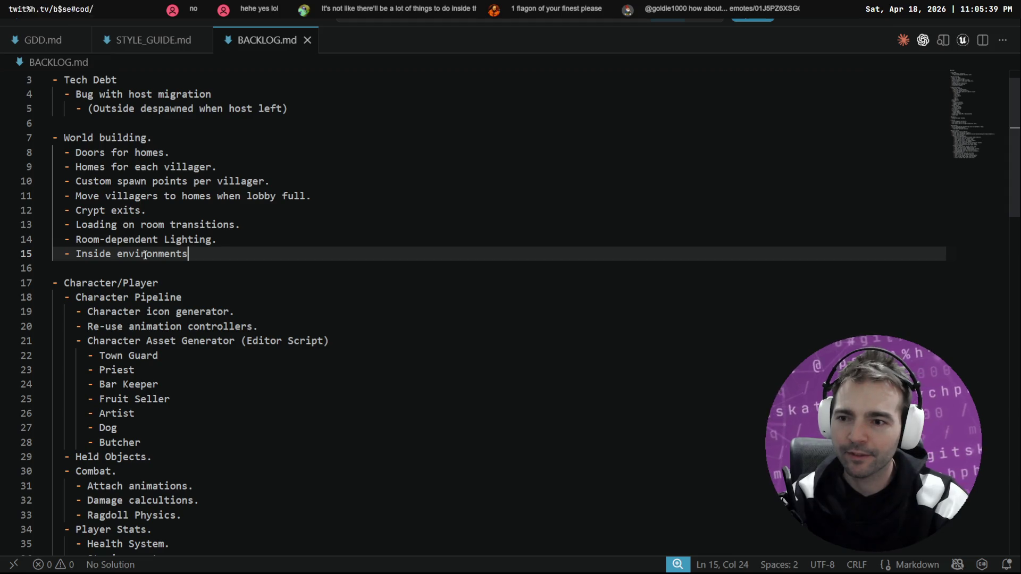
key(Return)
key(Tab)
text(ave)
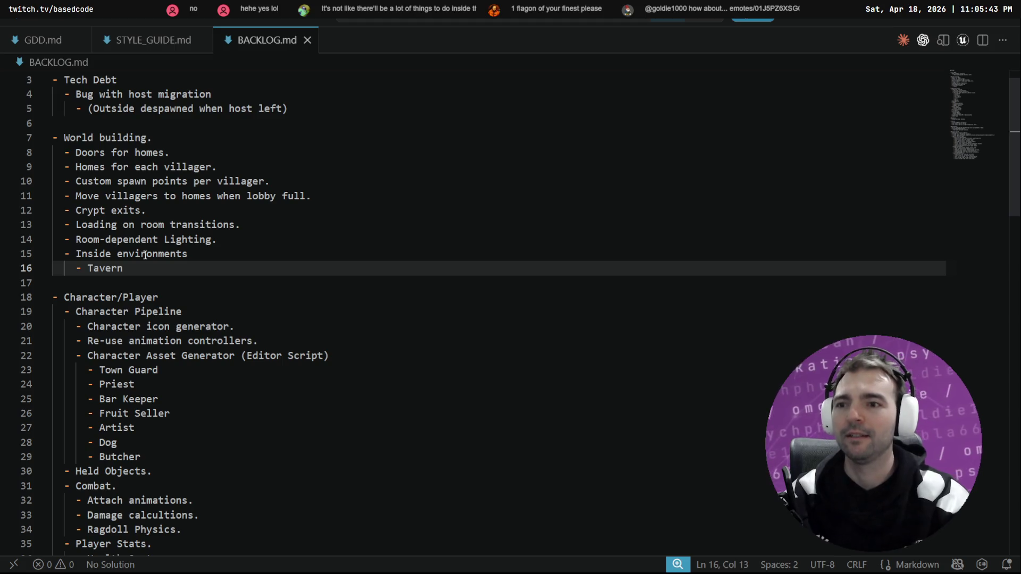
List Tavern, Blacksmith, Mill and Granery as sub-items under 'Doors for homes'
click(227, 168)
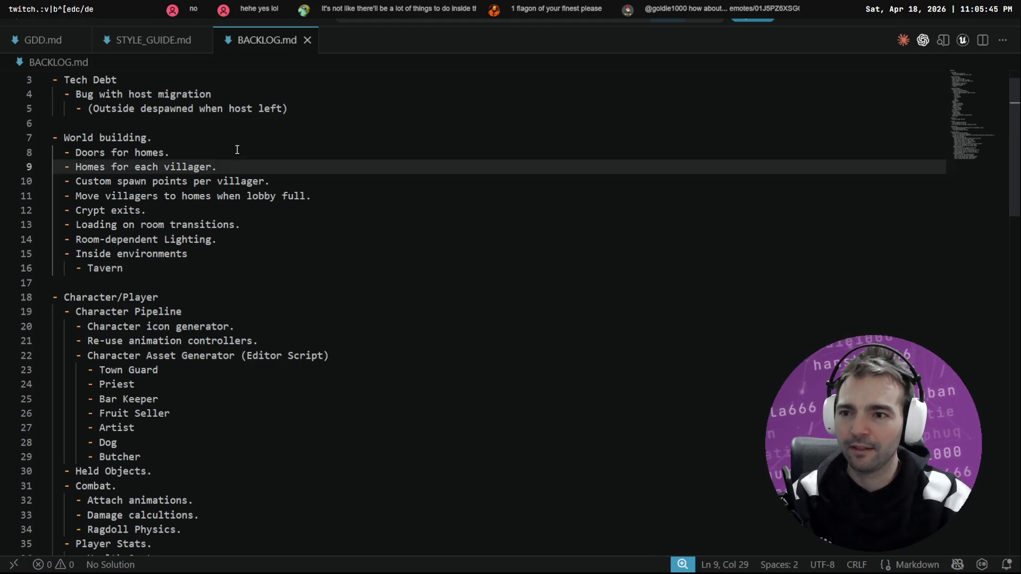
click(237, 149)
key(Return)
key(Tab)
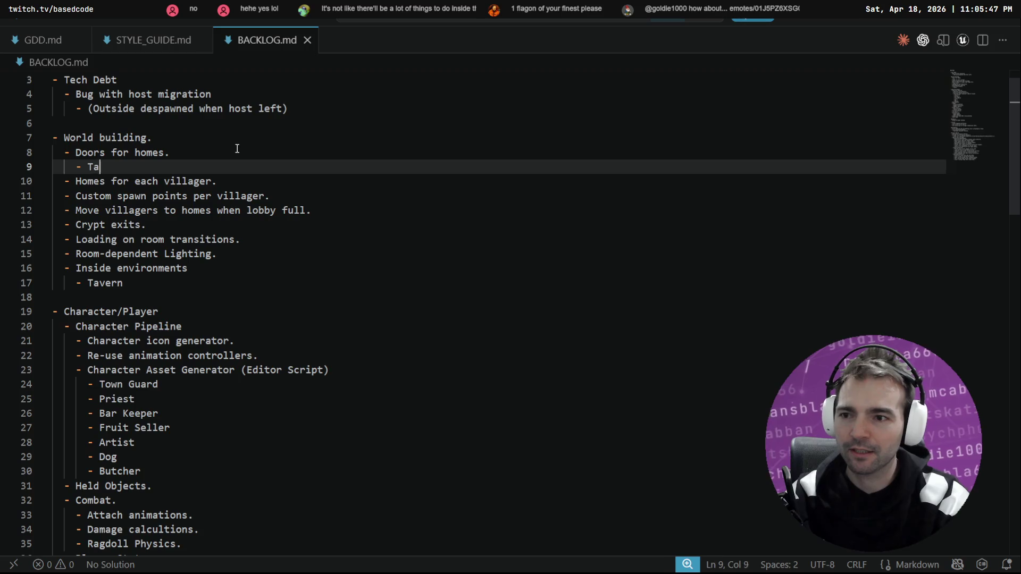
text(vern.)
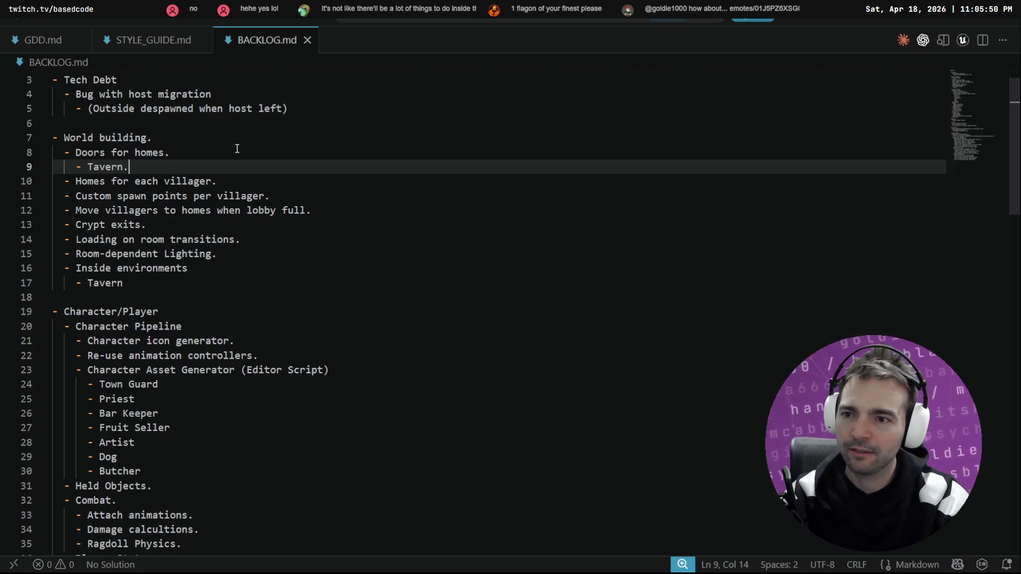
key(Return)
text(lacjk)
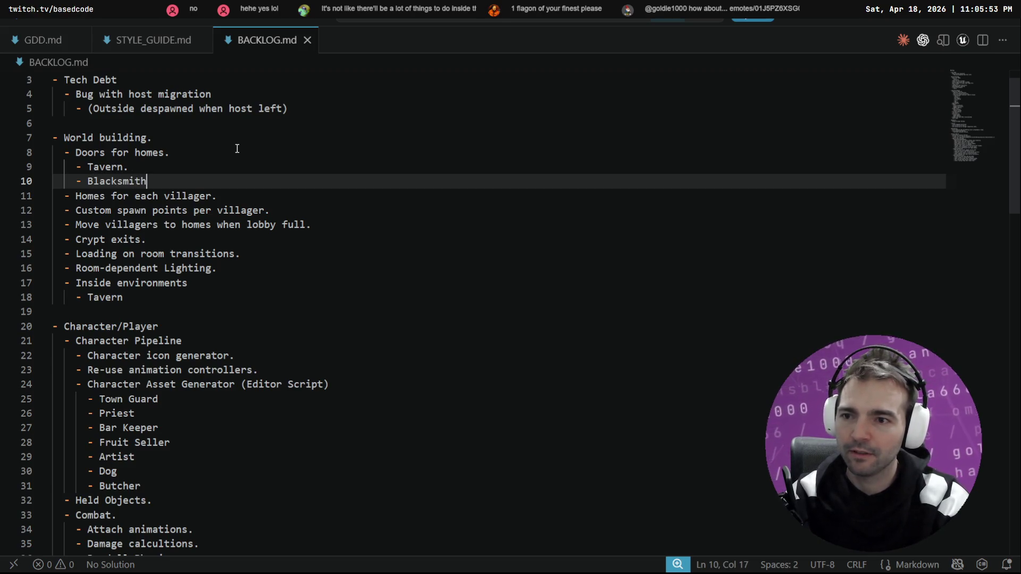
key(Return)
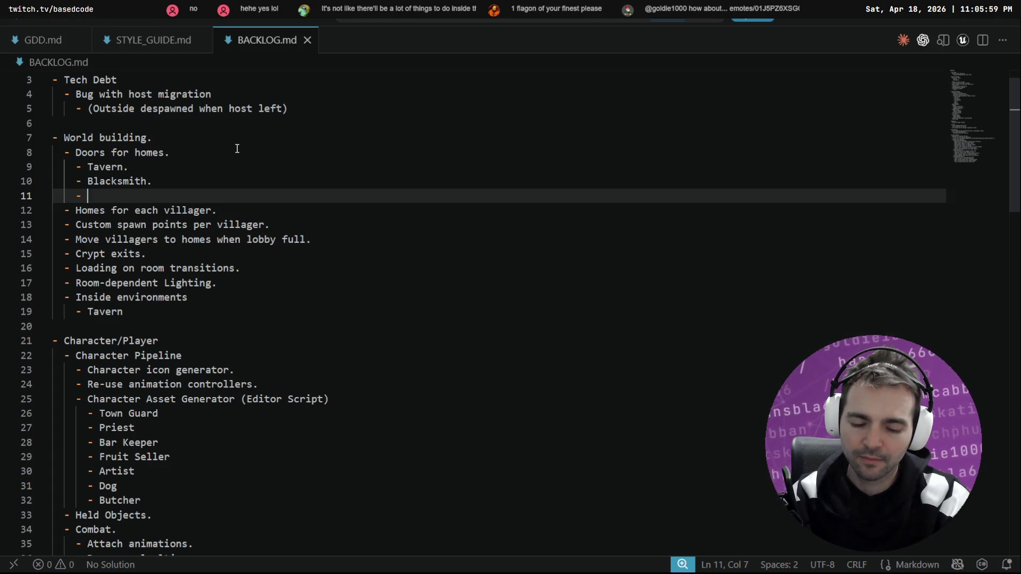
text(Mill.)
key(Return)
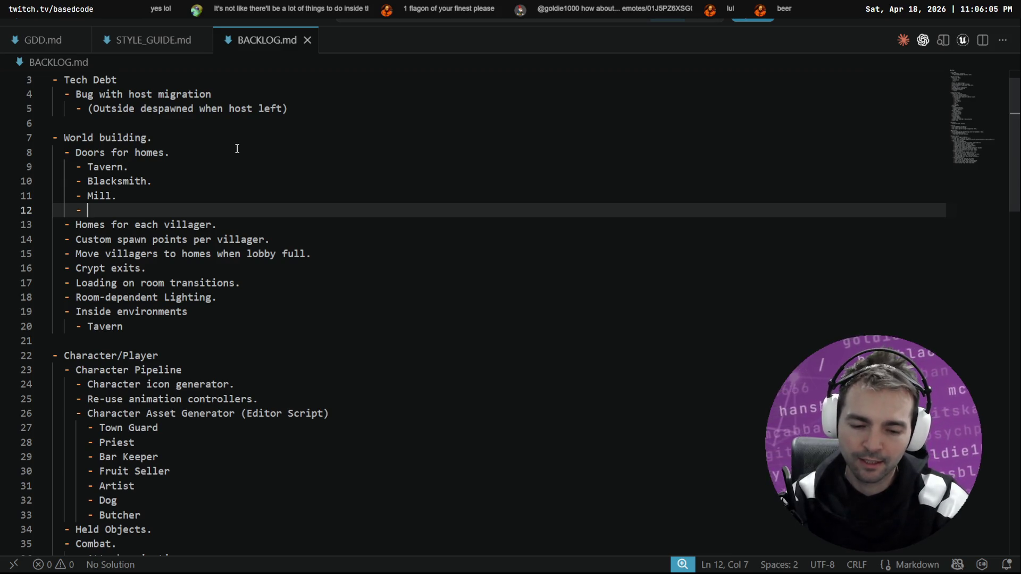
text(Granery.)
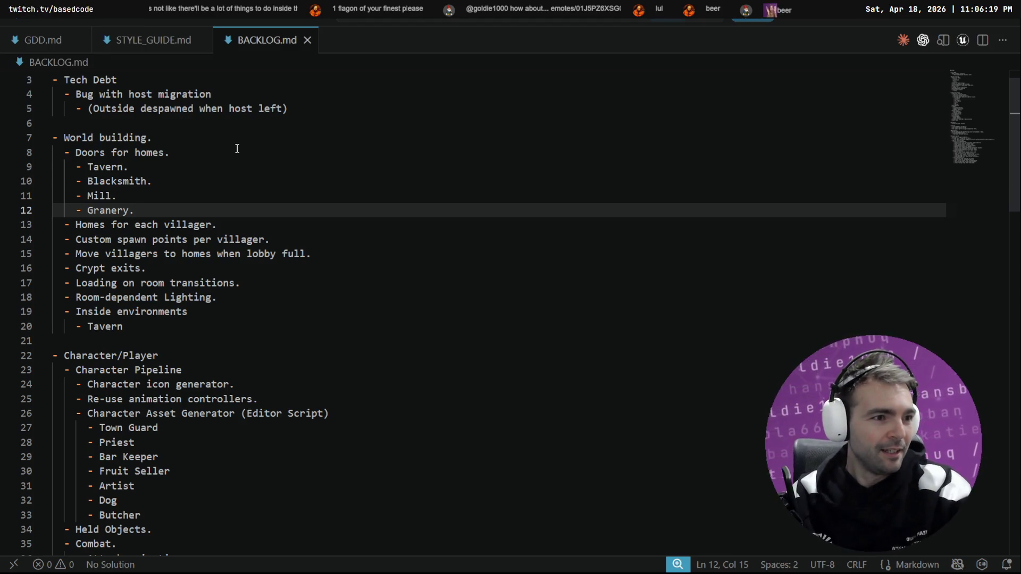
key(alt+Tab)
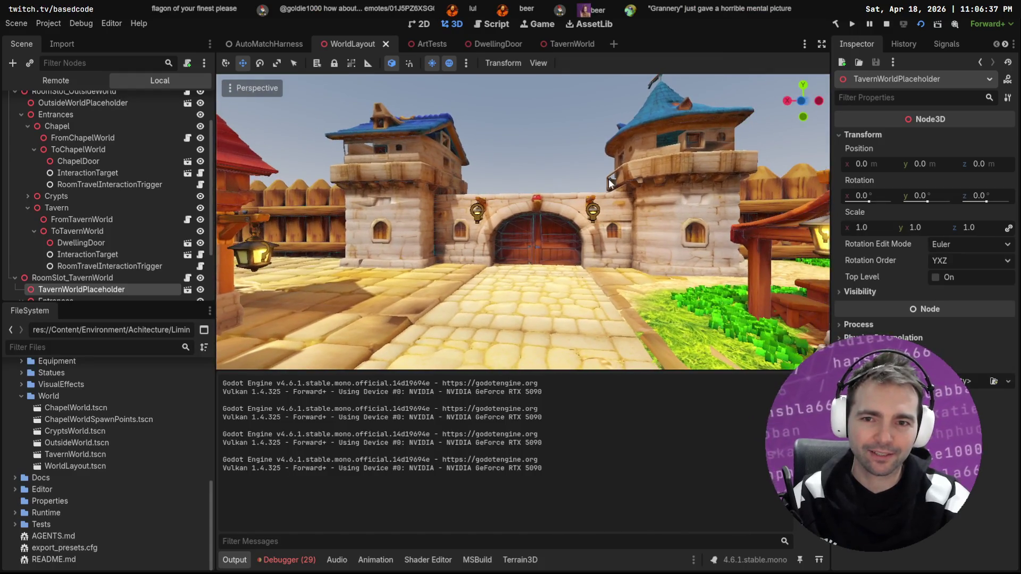
Fly the Godot town view over the market up close to the chapel's triangle window
key(alt+Tab)
key(alt+Tab)
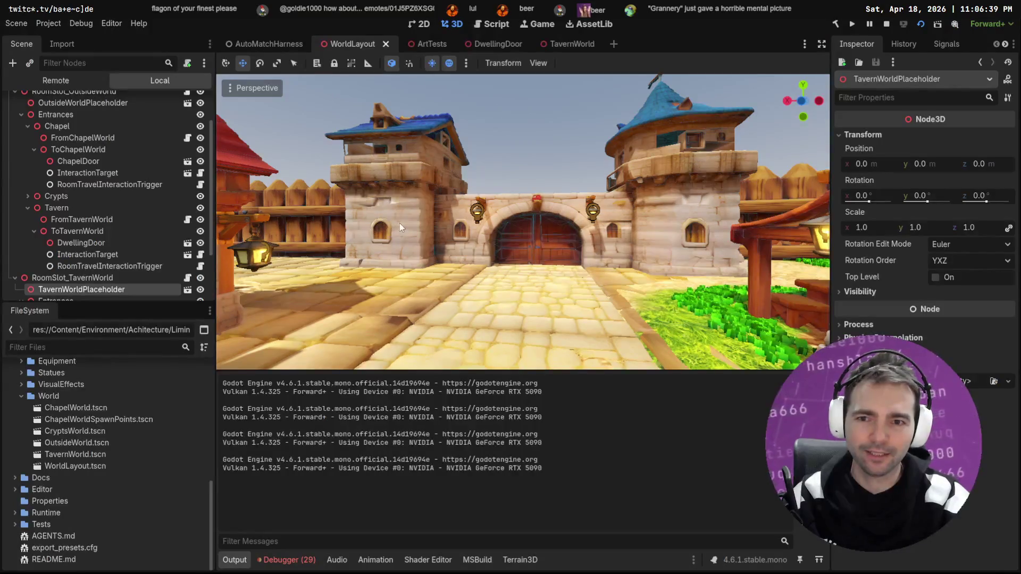
key(alt+Tab)
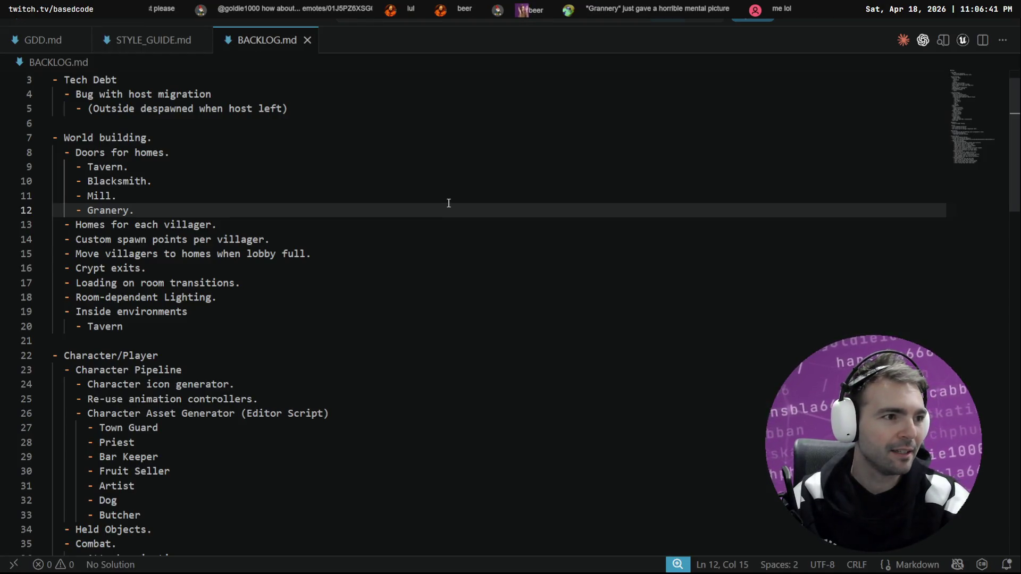
key(alt+Tab)
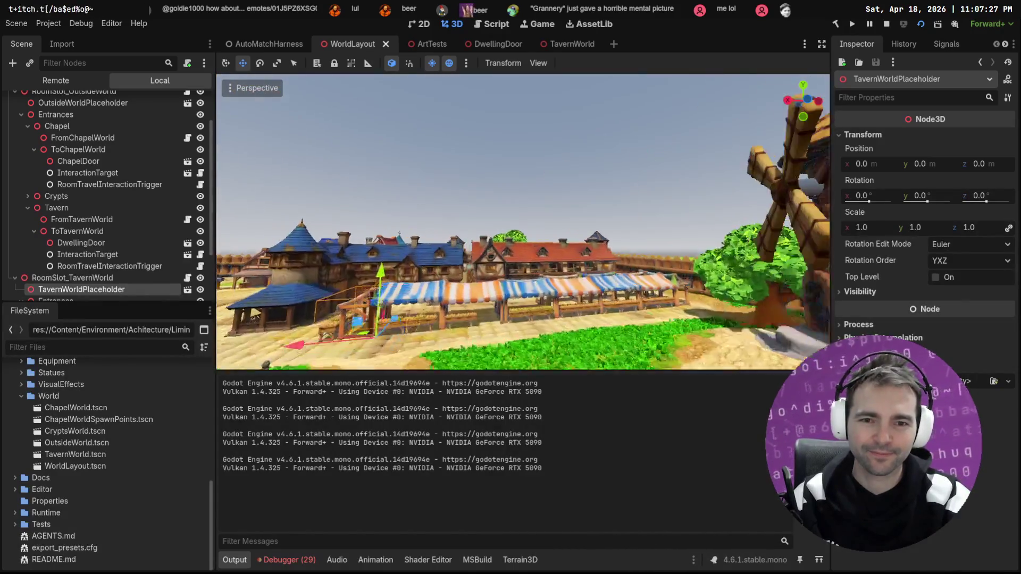
key(w)
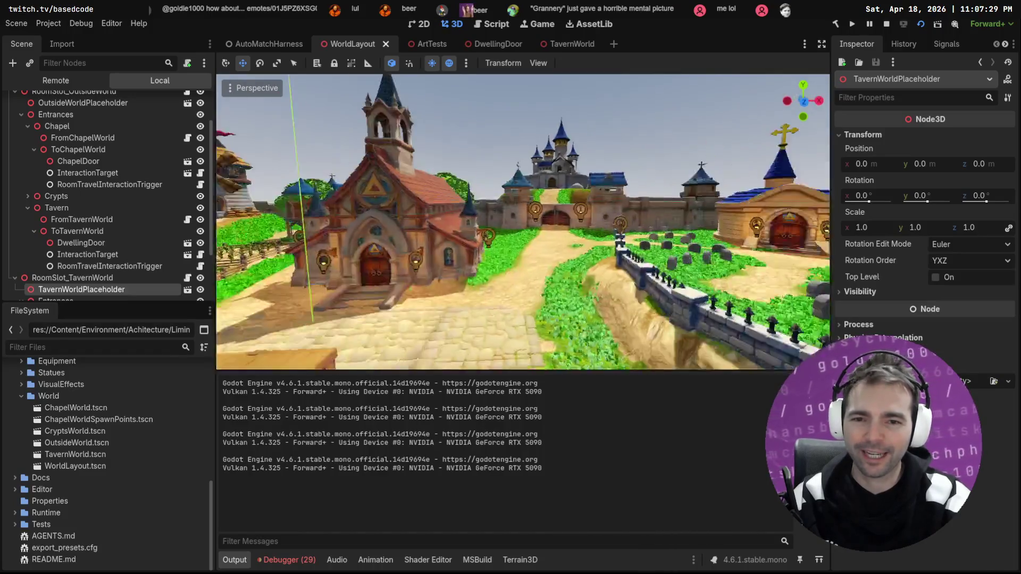
key(w)
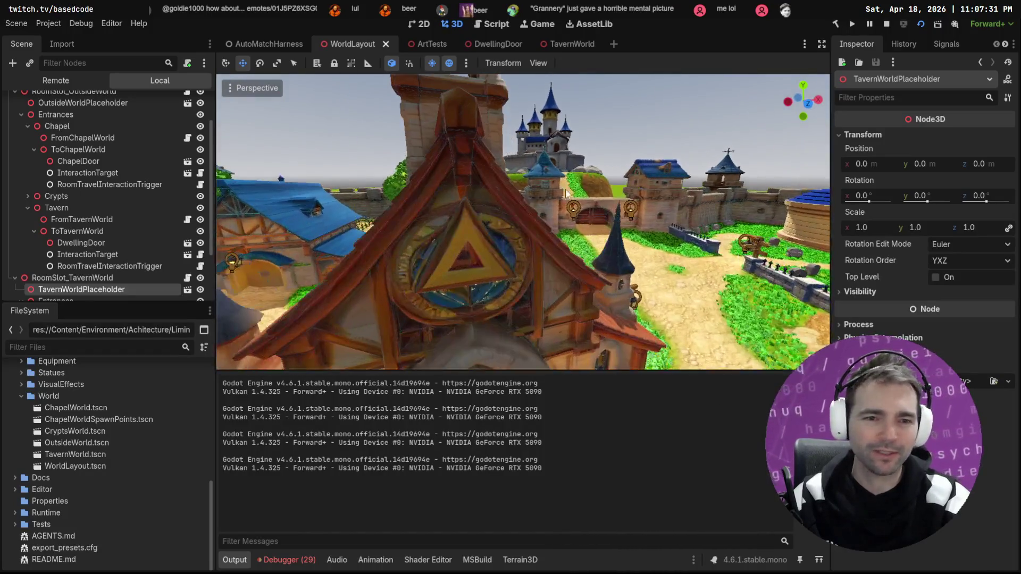
key(alt+Tab)
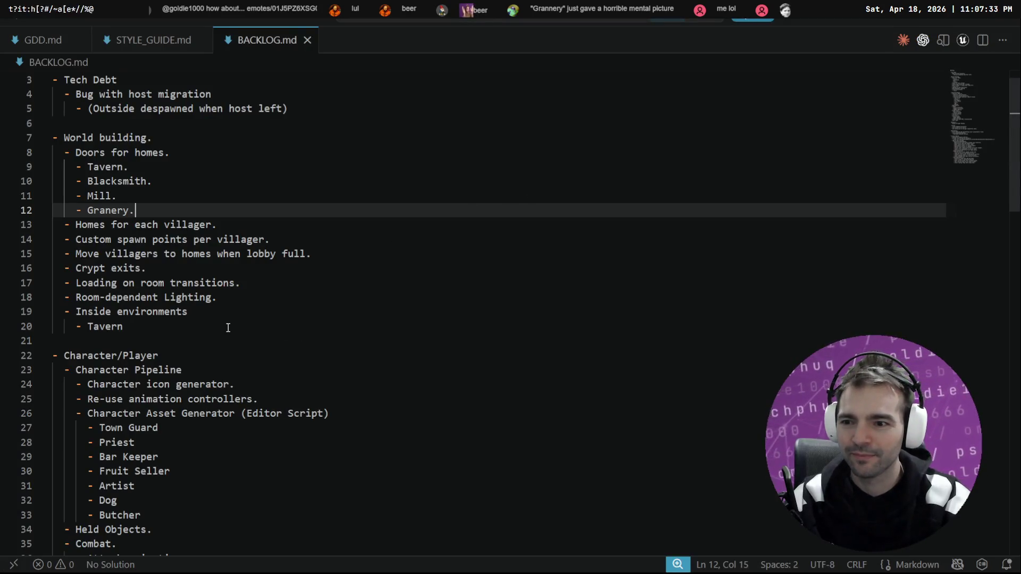
Delete the test sub-items under PlayerAvatarSpawnAdapter, RoomTravelRuntime and SessionResumeService
scroll(234, 325, down, 1)
scroll(243, 319, down, 12)
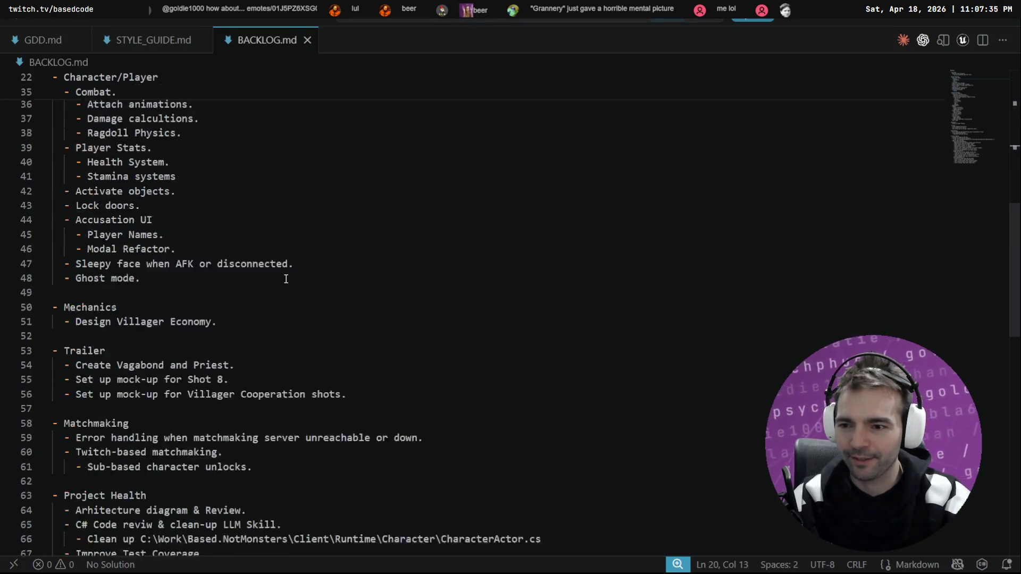
scroll(286, 272, up, 11)
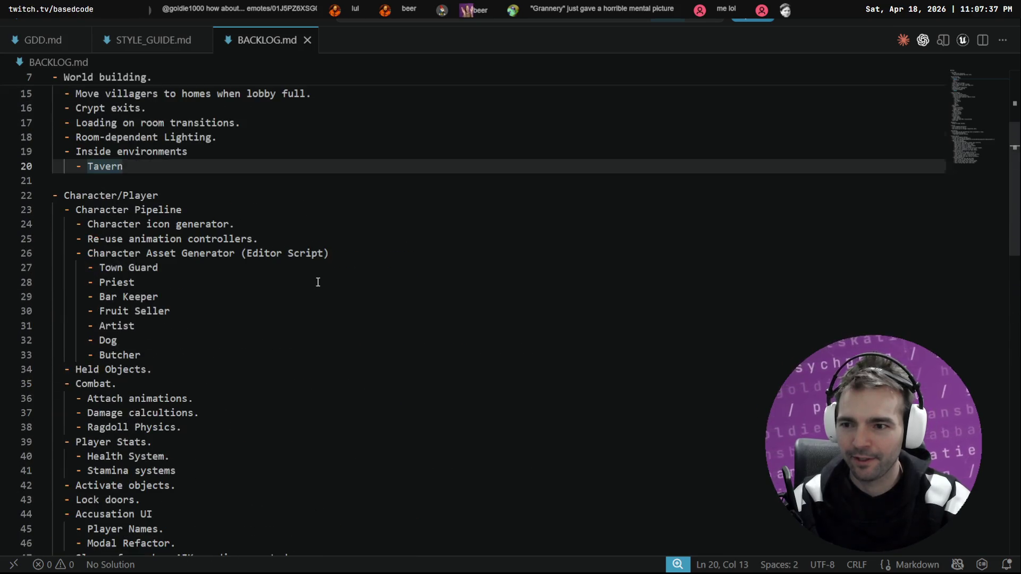
scroll(297, 290, up, 4)
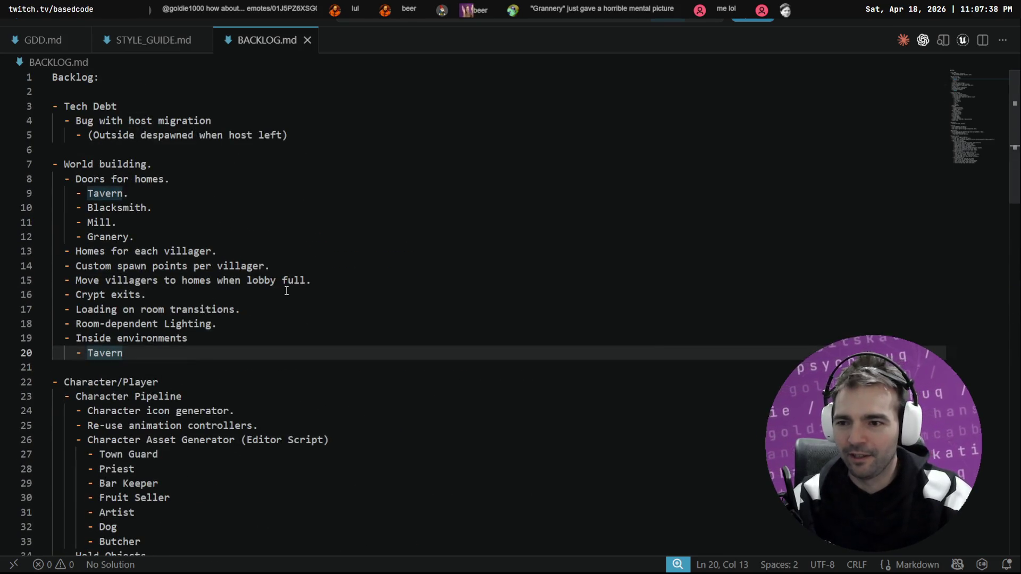
click(235, 195)
scroll(244, 197, down, 20)
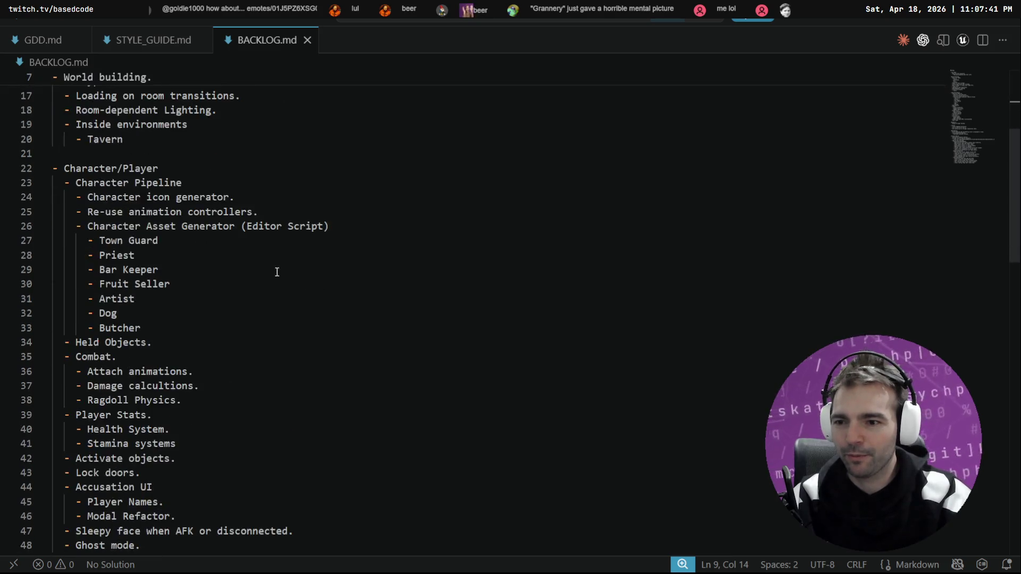
scroll(262, 343, up, 10)
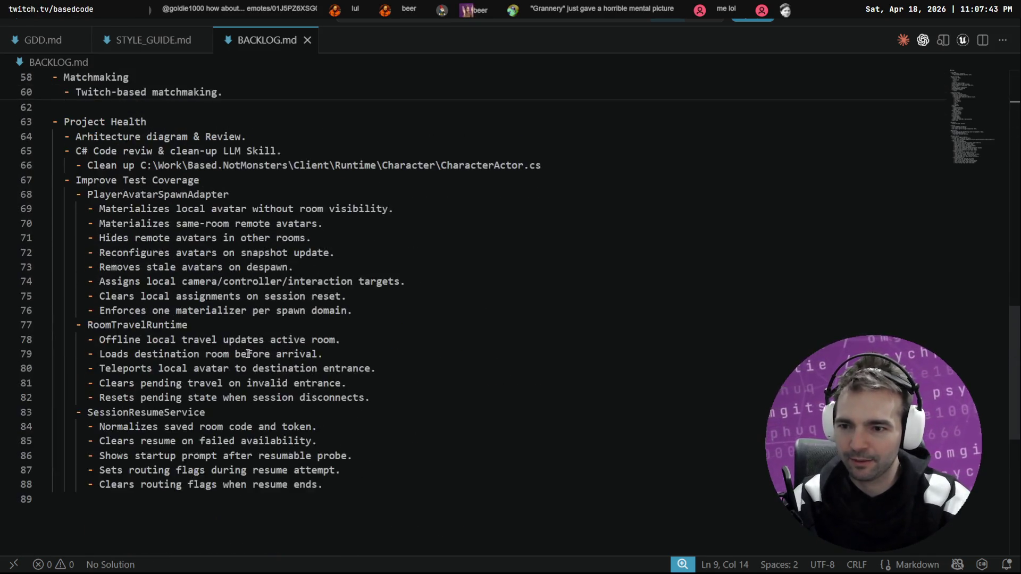
scroll(205, 360, down, 3)
mouse_move(367, 417)
mouse_down()
mouse_move(53, 388)
mouse_move(54, 316)
mouse_up()
key(Delete)
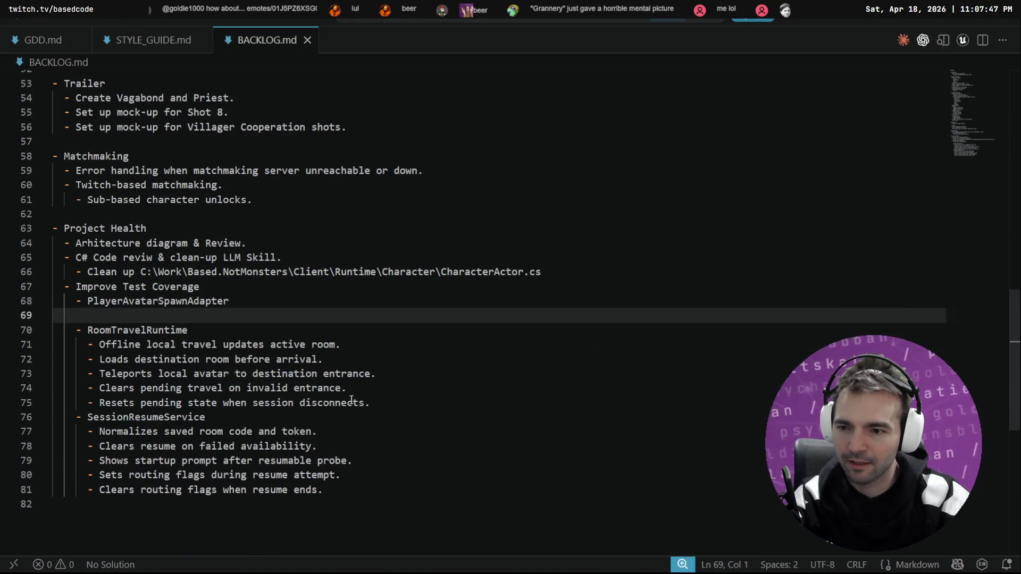
mouse_move(415, 404)
mouse_down()
mouse_move(59, 359)
mouse_move(54, 345)
mouse_up()
key(Delete)
mouse_move(367, 431)
mouse_down()
mouse_move(1, 388)
mouse_move(1, 374)
mouse_up()
key(Delete)
Remove the leftover blank lines from the Improve Test Coverage list
click(181, 345)
key(BackSpace)
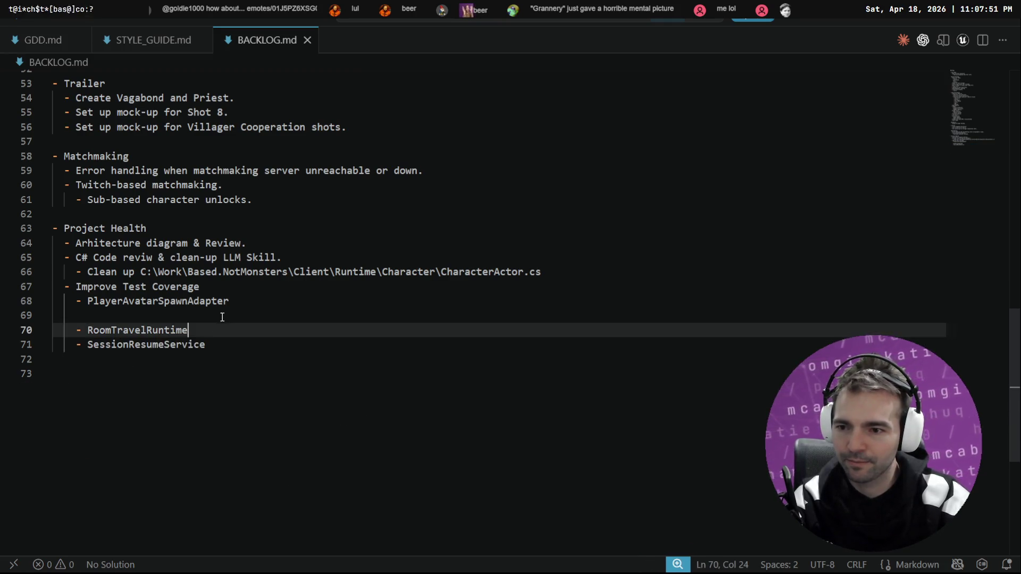
click(275, 315)
key(BackSpace)
click(266, 359)
key(BackSpace)
key(BackSpace)
Start a new Mechanics bullet after 'Design Villager Economy.'
scroll(308, 304, up, 1)
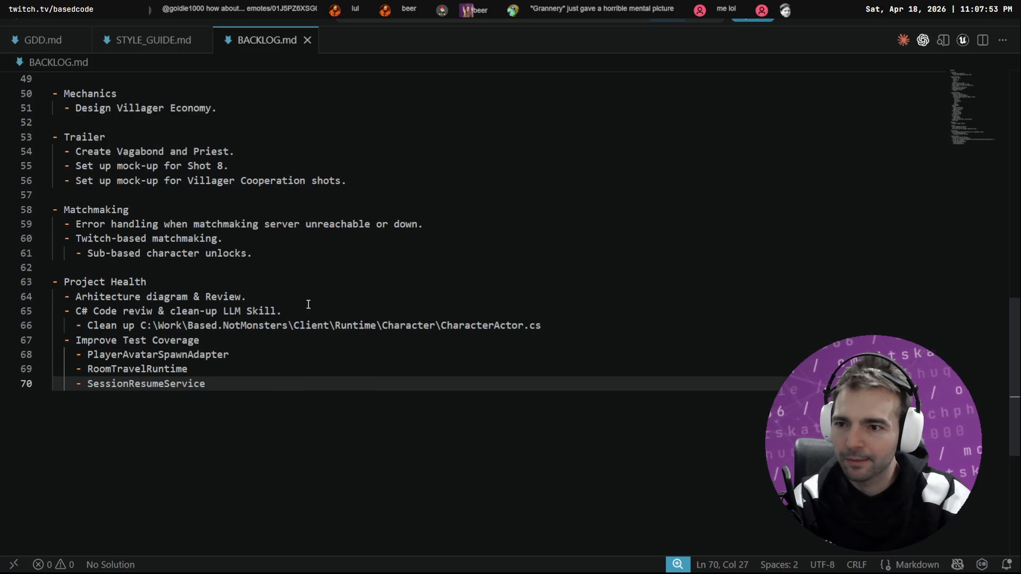
scroll(121, 146, up, 2)
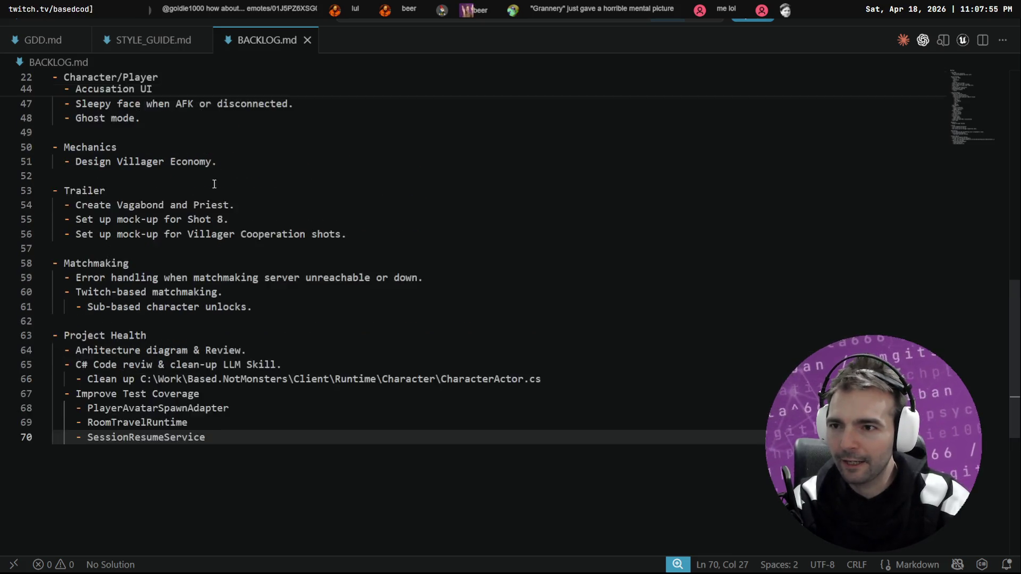
click(275, 190)
key(Return)
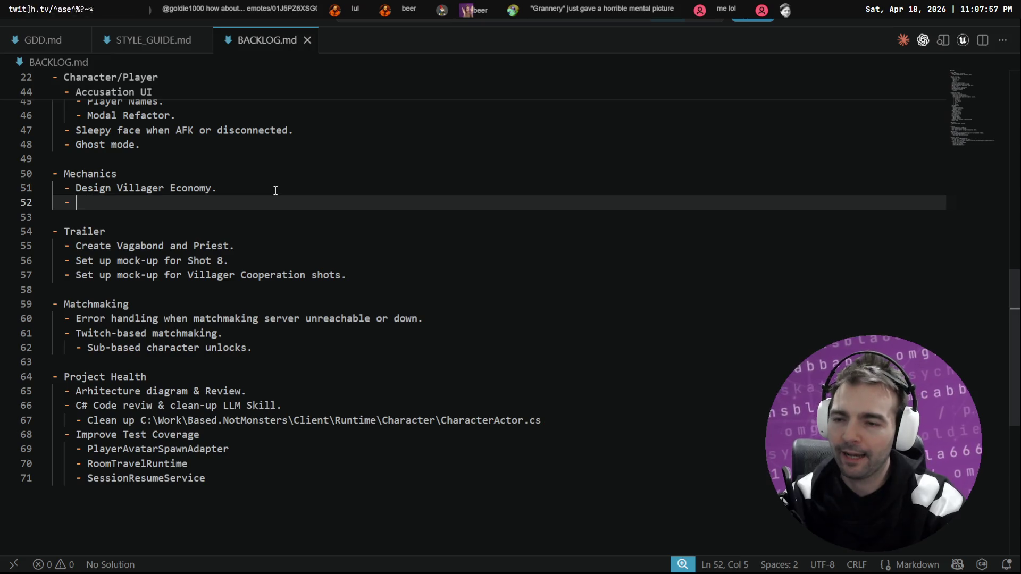
Add 'Design Building Functions' with a 'Church' sub-item and 'Church bell (Call town meeting)' entry
text(esign Buil)
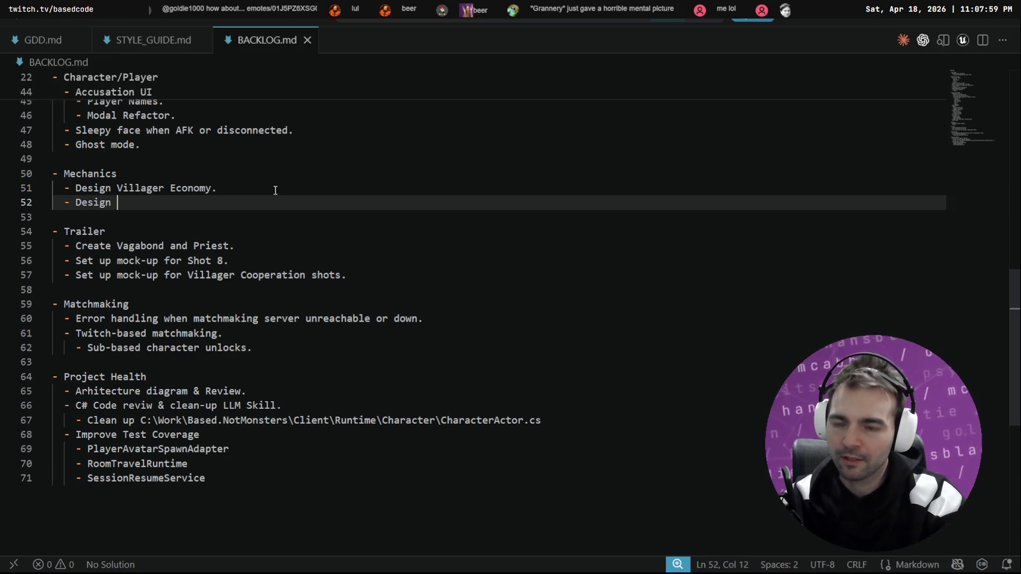
text(ding Functions)
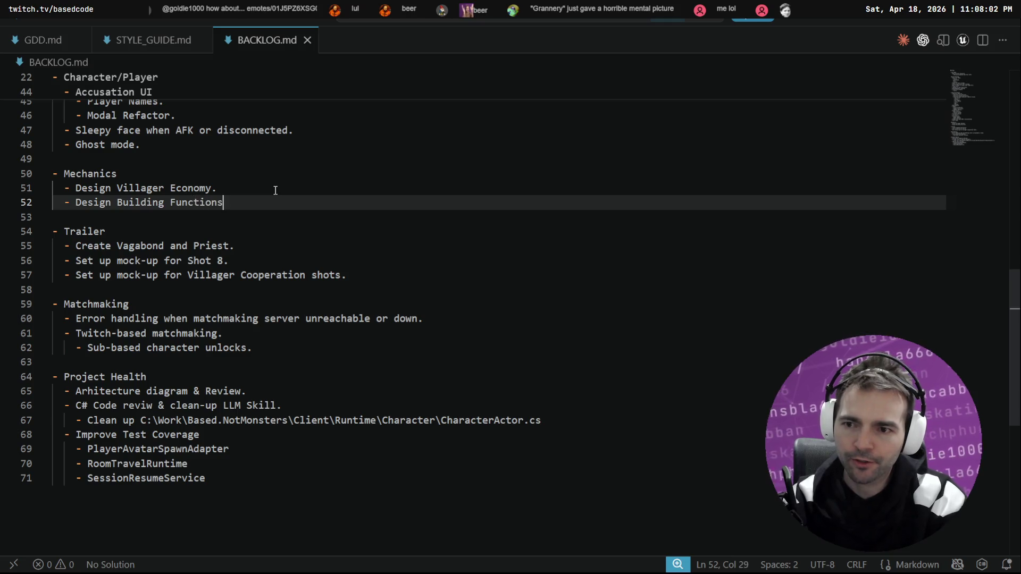
key(Return)
key(Tab)
text(Chur)
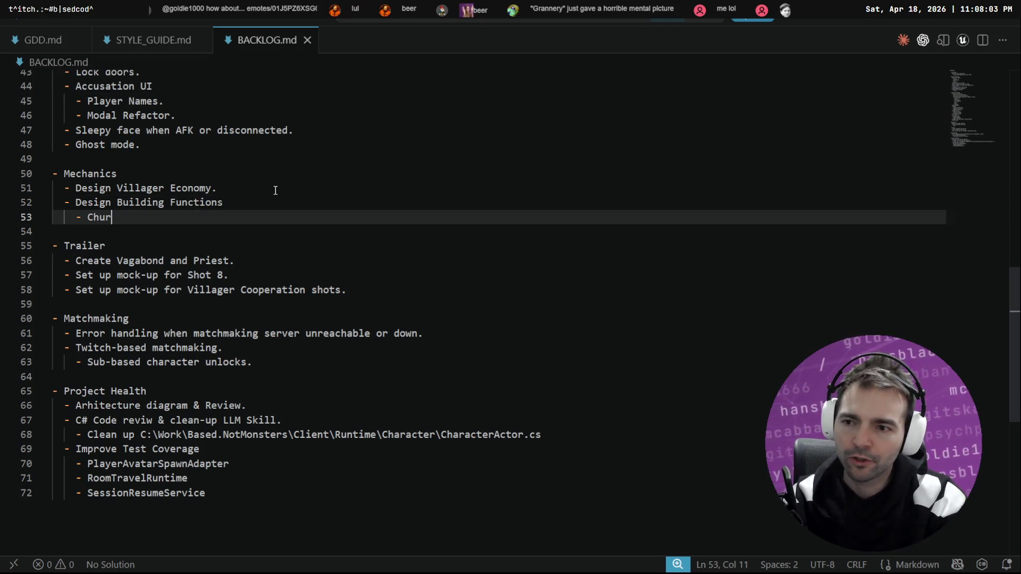
key(Return)
key(Tab)
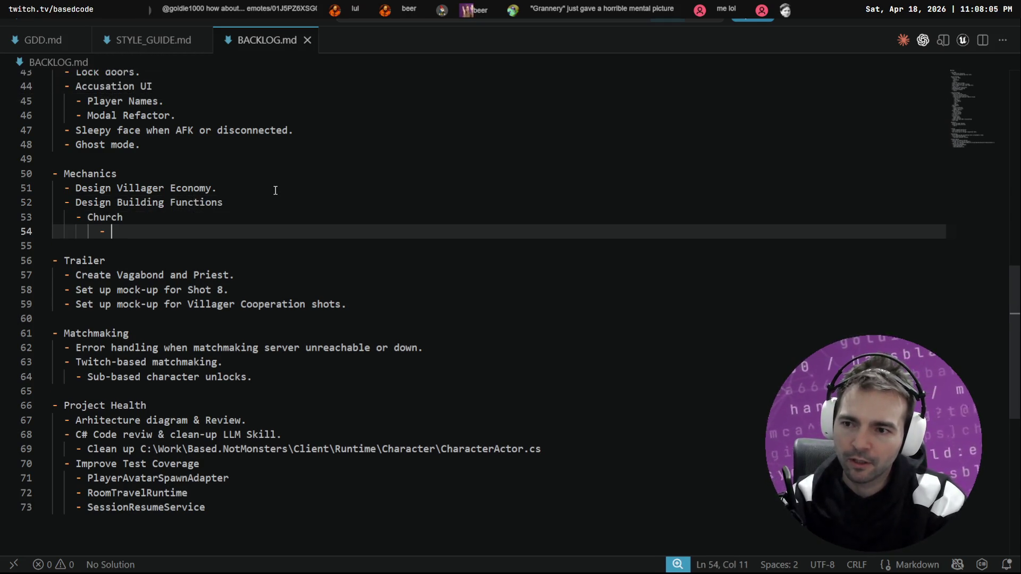
key(shift+Tab)
text(Church be)
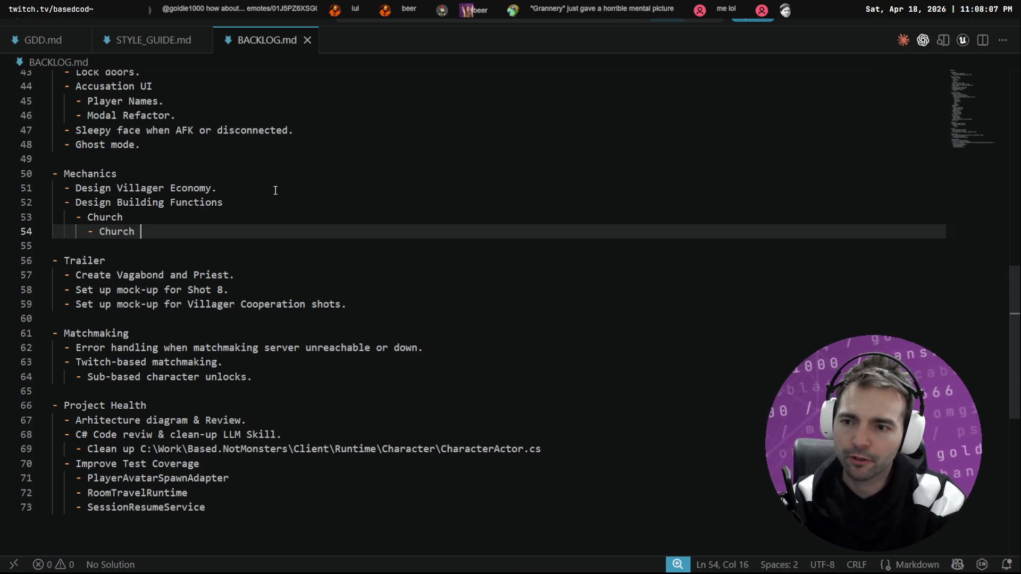
text(ll (Call town meeting)
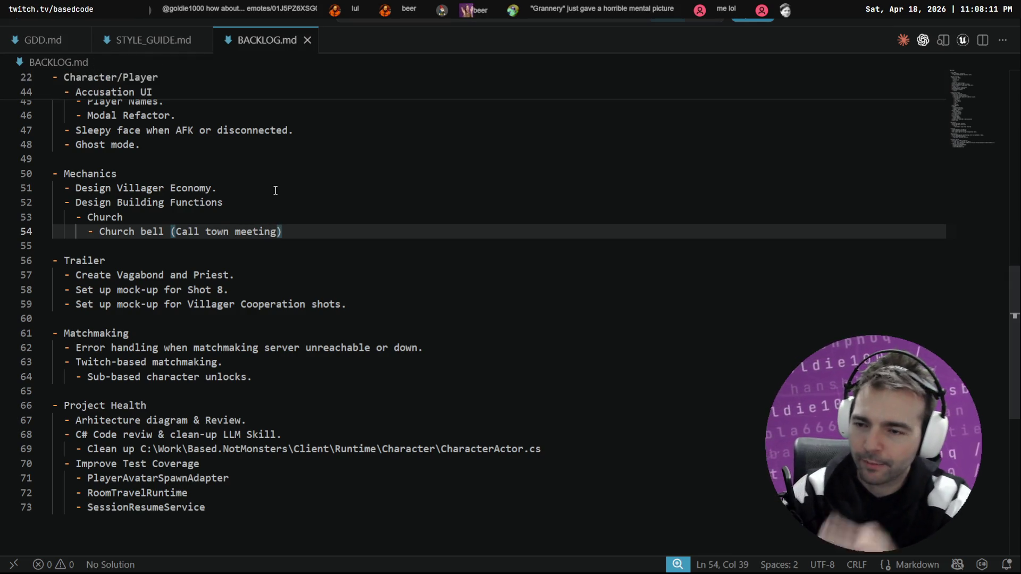
click(341, 208)
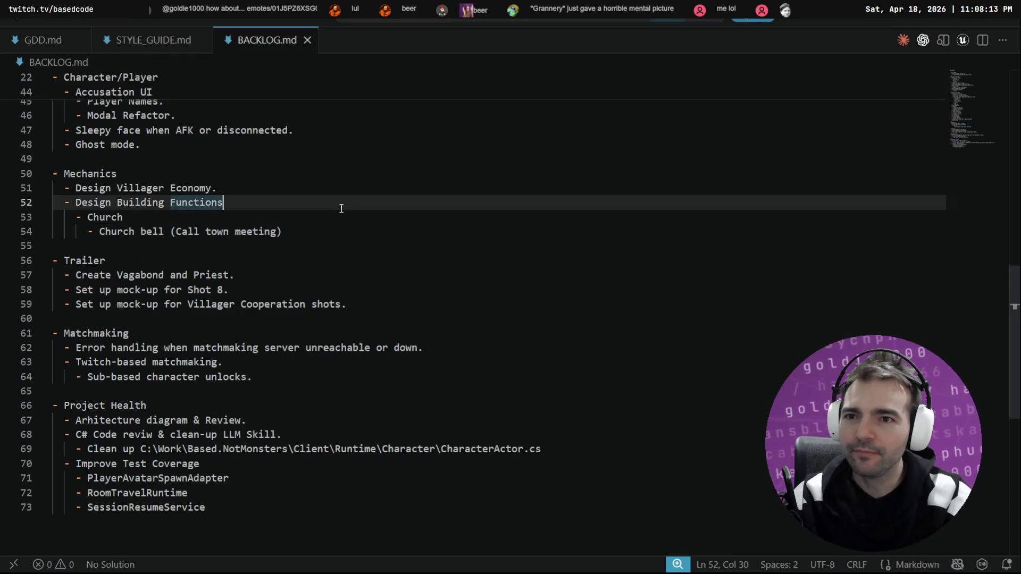
scroll(342, 208, up, 15)
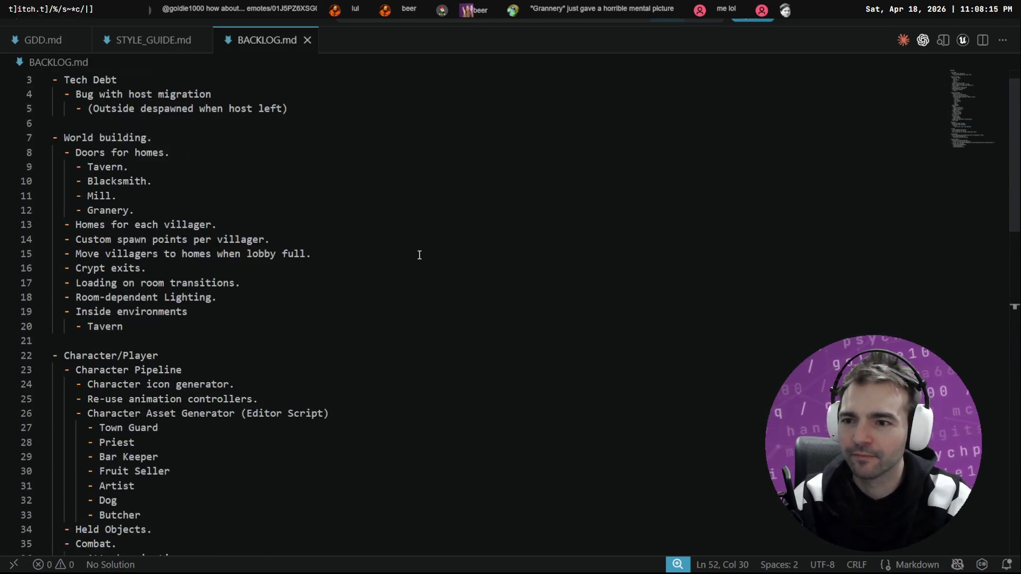
key(alt+Tab)
Tour the tavern rooftops, town square and a tower, then save the WorldLayout scene
drag(417, 251, 515, 291)
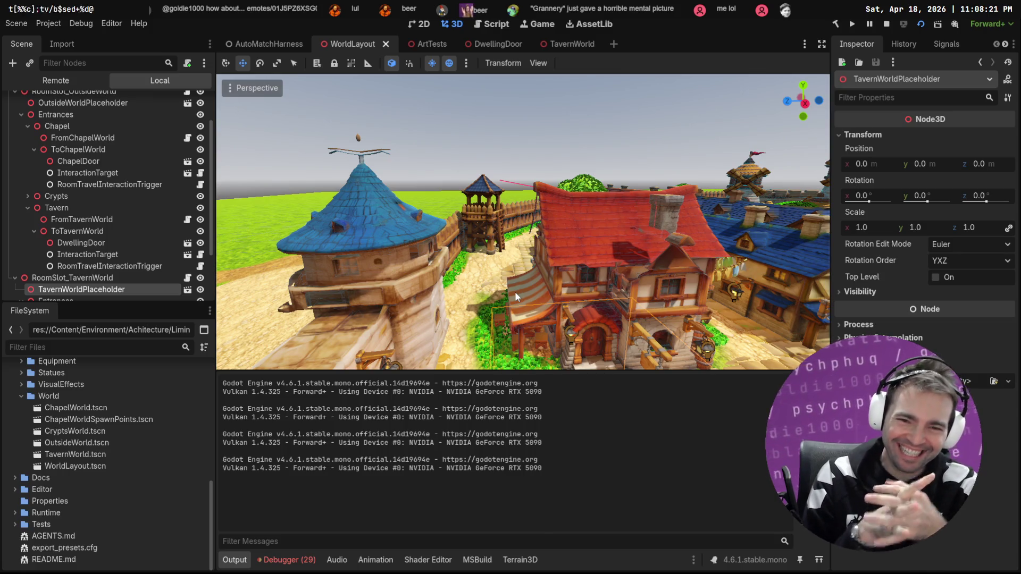
drag(525, 217, 395, 218)
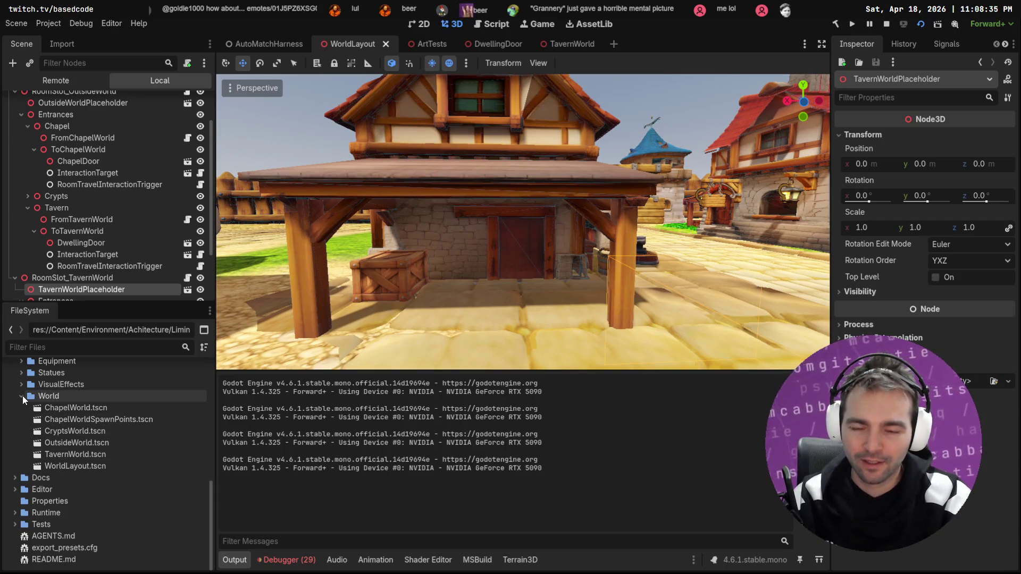
mouse_move(521, 223)
mouse_down()
mouse_move(500, 215)
mouse_move(579, 289)
mouse_move(500, 265)
mouse_move(552, 269)
mouse_move(520, 260)
mouse_move(463, 264)
mouse_move(471, 268)
mouse_up()
key(ctrl+s)
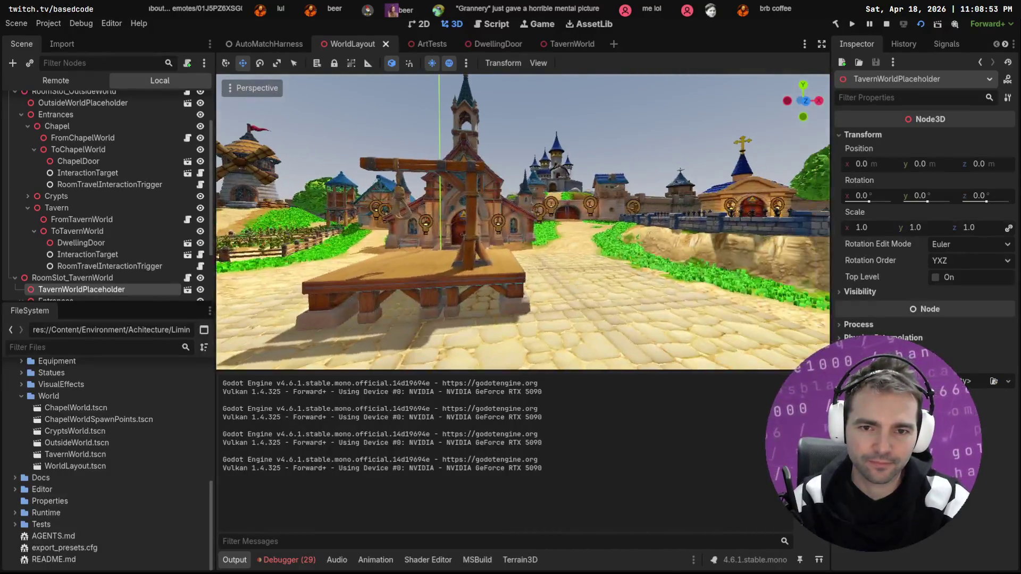
key(alt+Tab)
scroll(128, 185, down, 12)
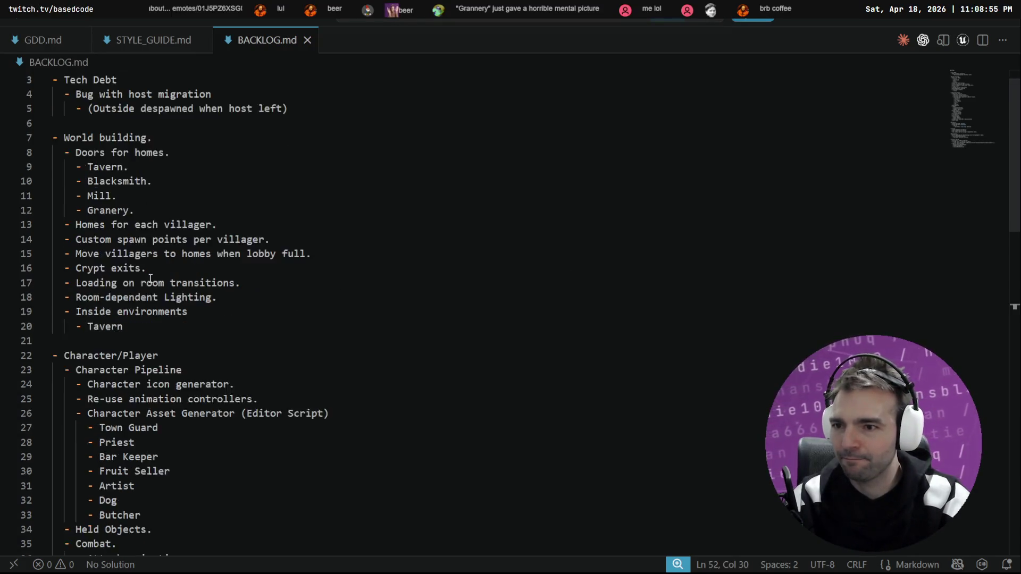
Add 'Crypts' below Granery with an indented '(Change cross to triangle)' note
scroll(198, 302, down, 7)
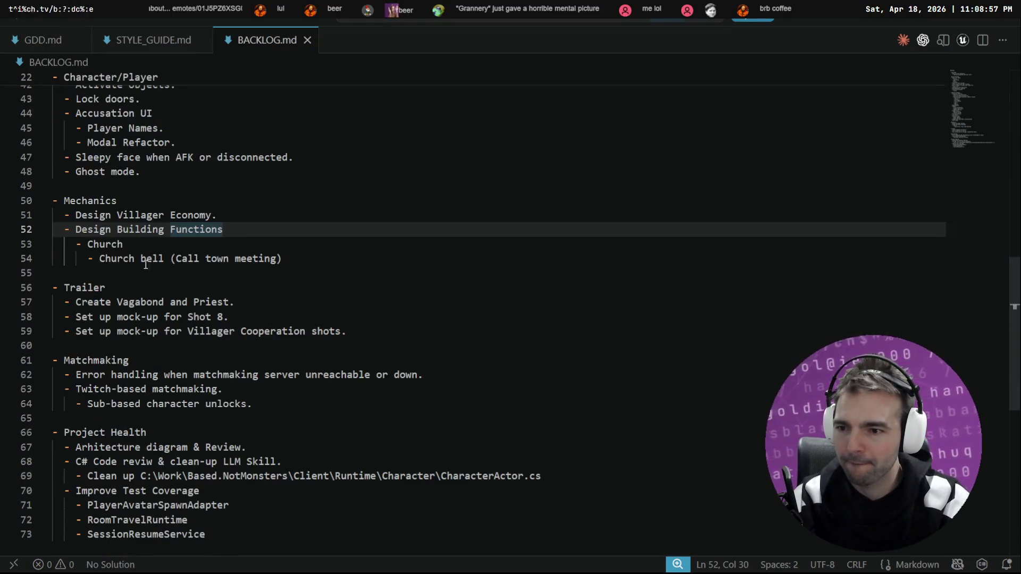
scroll(298, 356, up, 5)
scroll(299, 356, up, 14)
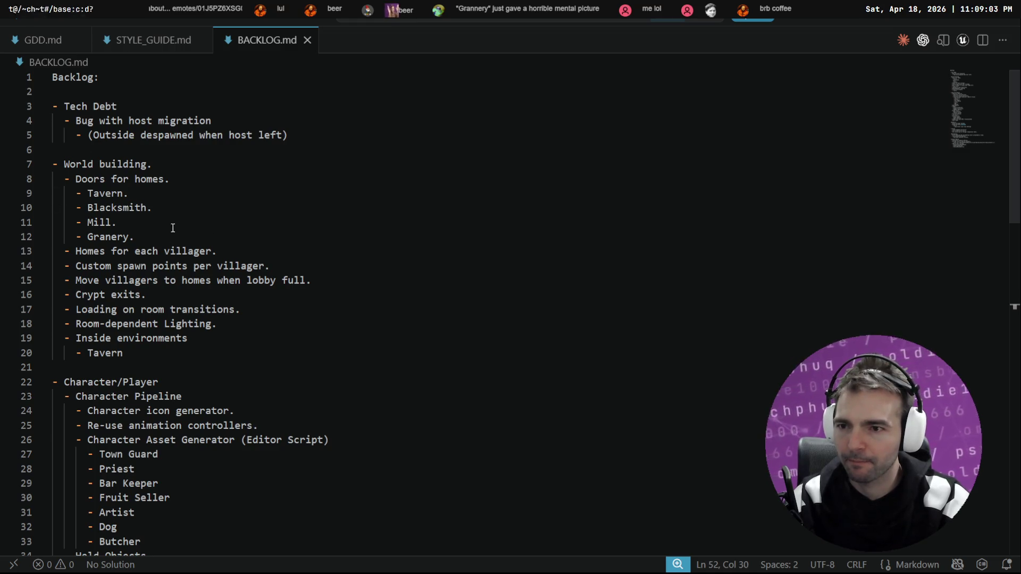
click(181, 234)
key(Return)
text(Cry)
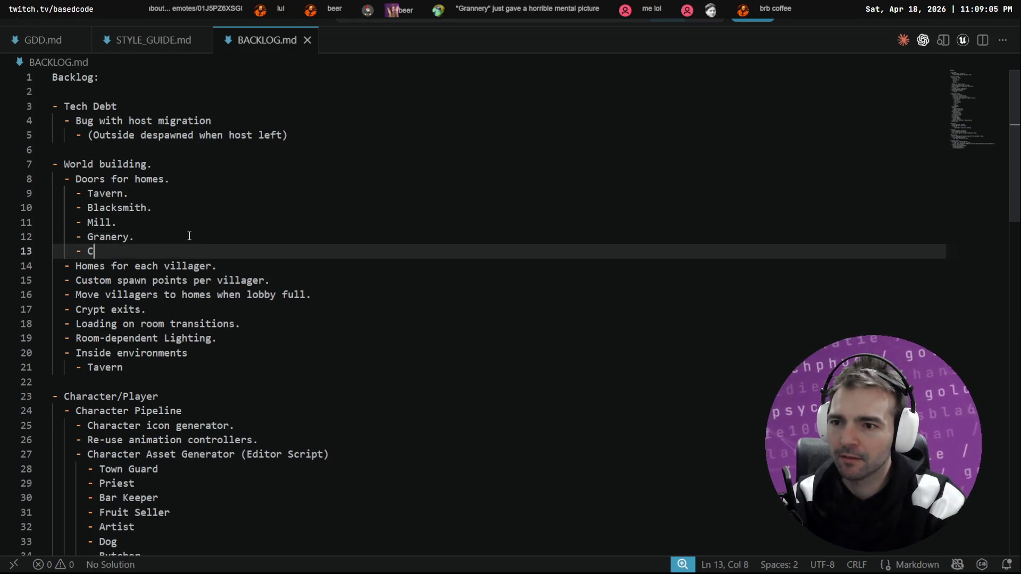
text(pts)
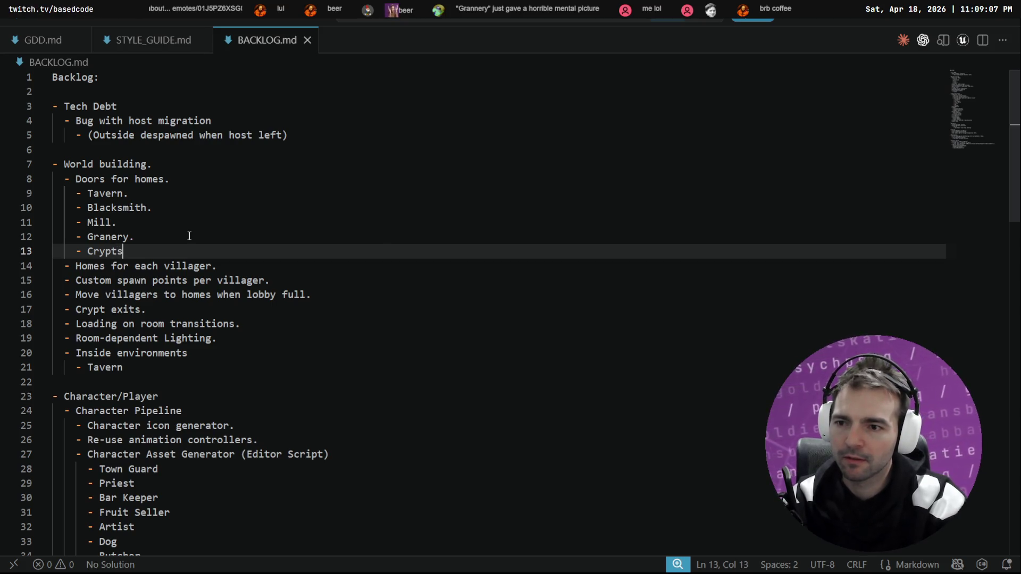
key(Return)
key(Tab)
text((Change cross to triangle)
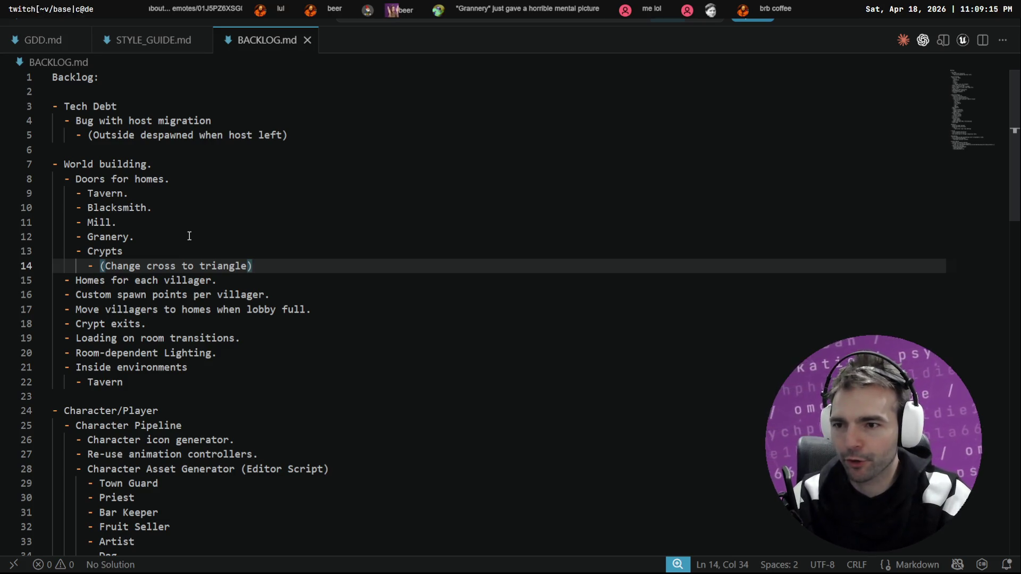
Add a 'Crypt Manhole' door entry after the Crypts note
key(Return)
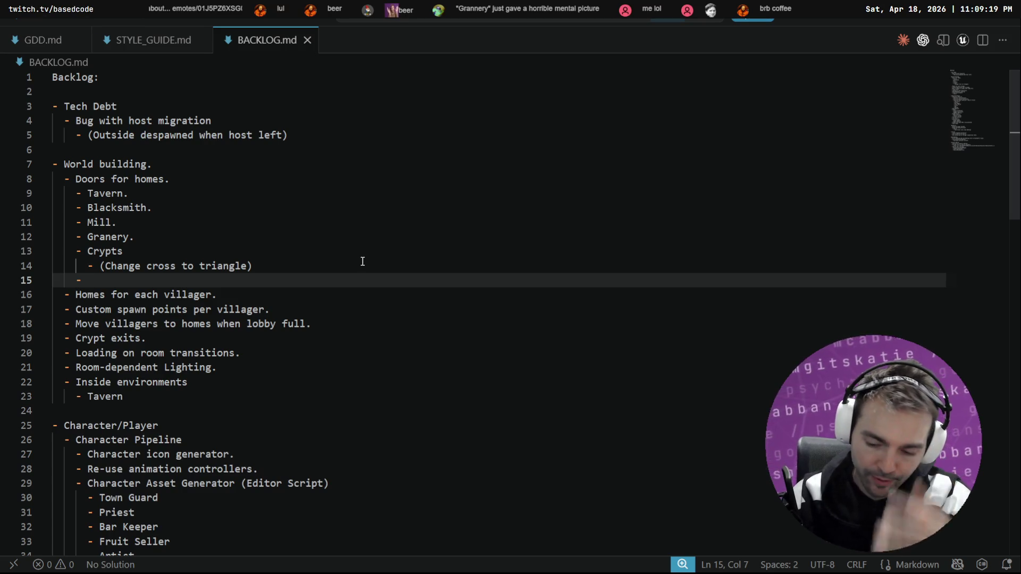
text(rpy)
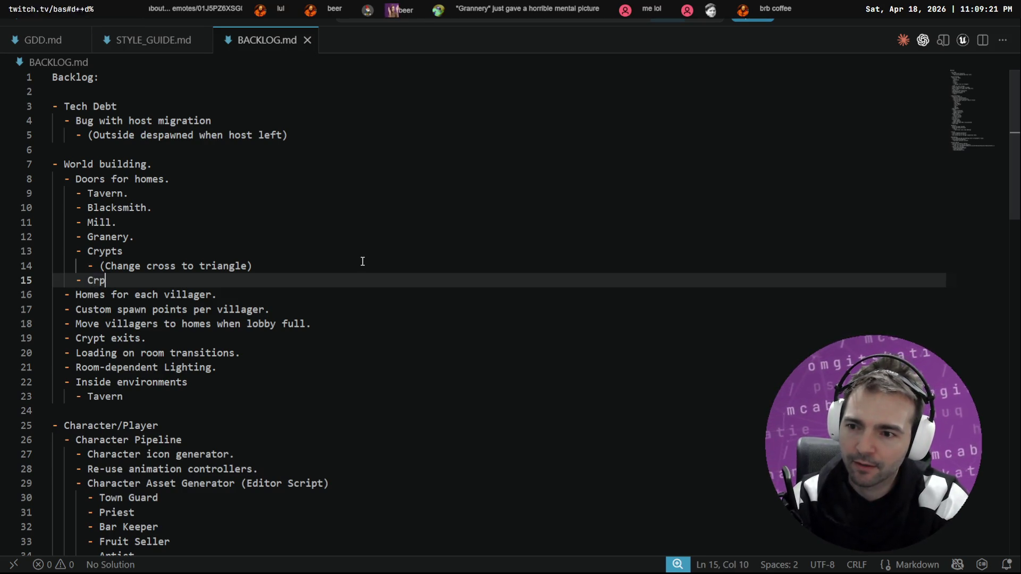
key(BackSpace)
text(ypt)
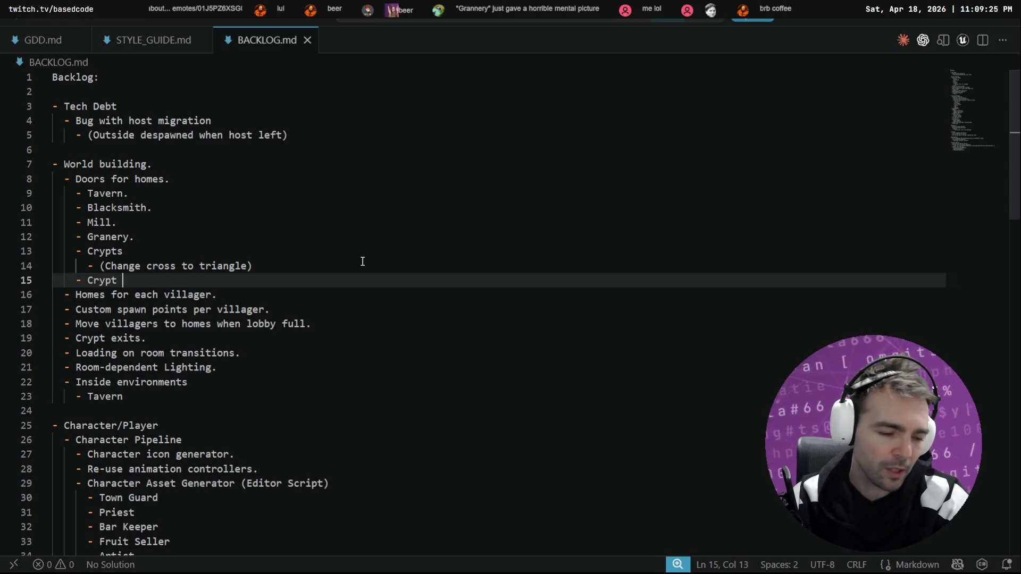
key(BackSpace)
key(BackSpace)
text(Manhole)
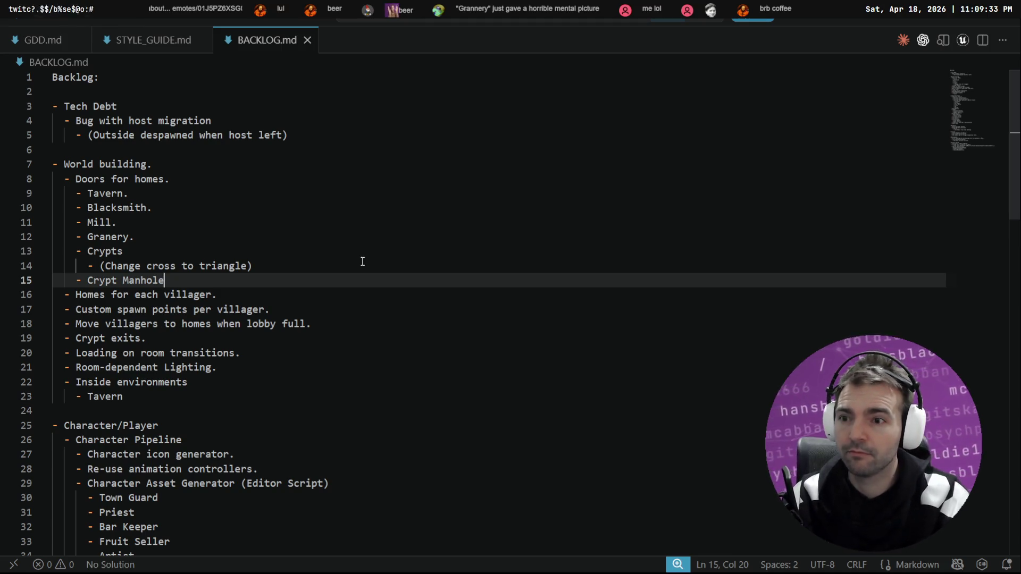
key(alt+Tab)
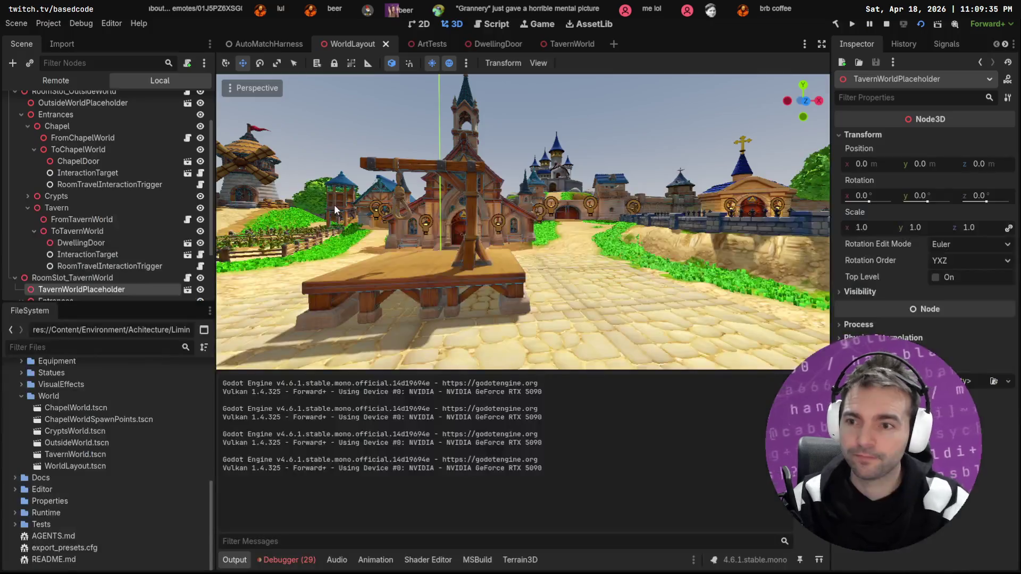
mouse_move(582, 184)
mouse_down()
mouse_move(532, 186)
mouse_move(569, 210)
mouse_up()
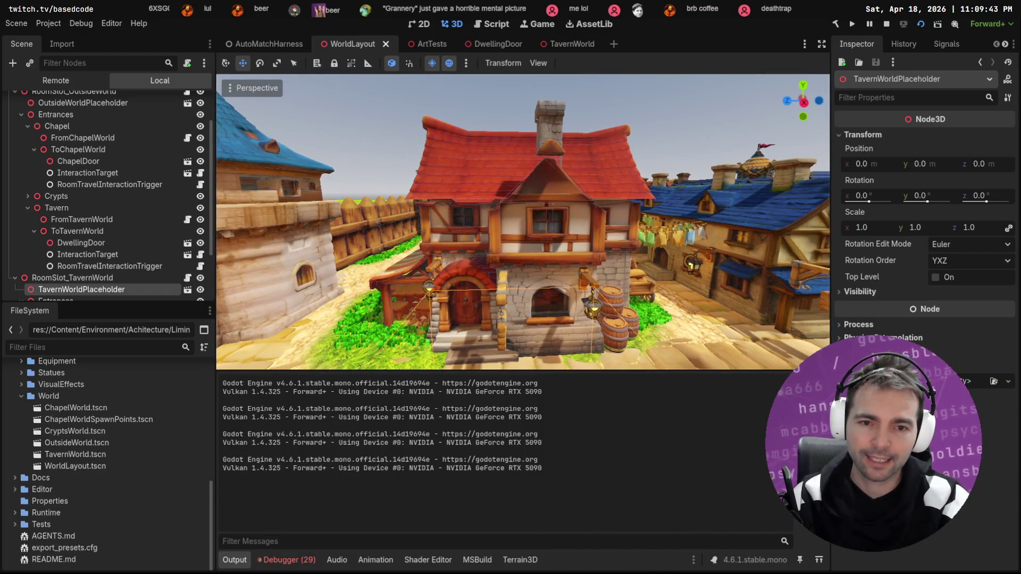
drag(569, 210, 707, 251)
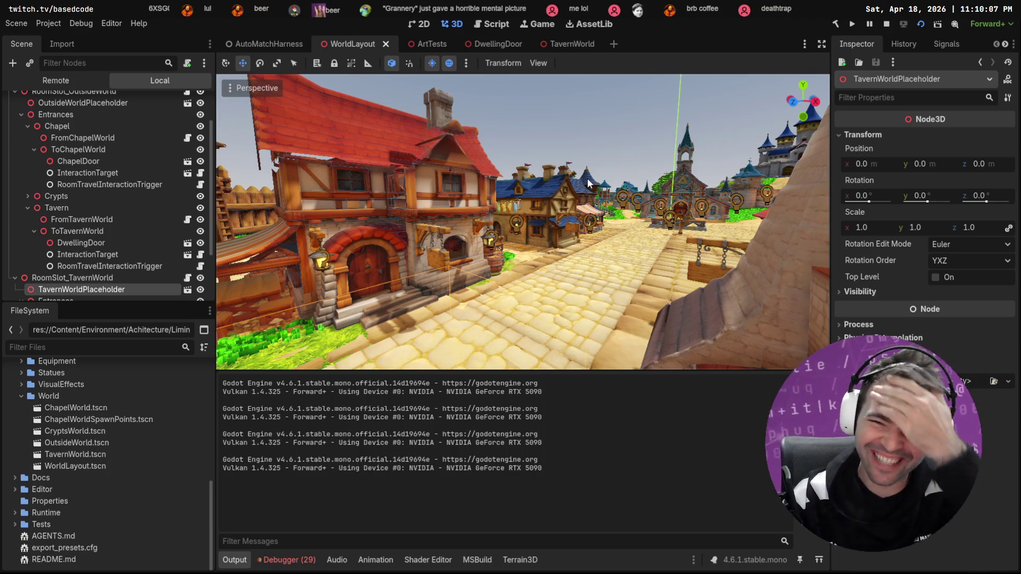
click(594, 121)
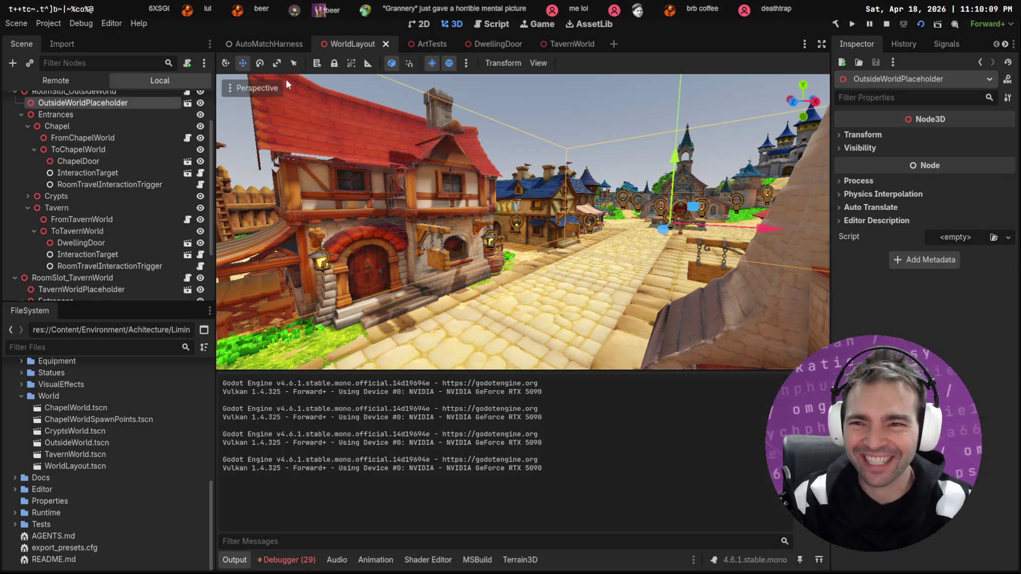
click(276, 43)
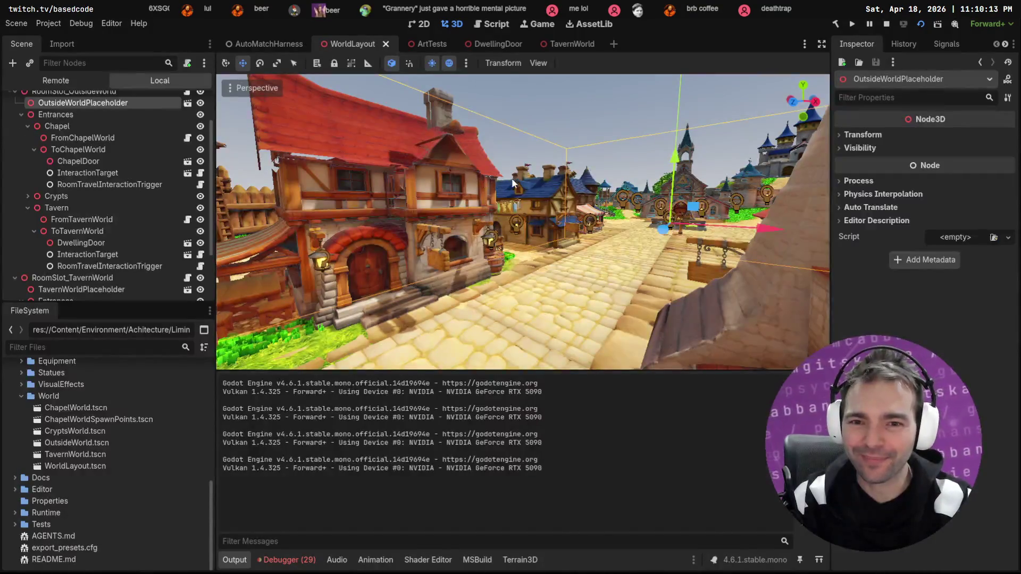
key(w)
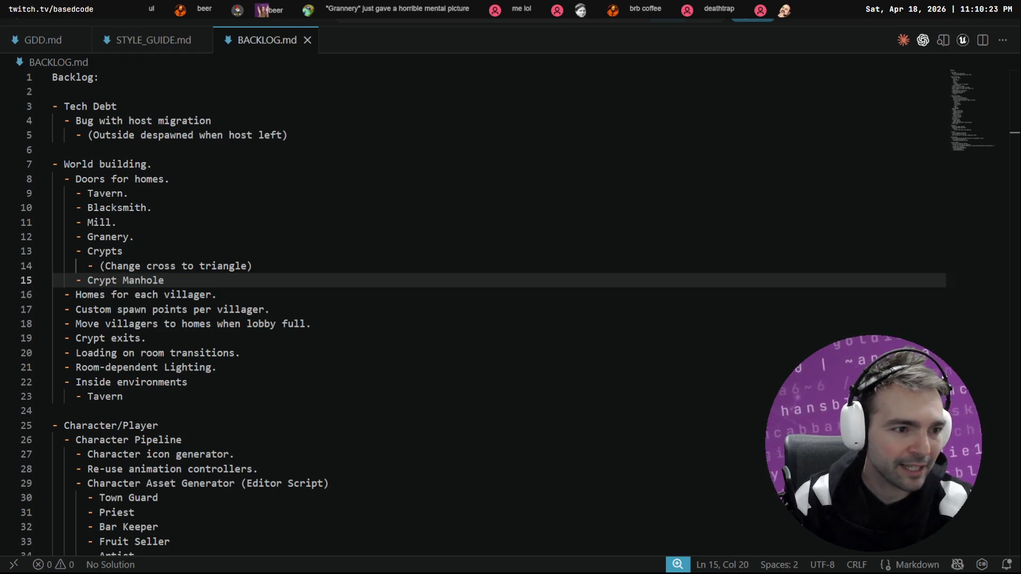
Switch from VS Code via the terminal to Fork to see the uncommitted changes
key(alt+Tab)
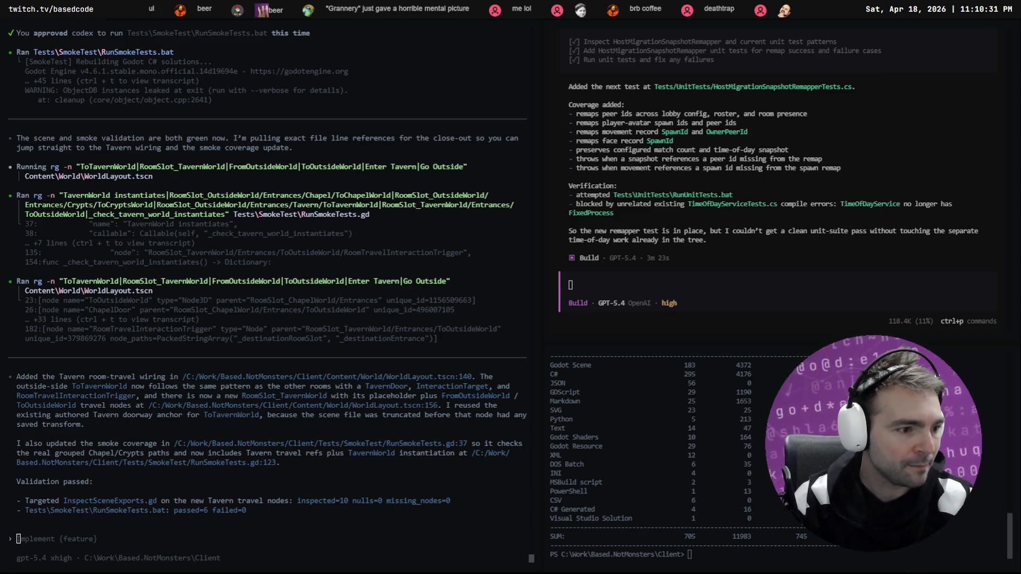
key(alt+Tab)
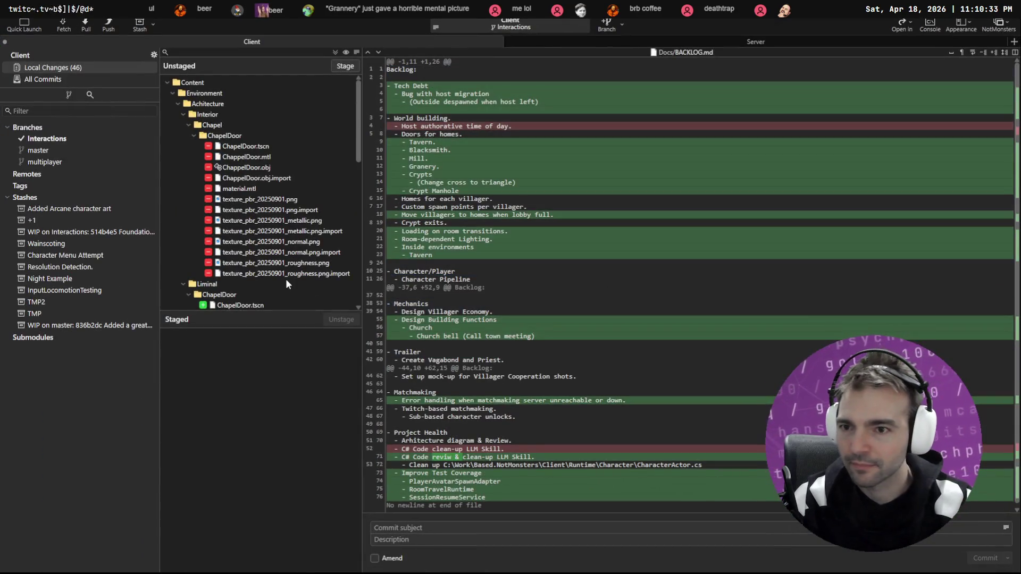
Stage the Interior and Liminal ChapelDoor and DwellingDoor folders
click(247, 135)
scroll(248, 135, down, 4)
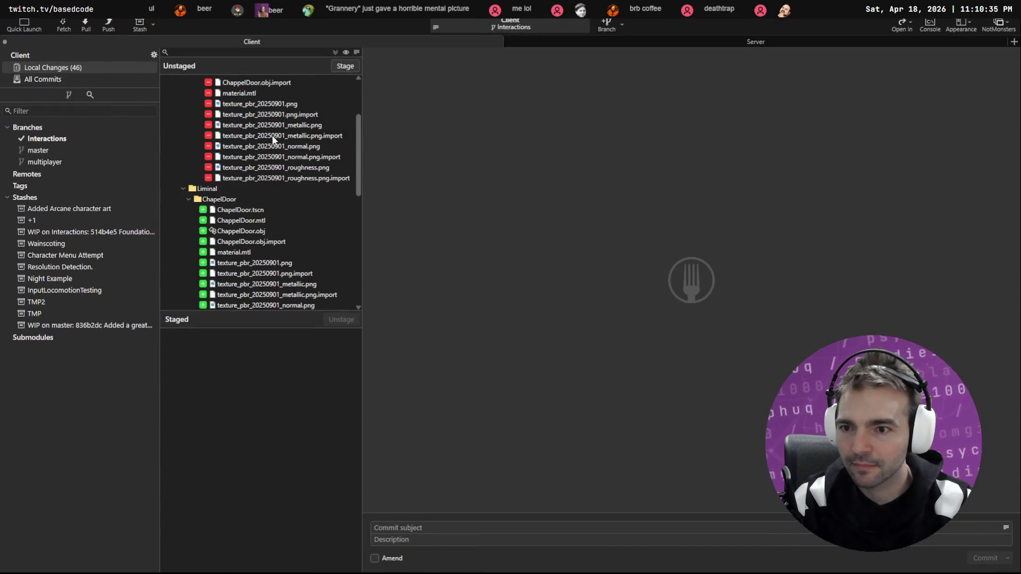
scroll(250, 136, up, 4)
click(345, 66)
click(253, 123)
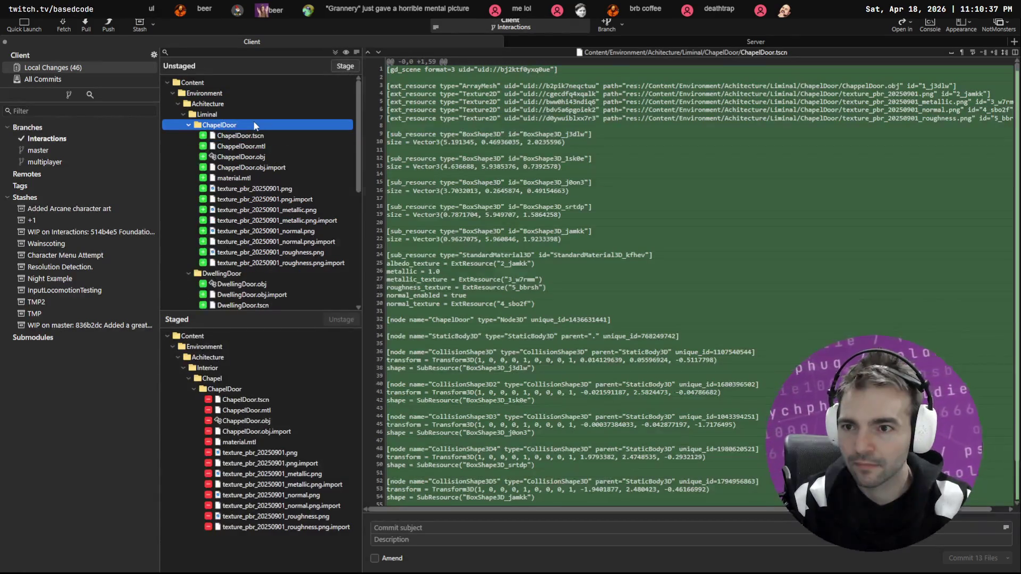
key(Return)
click(230, 114)
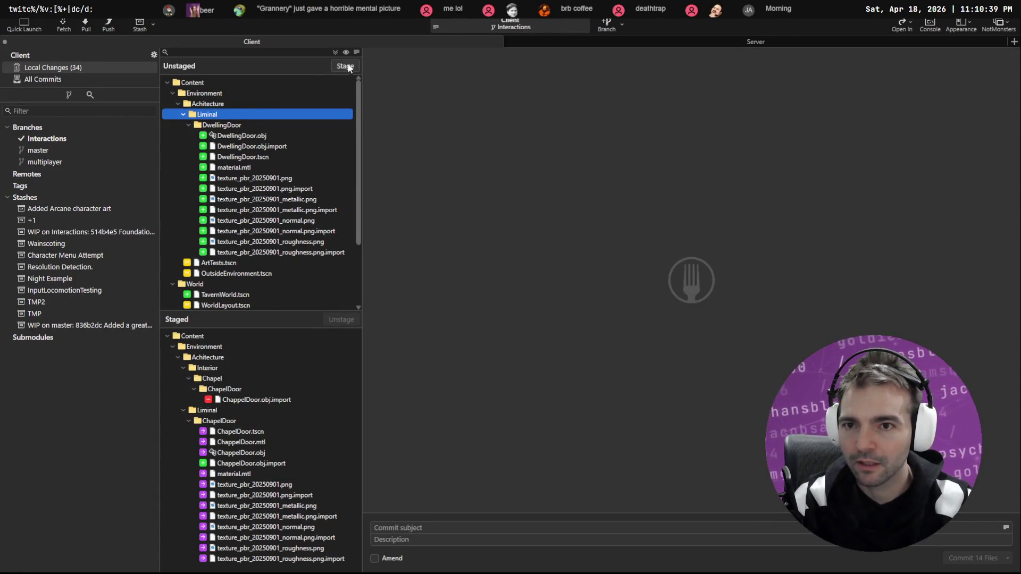
key(Return)
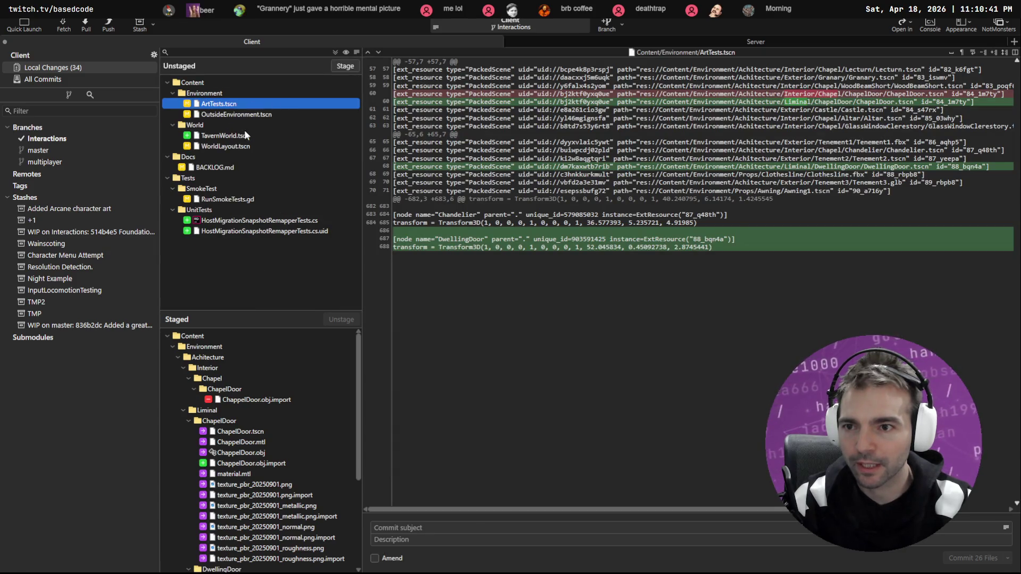
Stage the World, Environment, SmokeTest and UnitTests changes
click(213, 124)
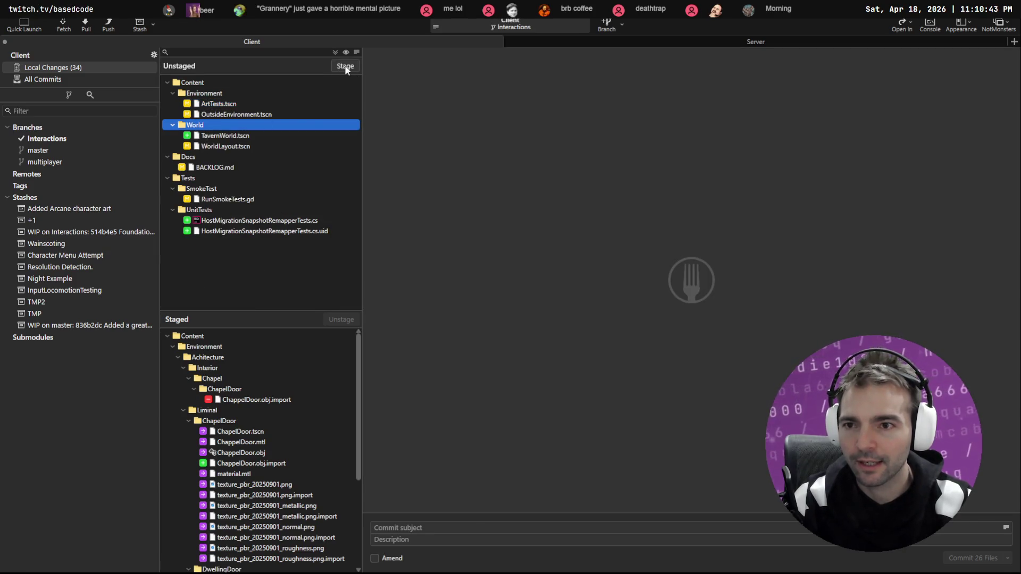
click(342, 66)
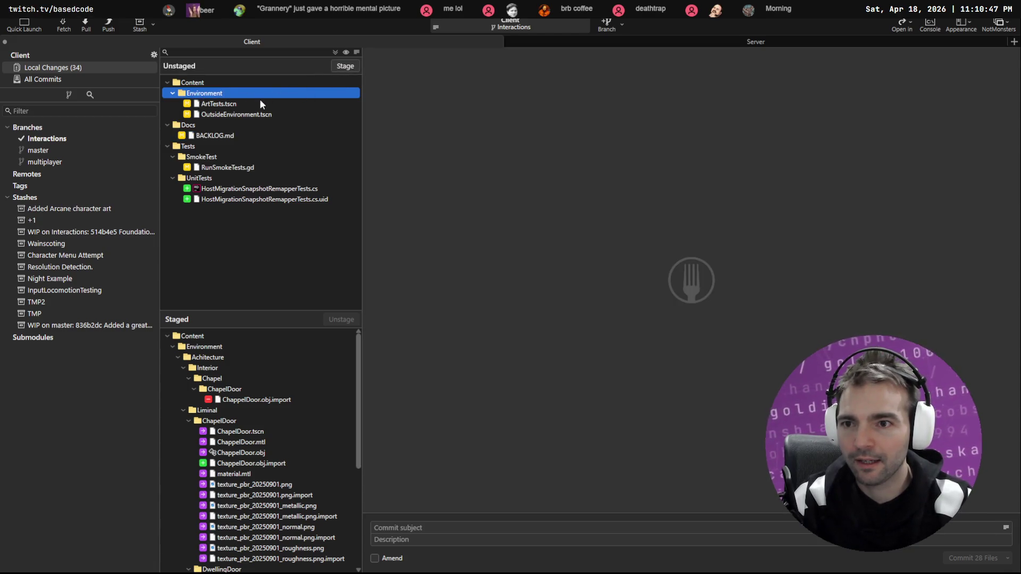
click(350, 68)
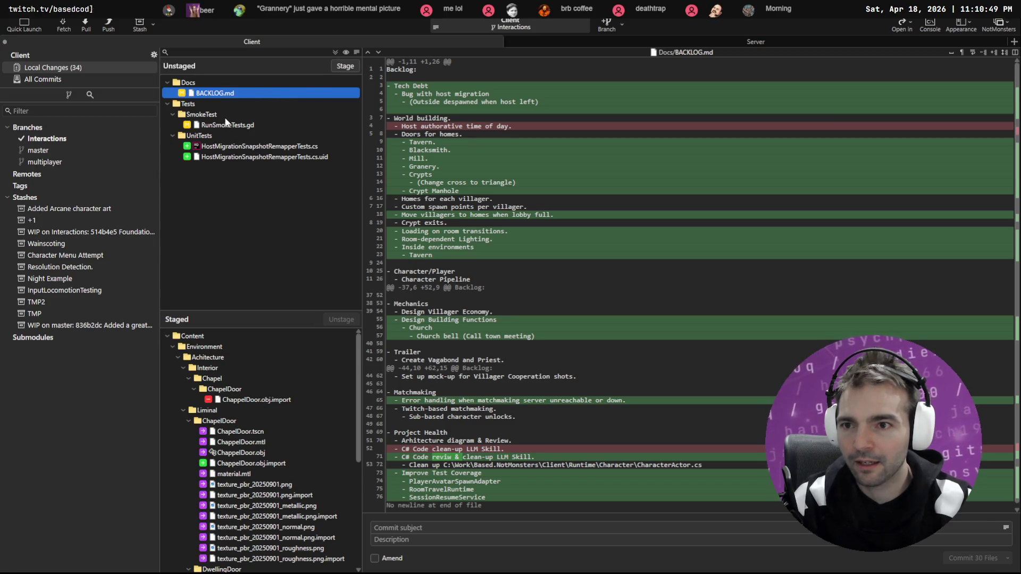
click(225, 117)
click(342, 67)
click(229, 114)
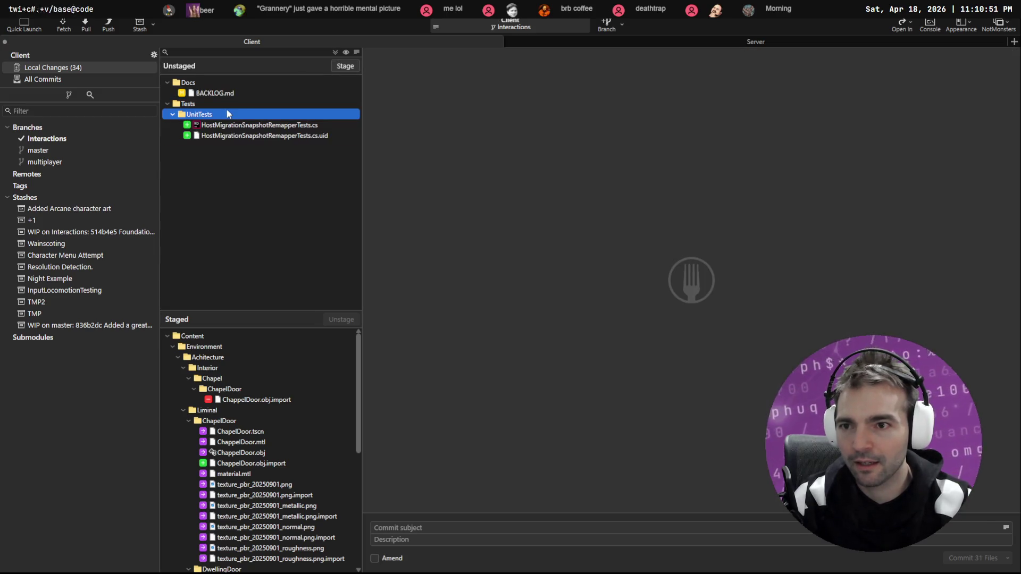
click(346, 66)
Place the cursor in the commit subject field and start voice typing
scroll(330, 372, down, 8)
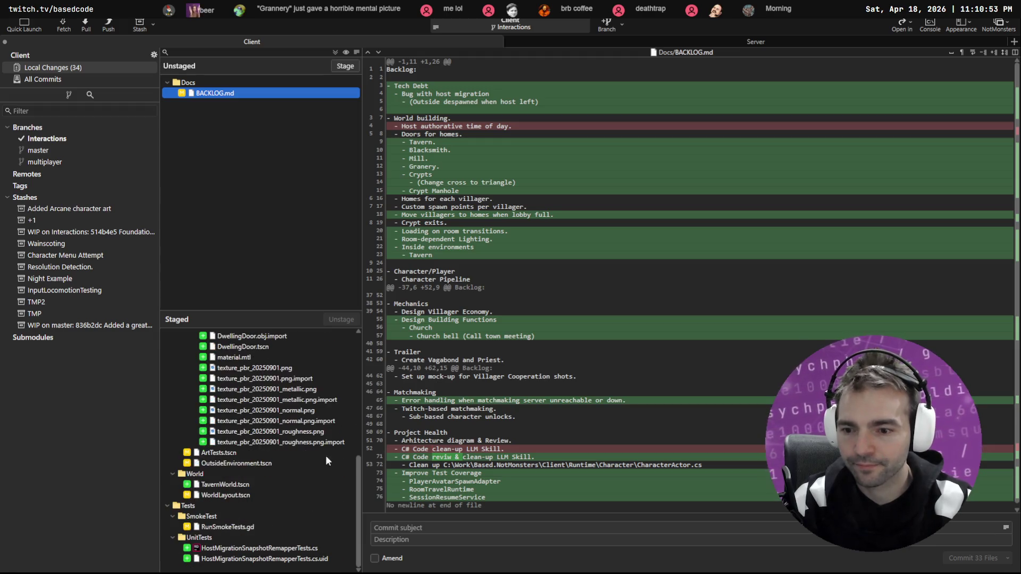
click(420, 527)
key(super+h)
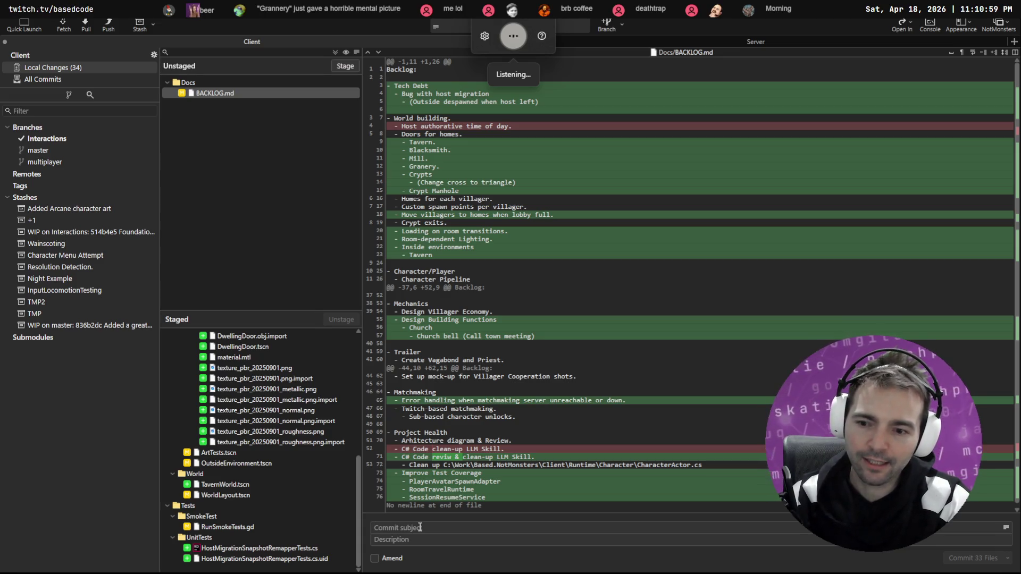
Write the commit subject 'Added and connected a new space for the Tavern.'
text(added a new)
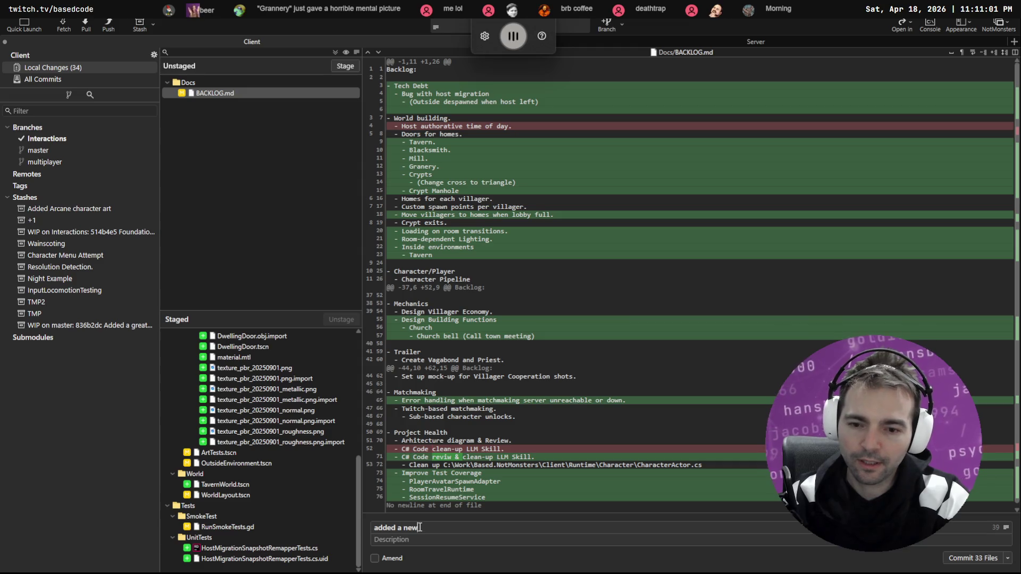
text( World for the Tavern.)
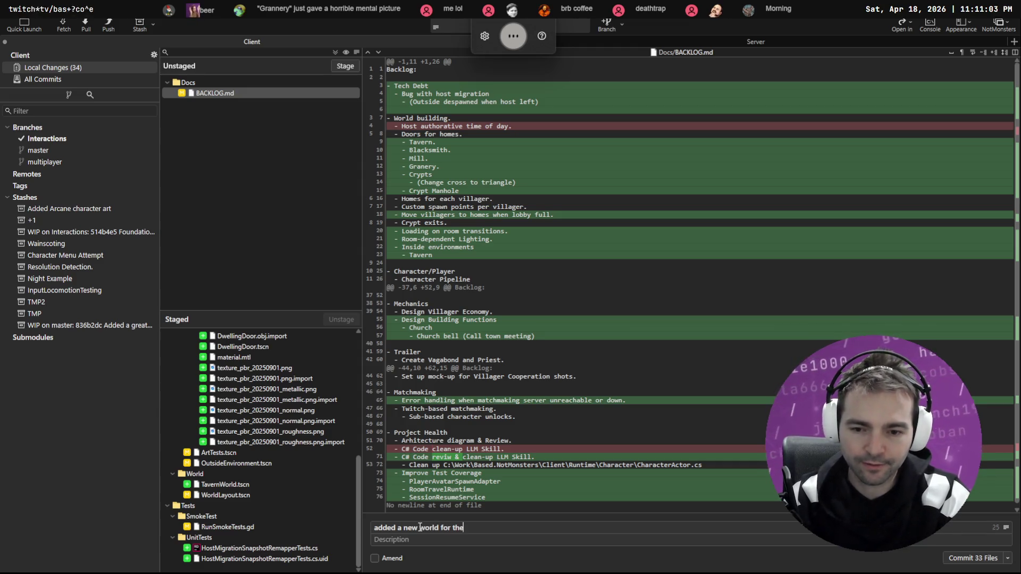
key(Home)
key(Delete)
text(A)
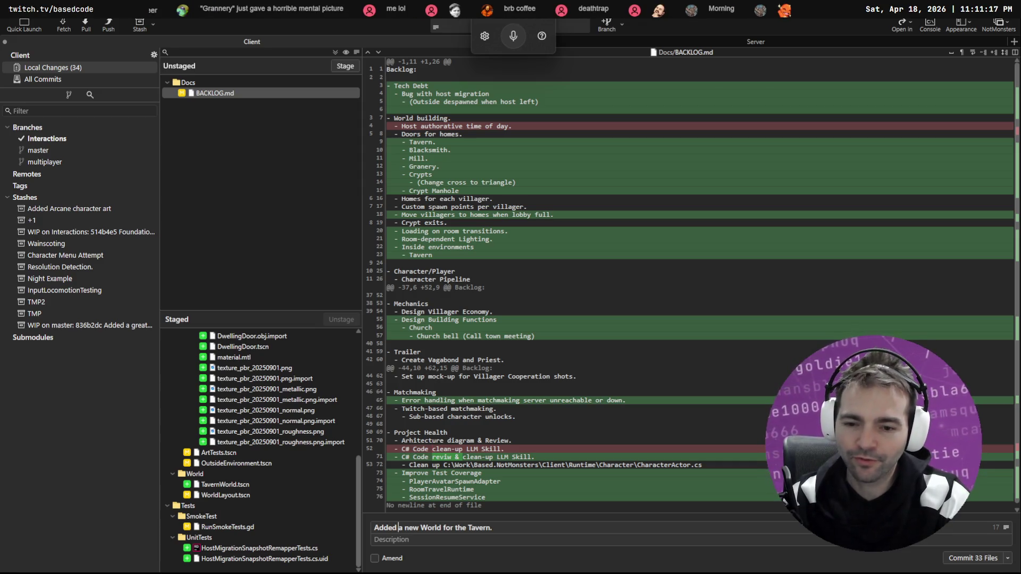
key(ctrl+shift+Right)
key(ctrl+shift+Right)
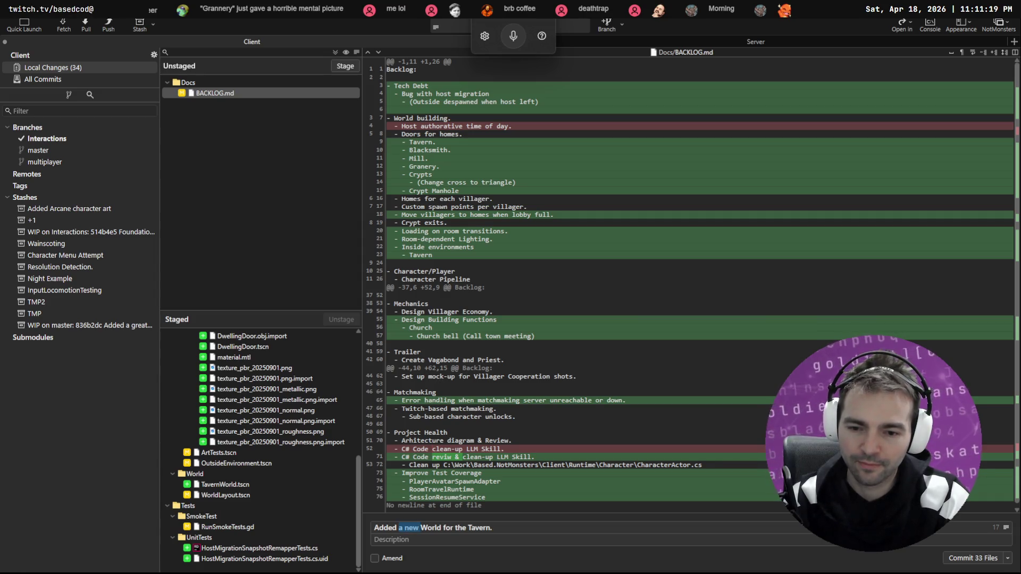
key(Left)
text(and connec)
text(ted)
double_click(466, 527)
text(space)
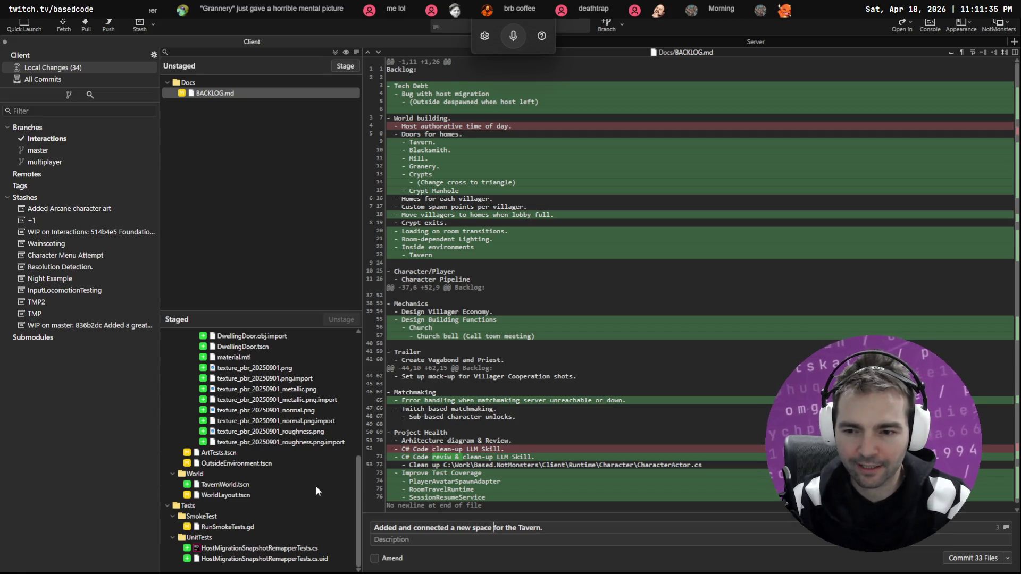
Commit the 33 staged files and view the Interactions branch history
click(966, 559)
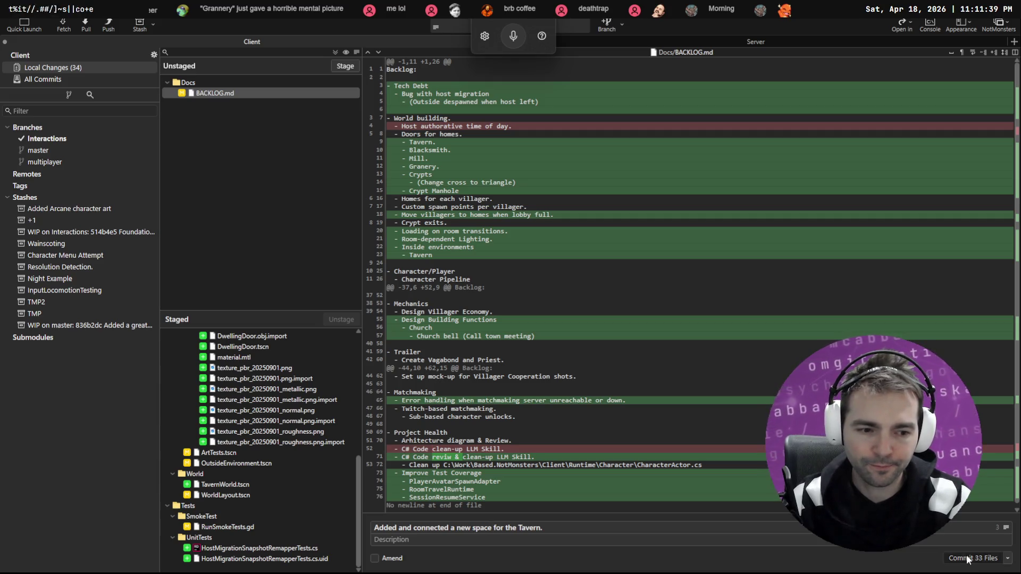
click(59, 140)
key(alt+Tab)
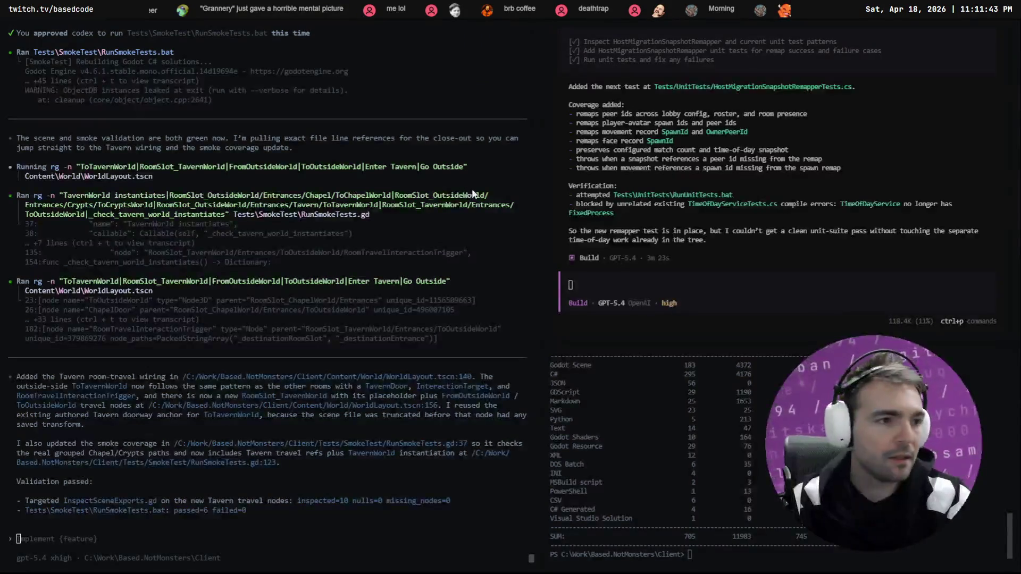
Launch the four-player playtest with F5 and walk the first player out through the chapel door
key(alt+Tab)
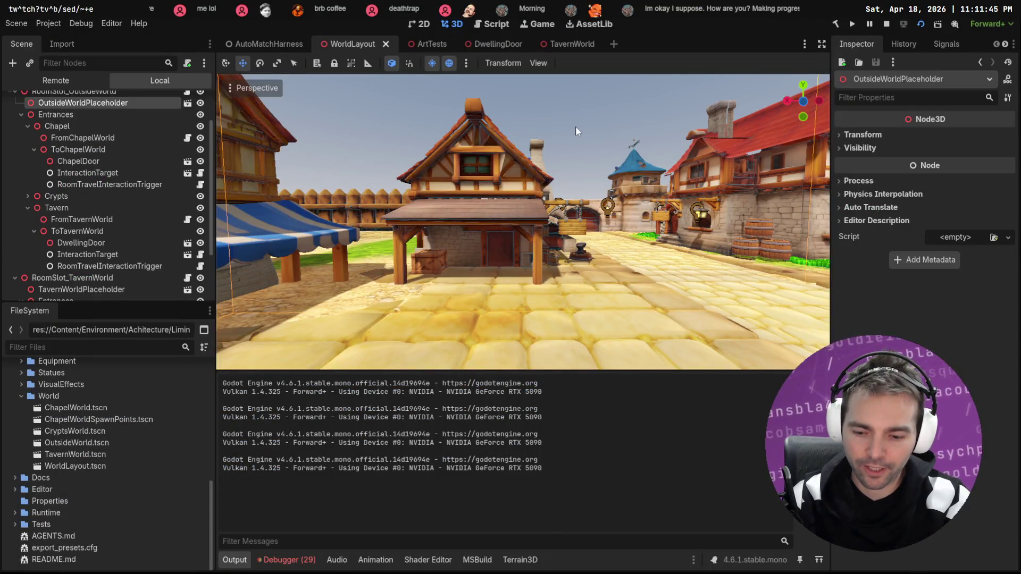
key(F5)
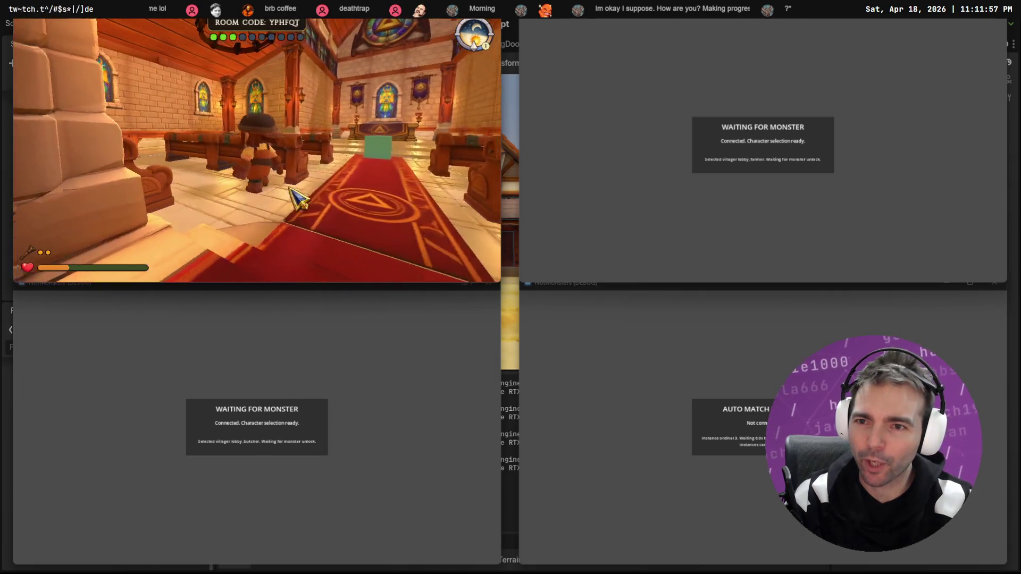
key(Escape)
key(Escape)
key(w)
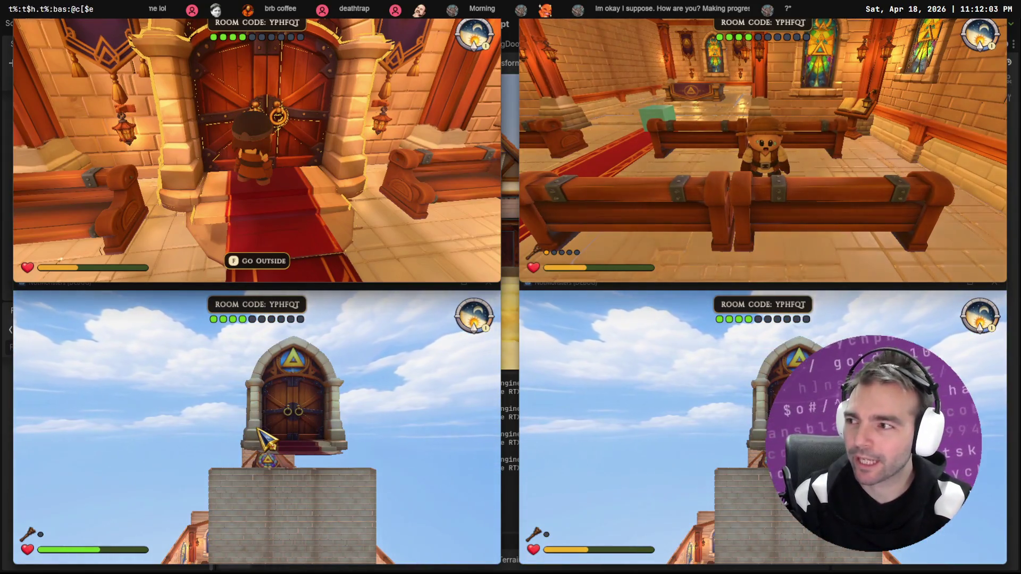
key(f)
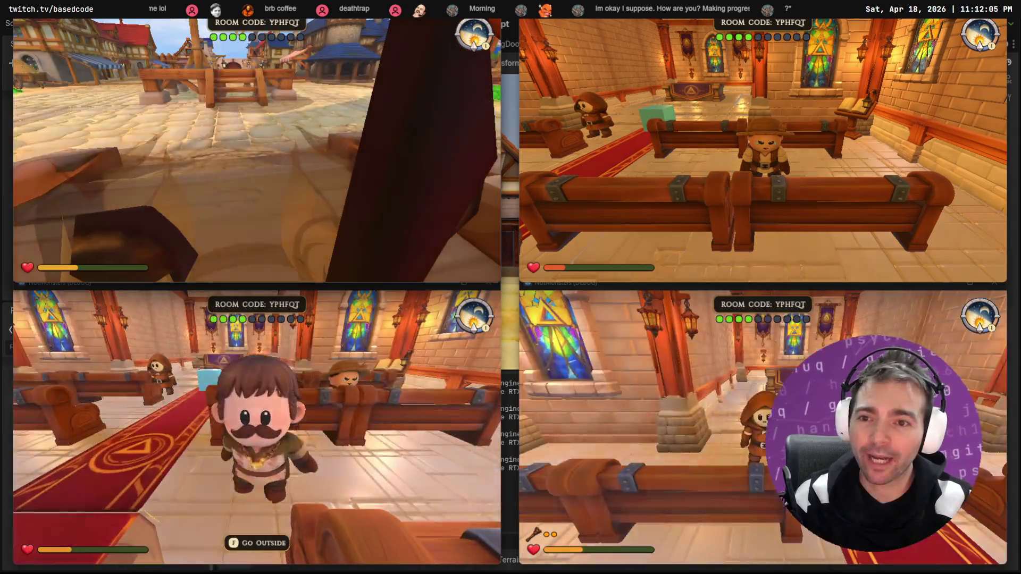
Run the character down the town street to the tavern door and enter the tavern
key(w)
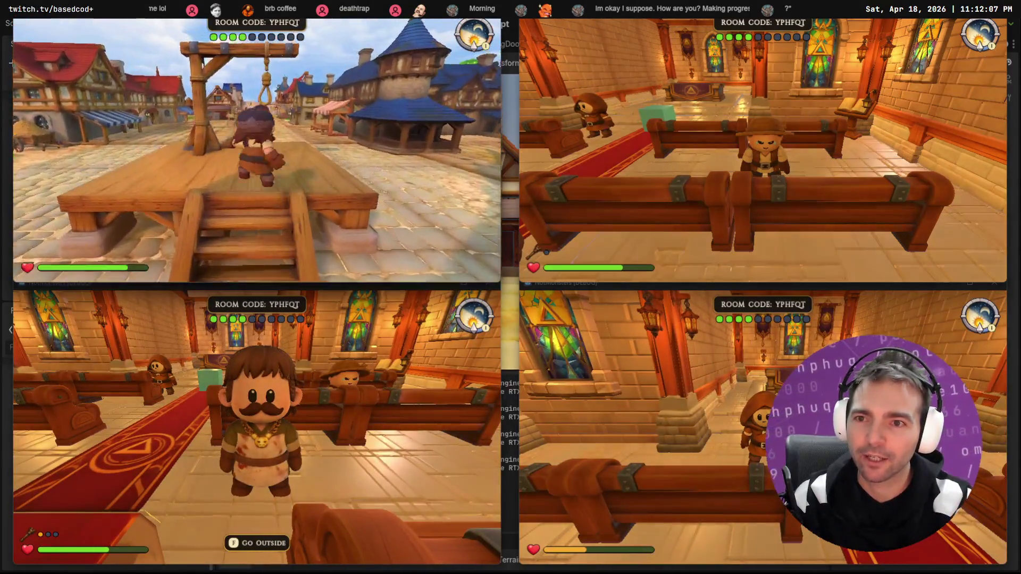
key(w)
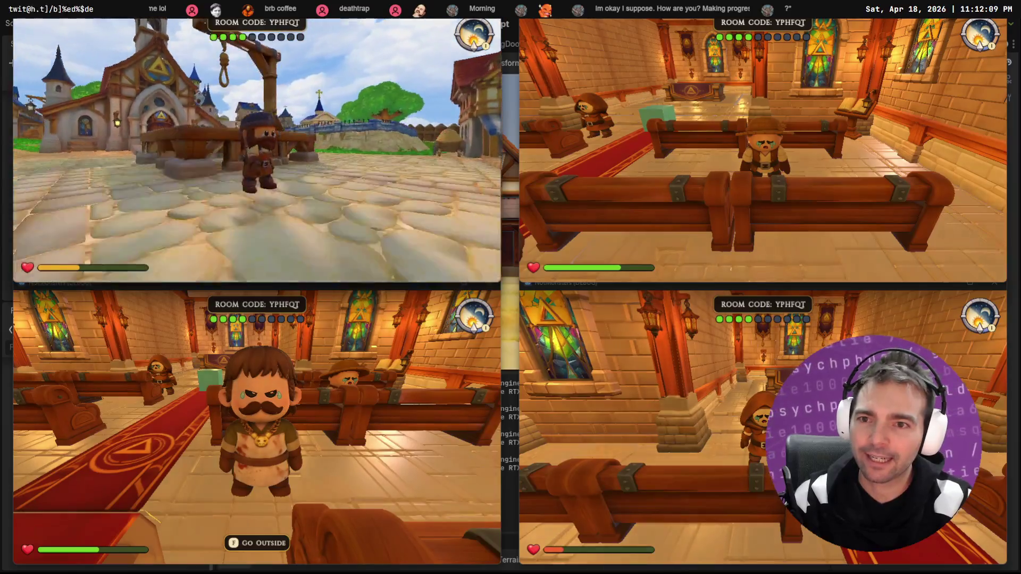
key(w)
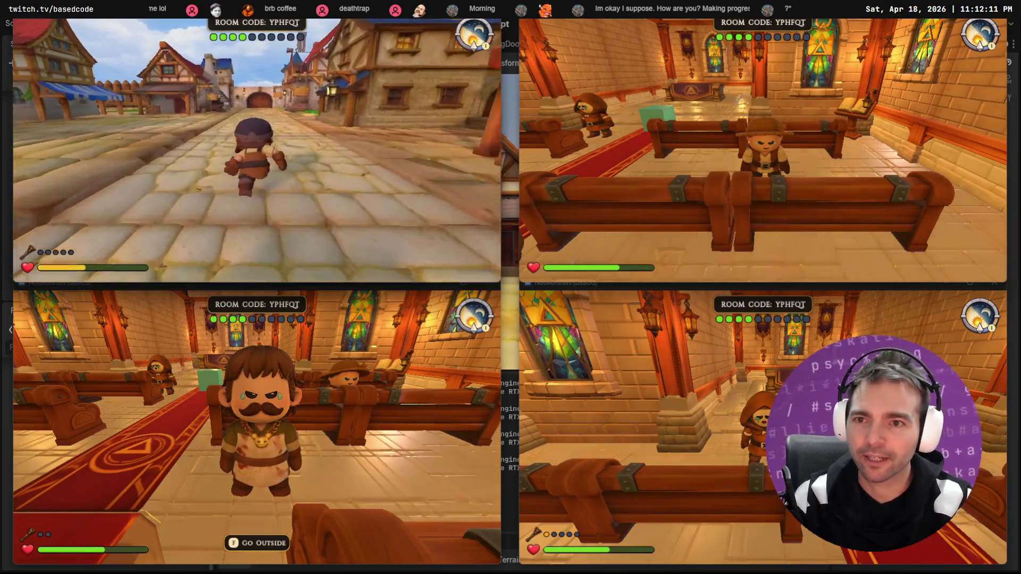
key(w)
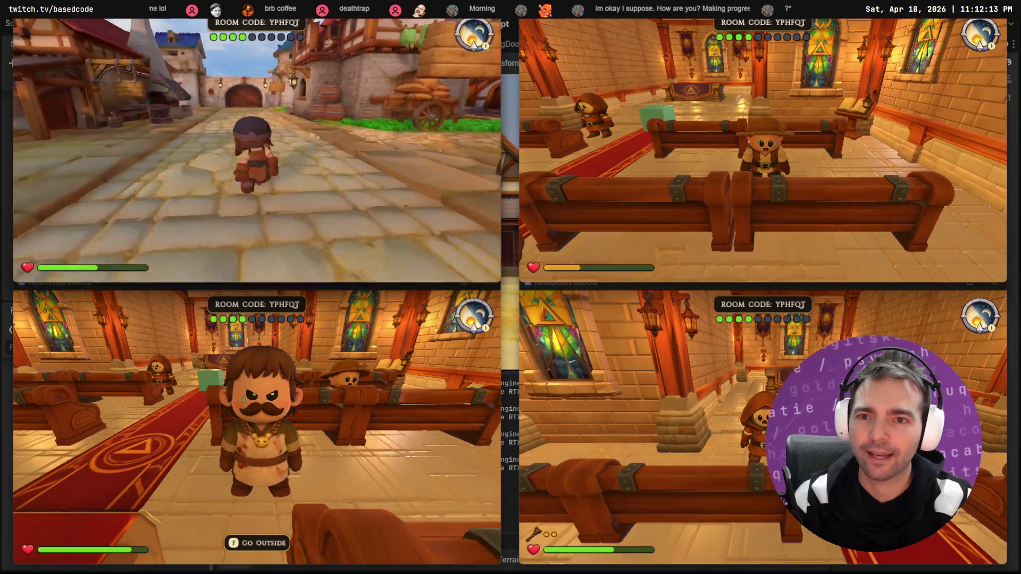
key(w)
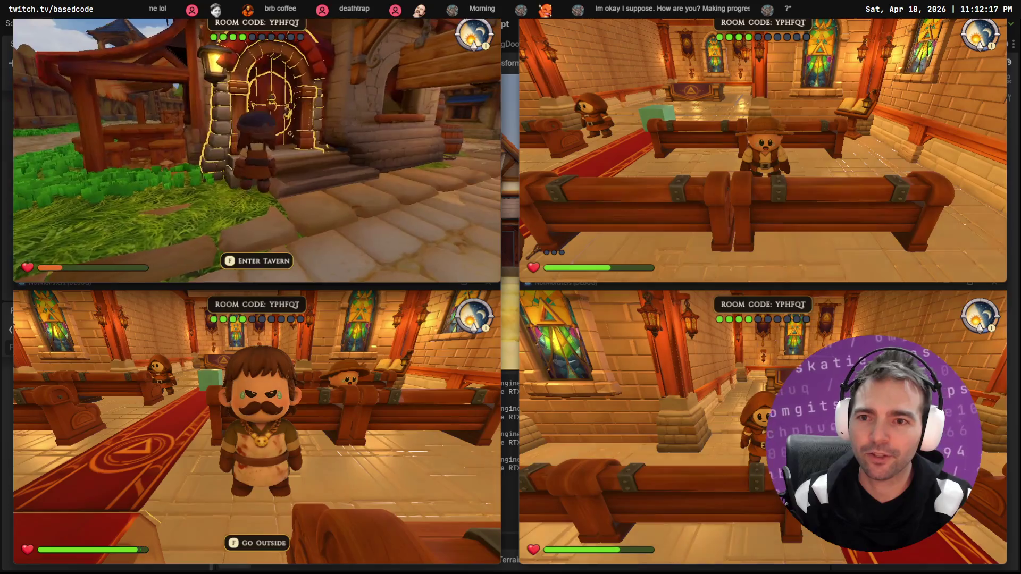
key(f)
Walk inside the dark tavern, step back out to the street, then stop the game with F8
key(w)
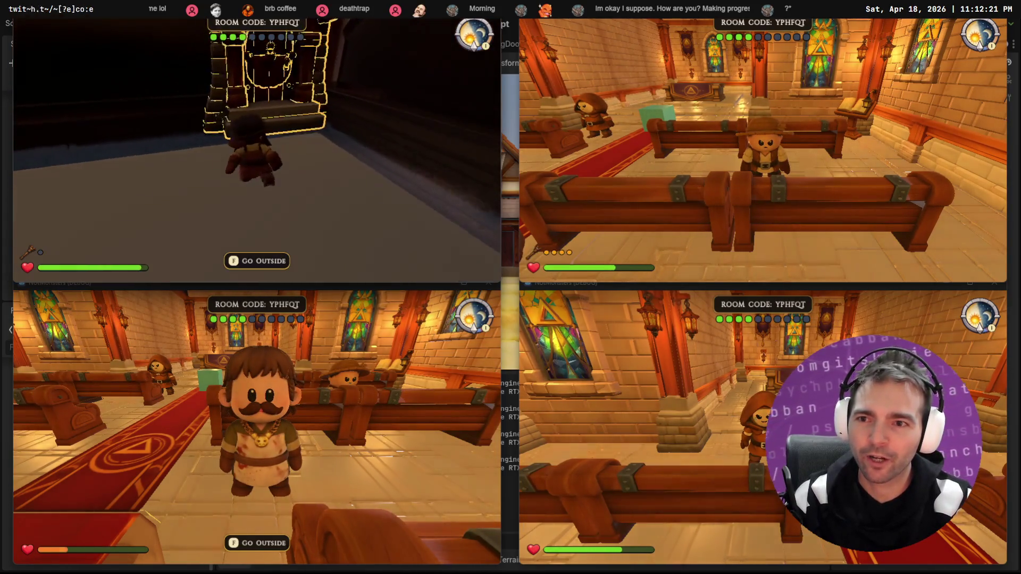
key(f)
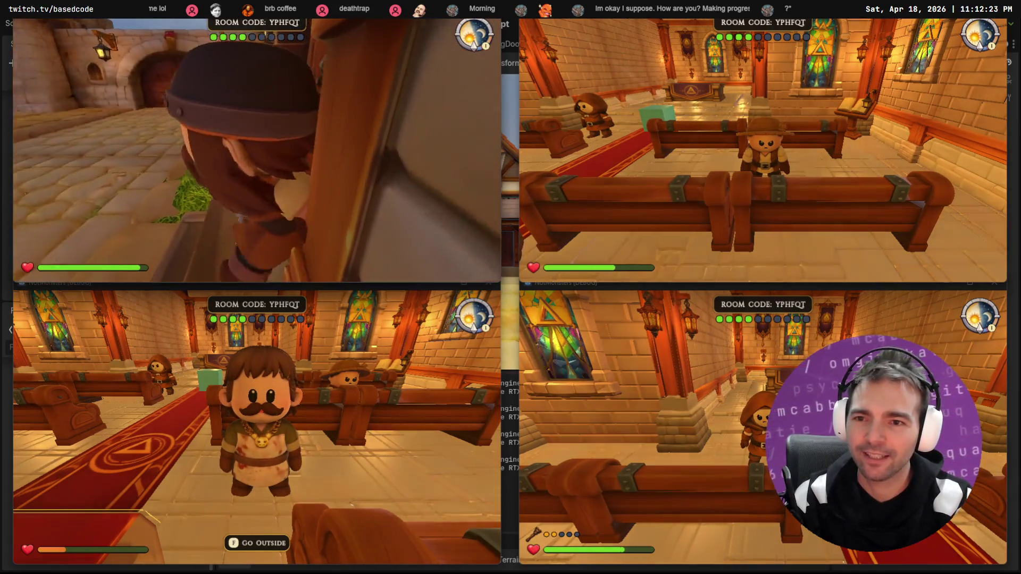
key(w)
key(s)
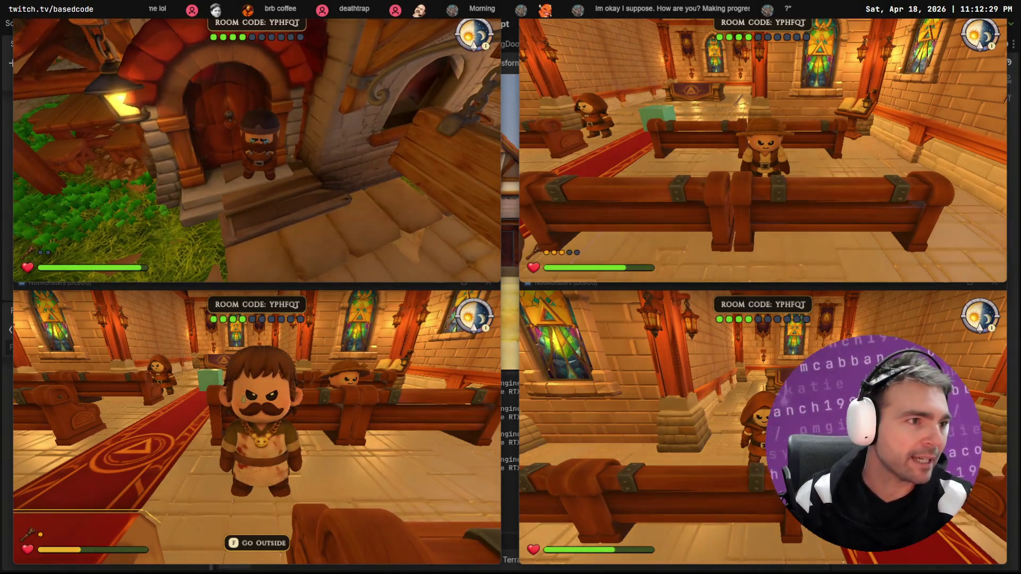
key(F8)
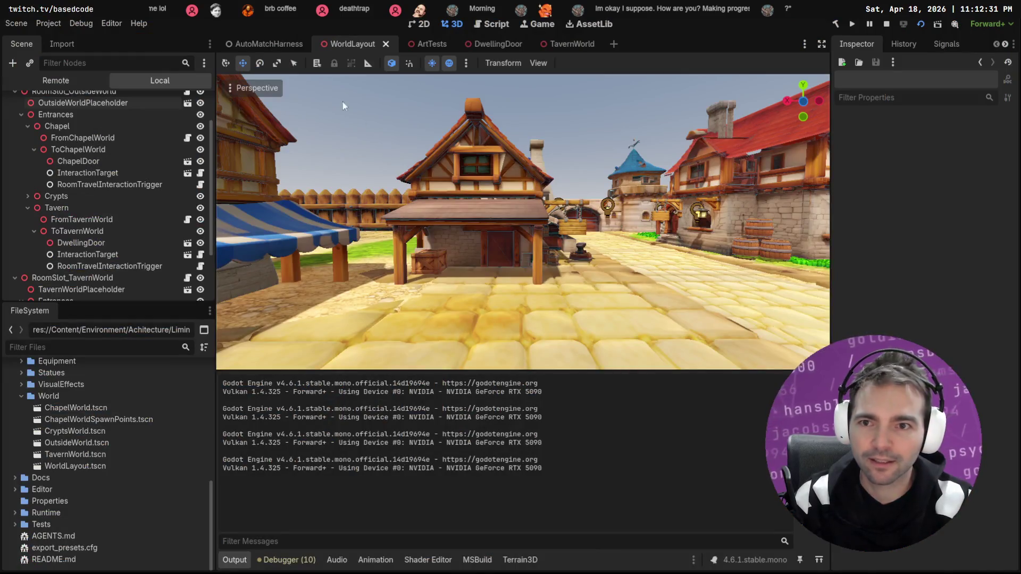
Select FromTavernWorld and nudge it slightly along the ground by the tavern door
right_click(436, 167)
key(w)
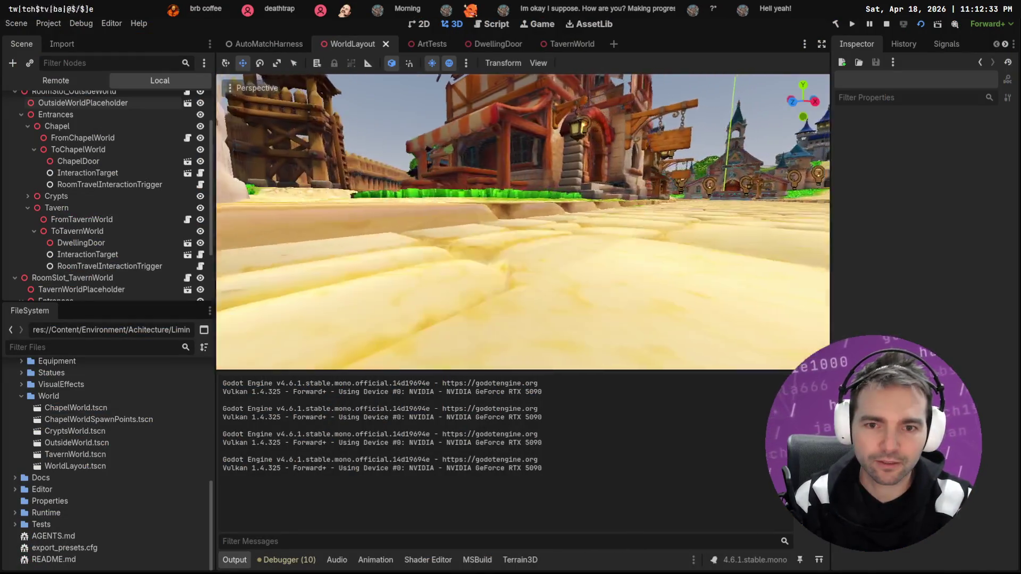
key(e)
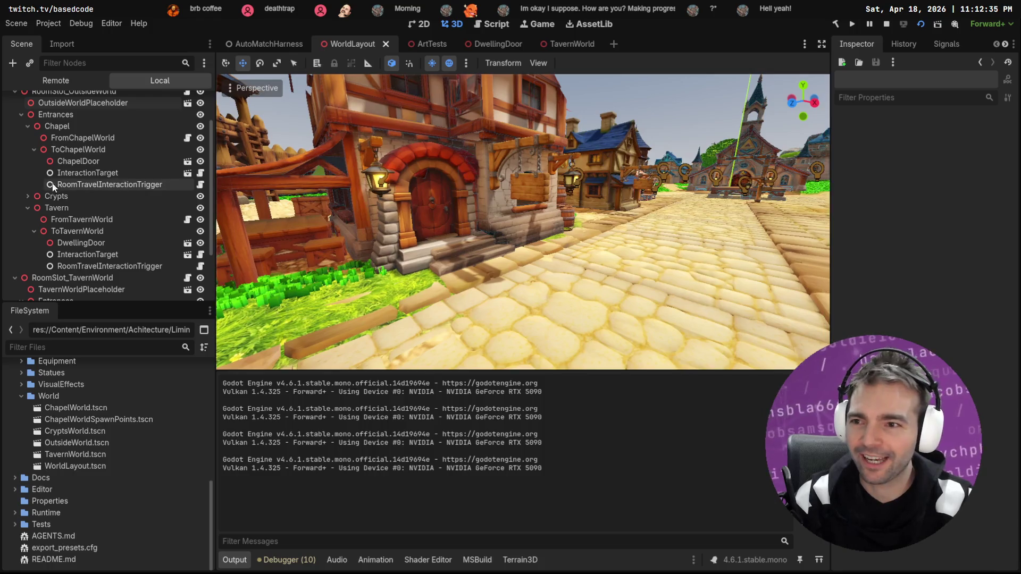
scroll(54, 187, down, 2)
click(81, 169)
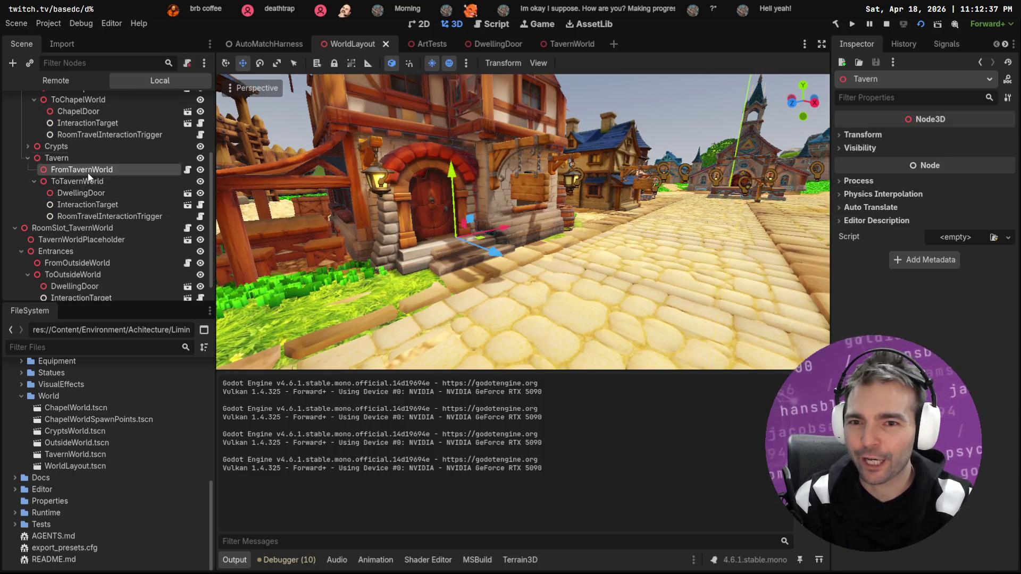
right_click(418, 249)
drag(523, 222, 482, 264)
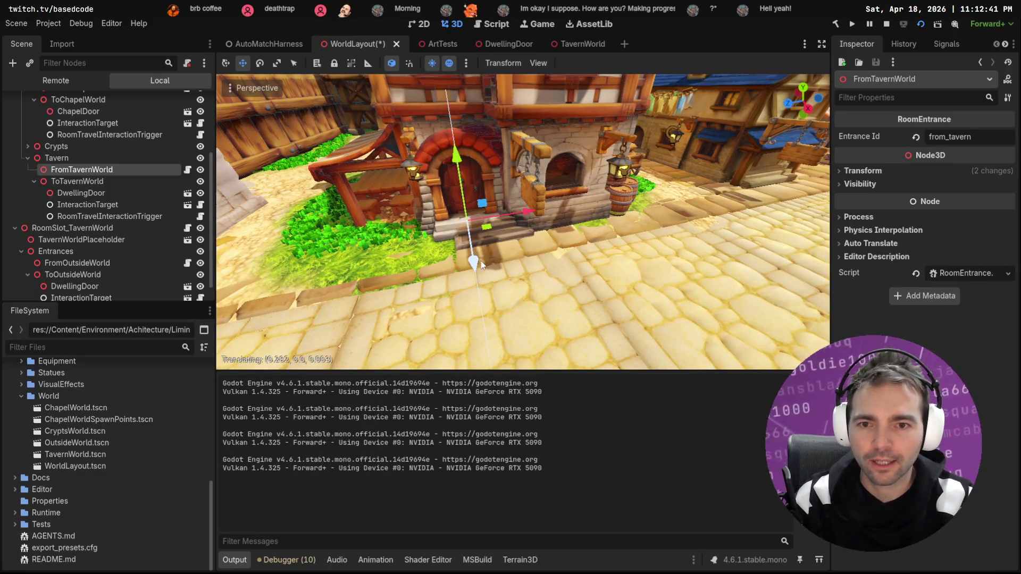
Save the WorldLayout scene and switch over to Fork
right_click(481, 265)
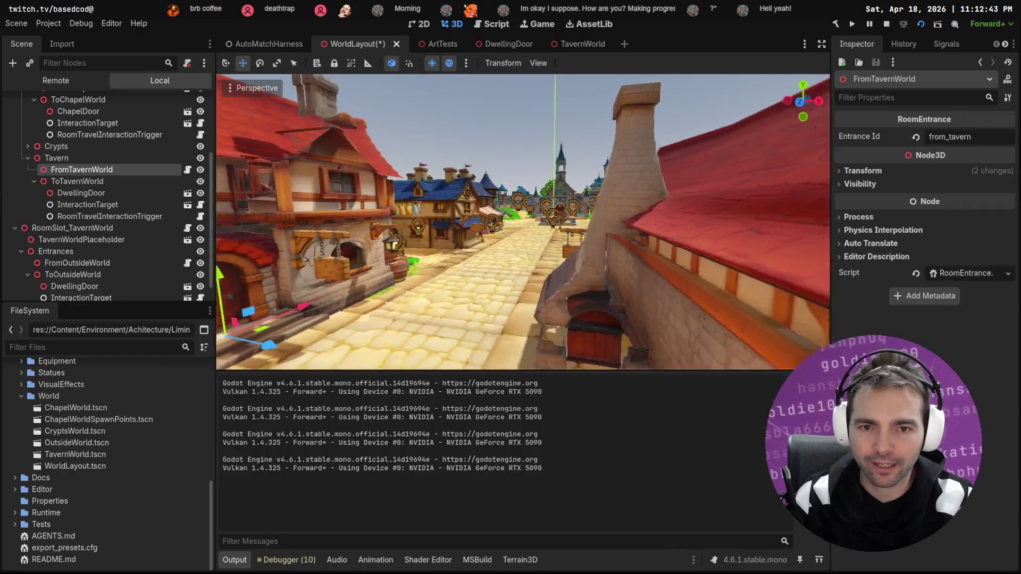
right_click(479, 227)
key(ctrl+s)
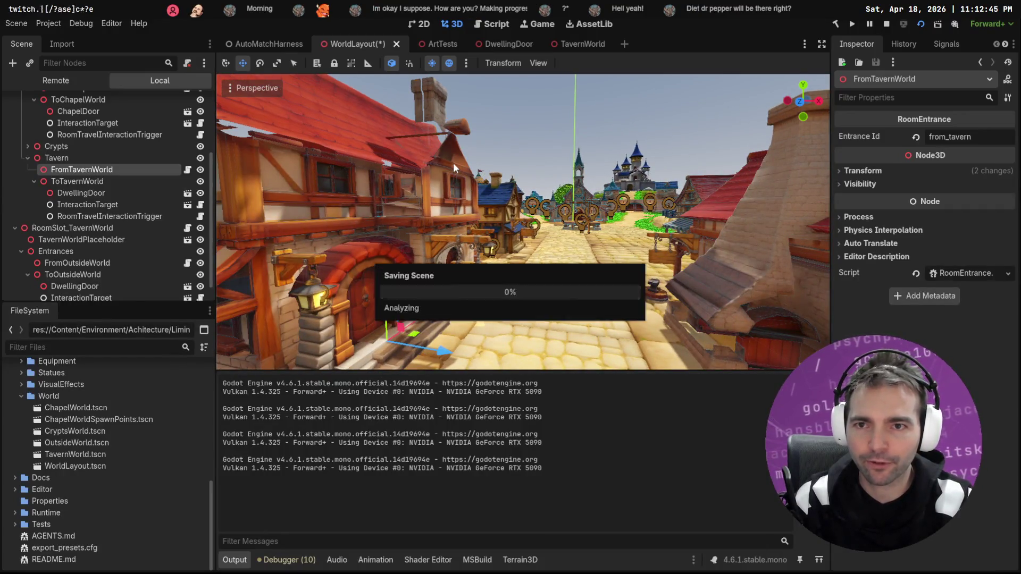
key(alt+Tab)
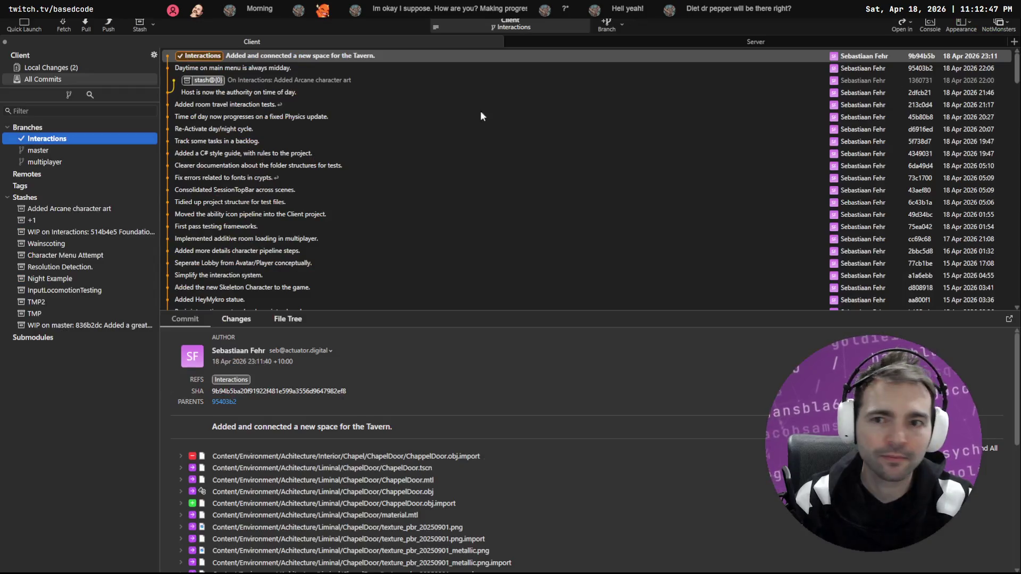
Stage the WorldLayout.tscn change and amend it into the last commit, leaving BACKLOG.md unstaged
click(62, 68)
click(250, 105)
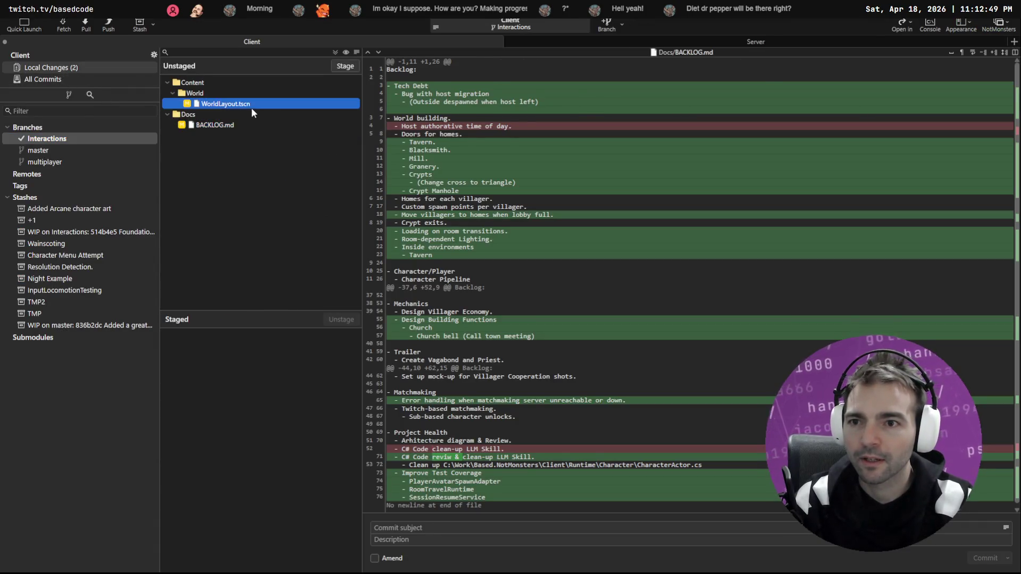
click(386, 561)
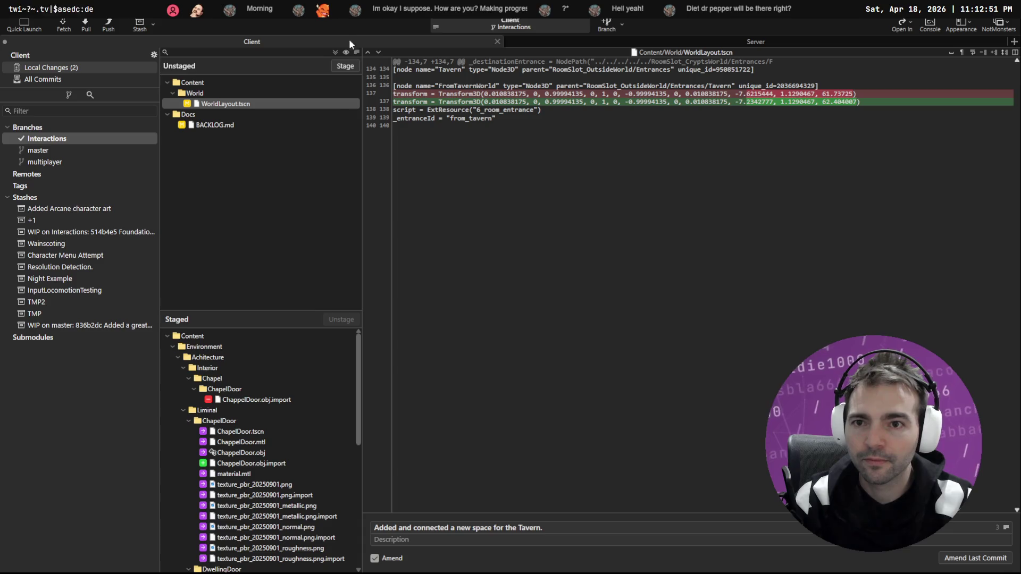
double_click(356, 103)
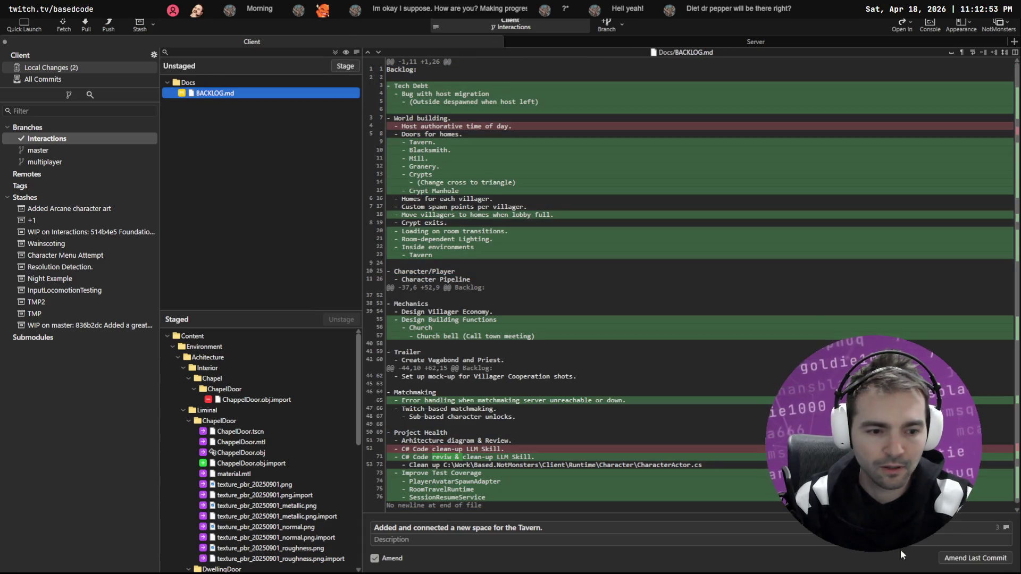
click(975, 558)
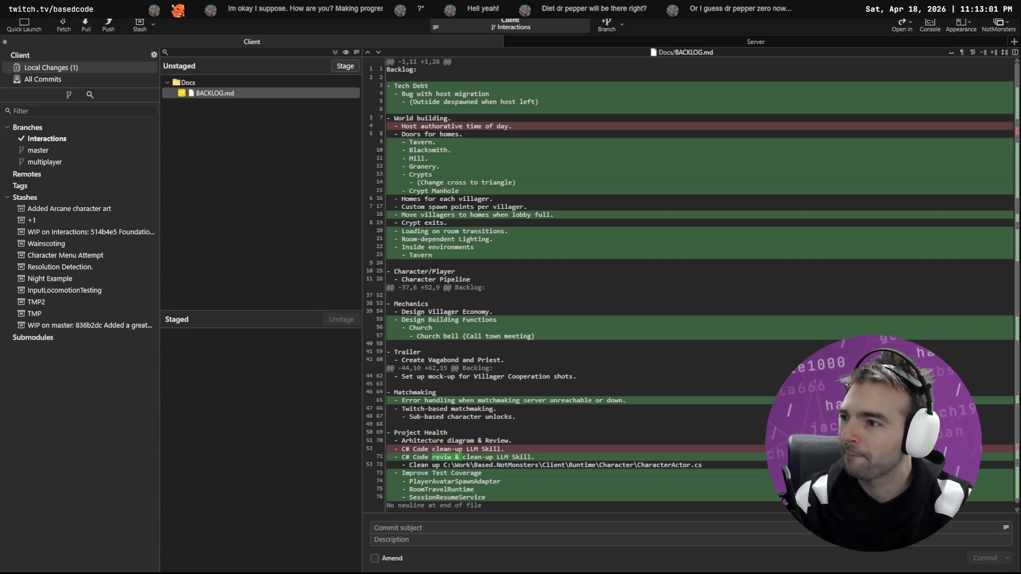
mouse_move(948, 79)
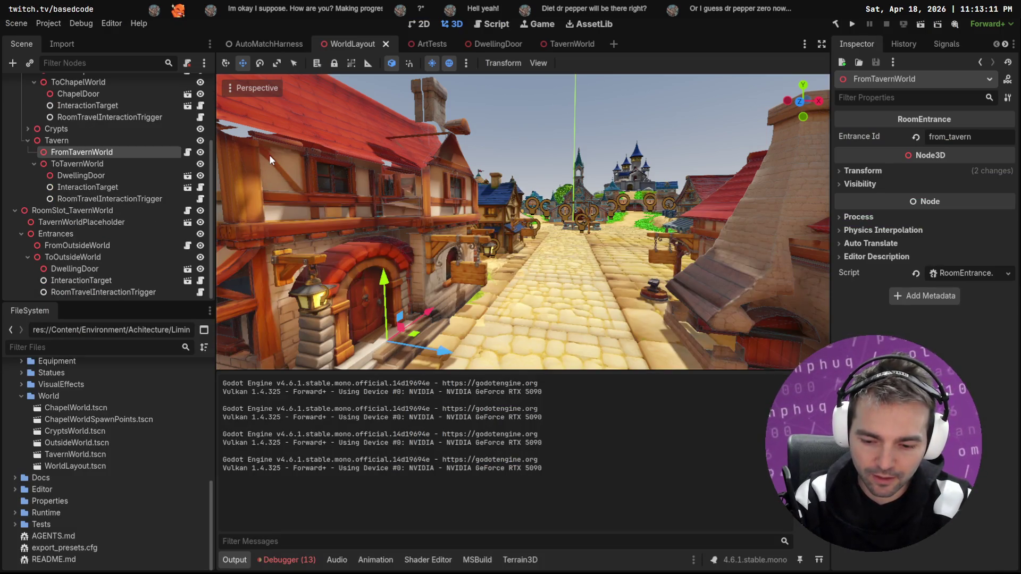
key(F6)
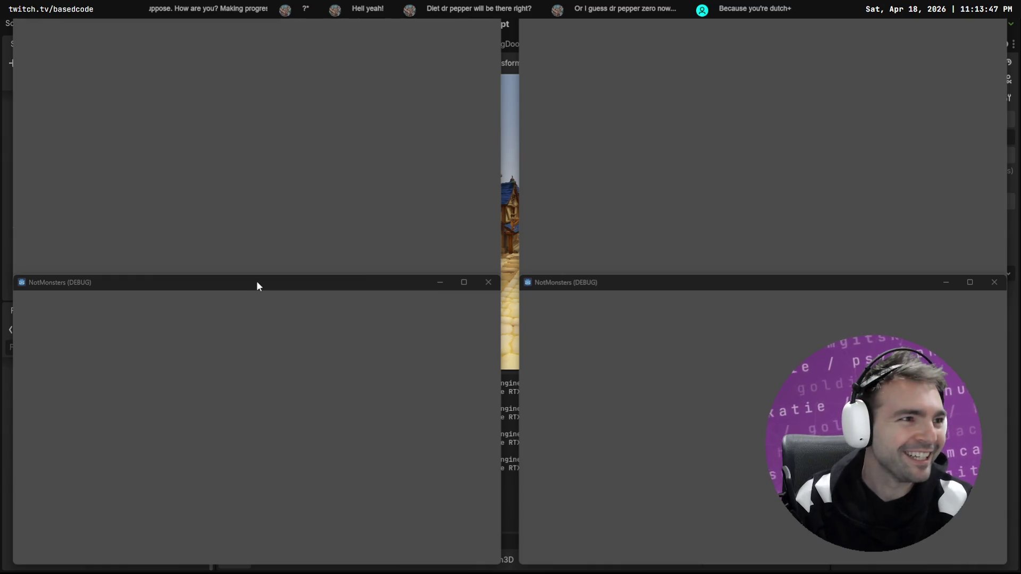
key(F8)
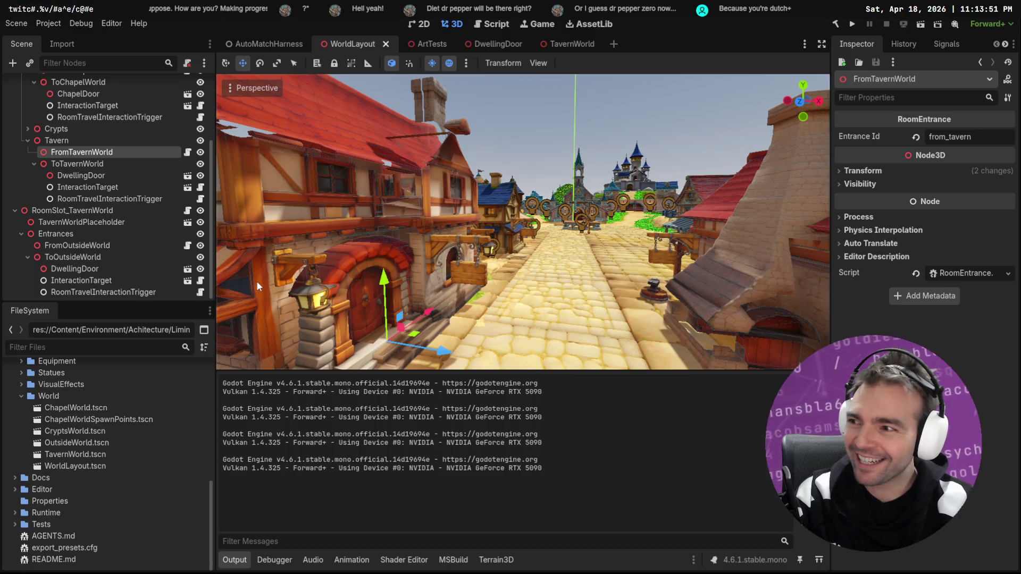
key(F5)
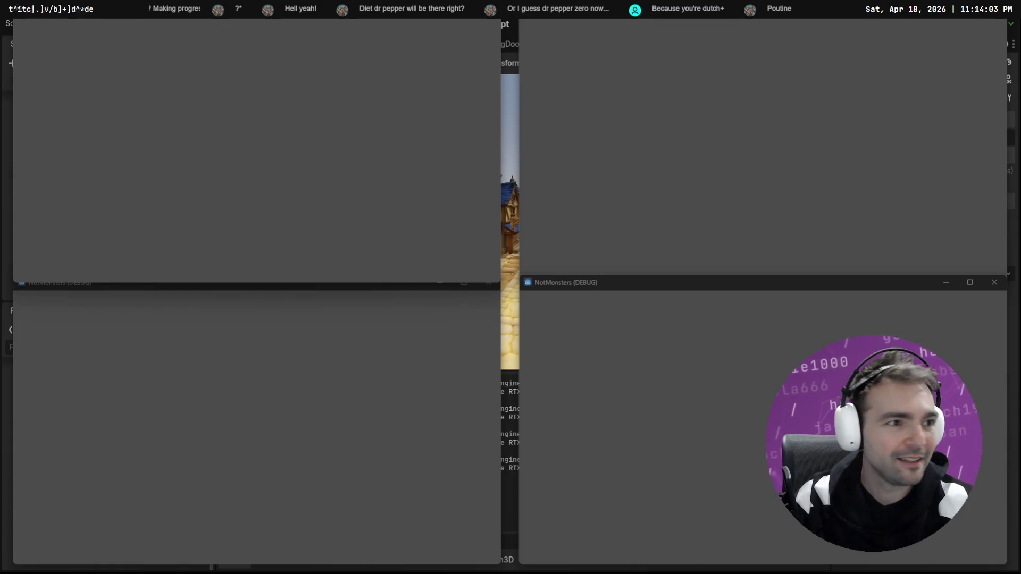
key(F8)
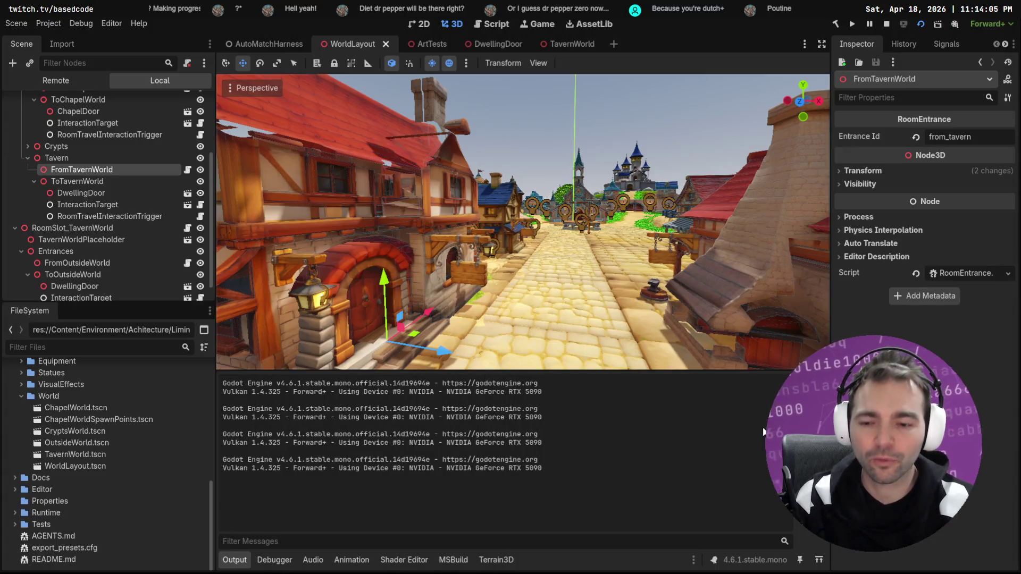
Run the AutoMatchHarness scene with F6, play the four-player tavern entrance test, then return to the editor
key(ctrl+shift+Tab)
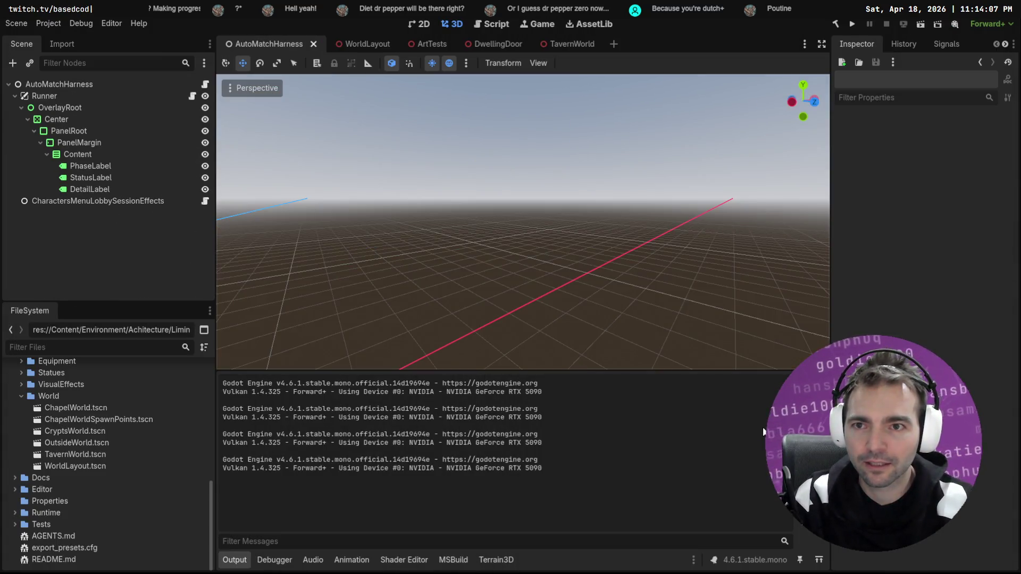
key(F6)
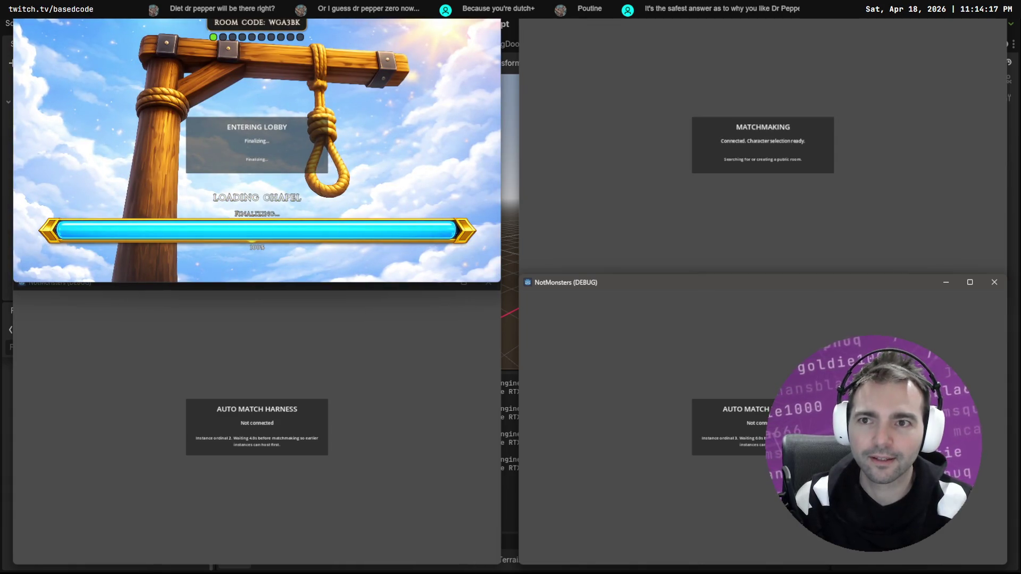
click(287, 130)
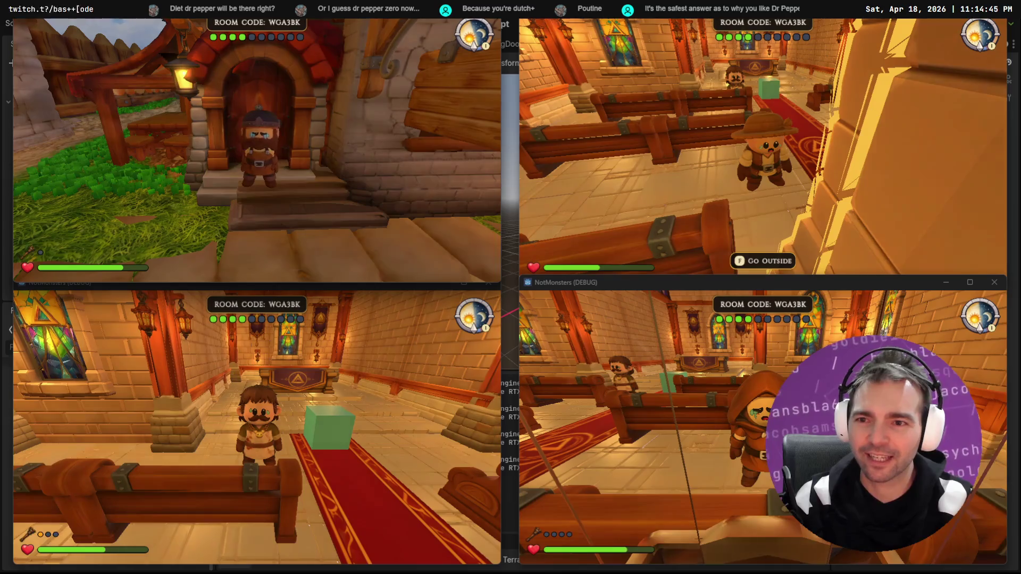
key(alt+Tab)
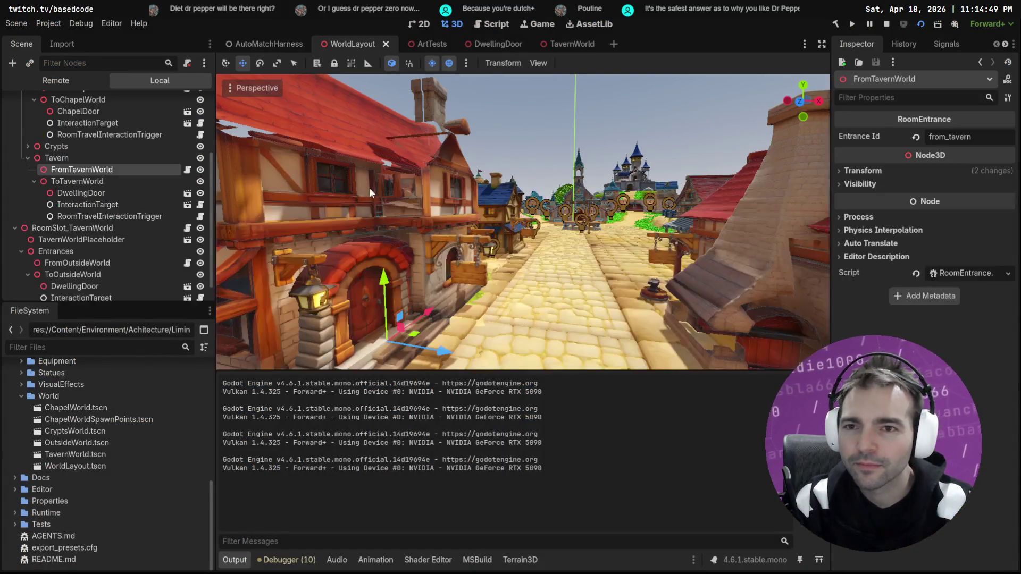
Raise the FromTavernWorld entrance point slightly and save the WorldLayout scene
right_click(407, 320)
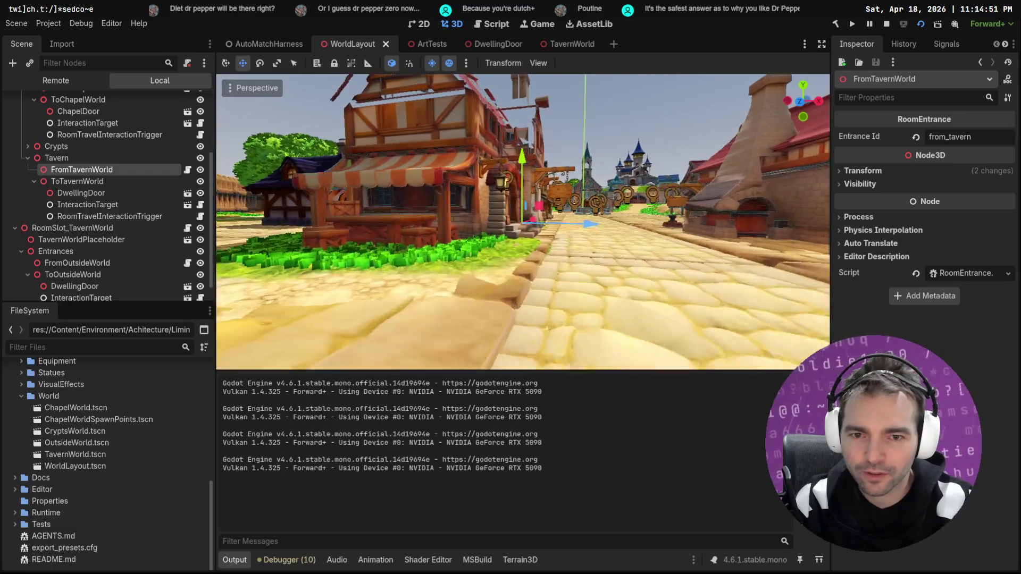
key(f)
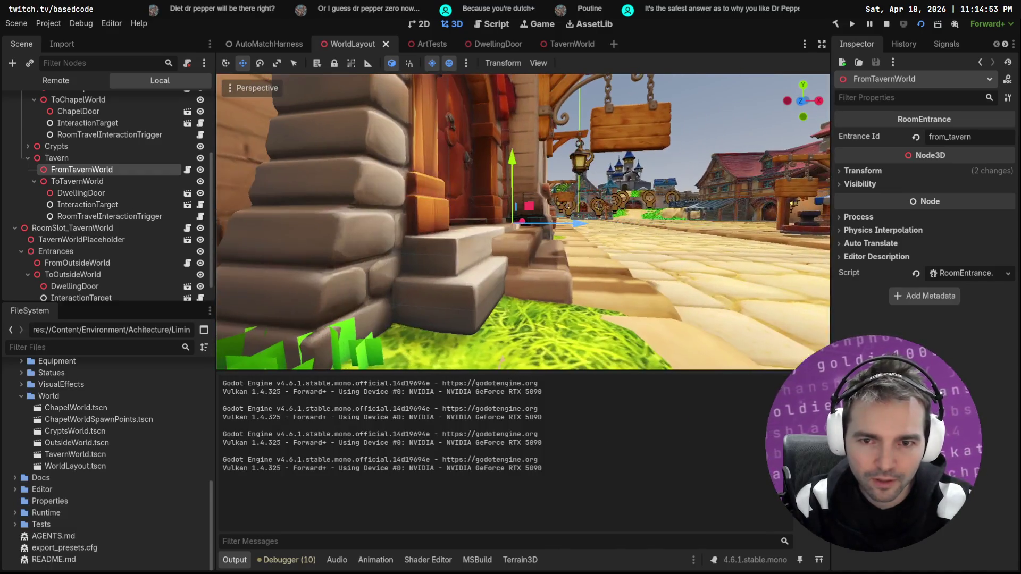
drag(520, 159, 517, 142)
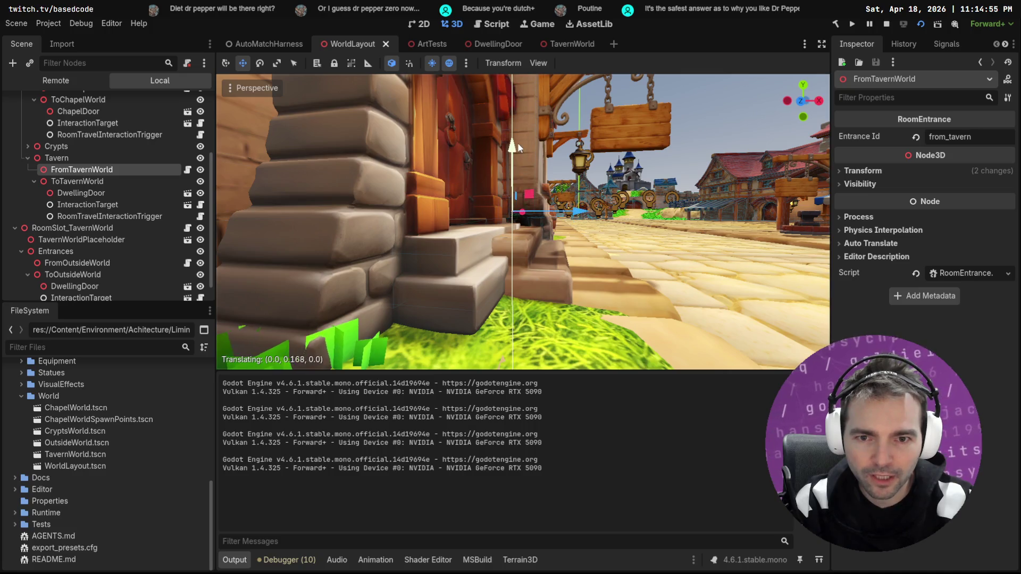
right_click(519, 145)
key(ctrl+s)
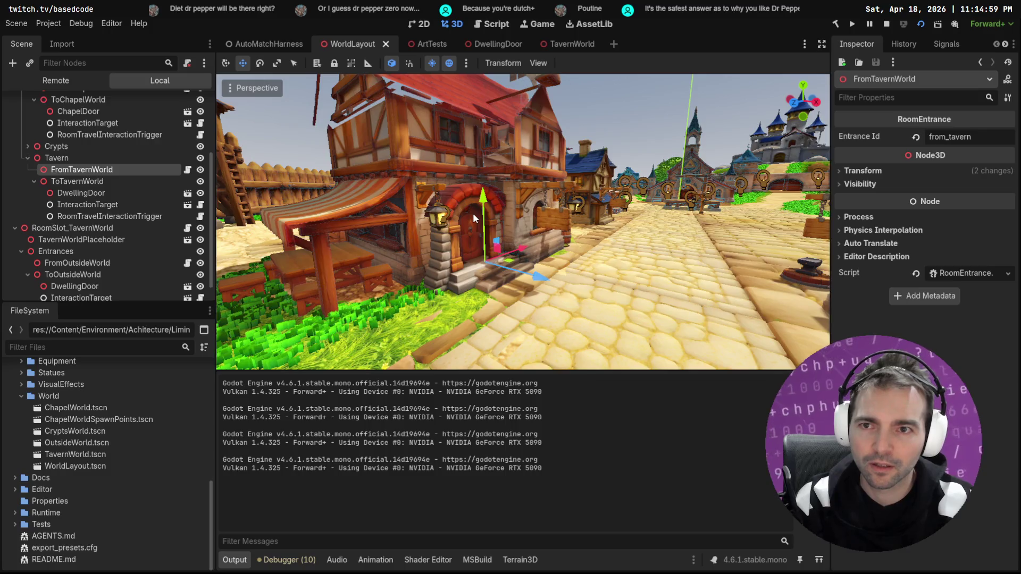
Rerun the AutoMatchHarness scene with F6, then close all four game windows with F8
key(ctrl+shift+Tab)
key(F6)
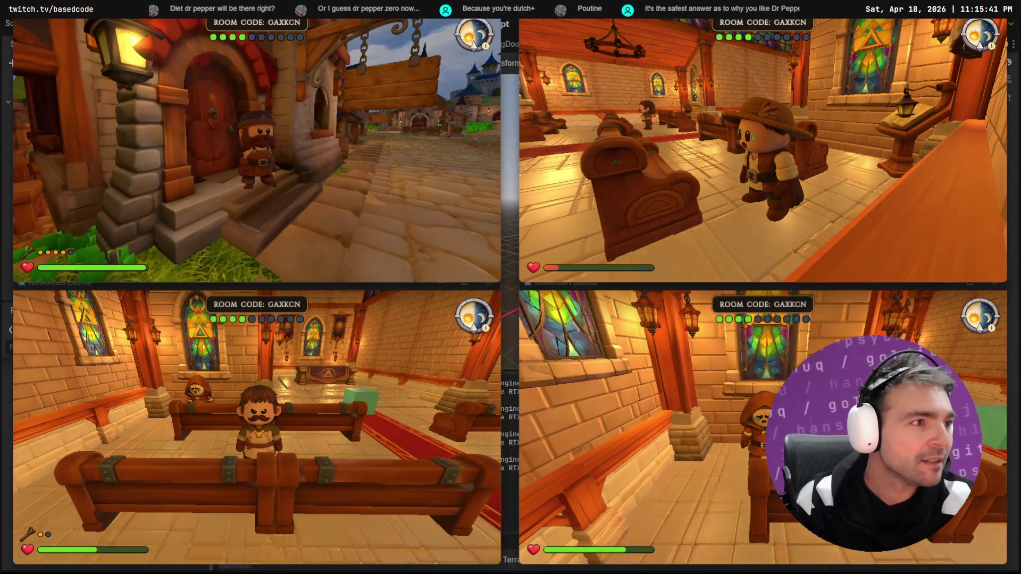
key(F8)
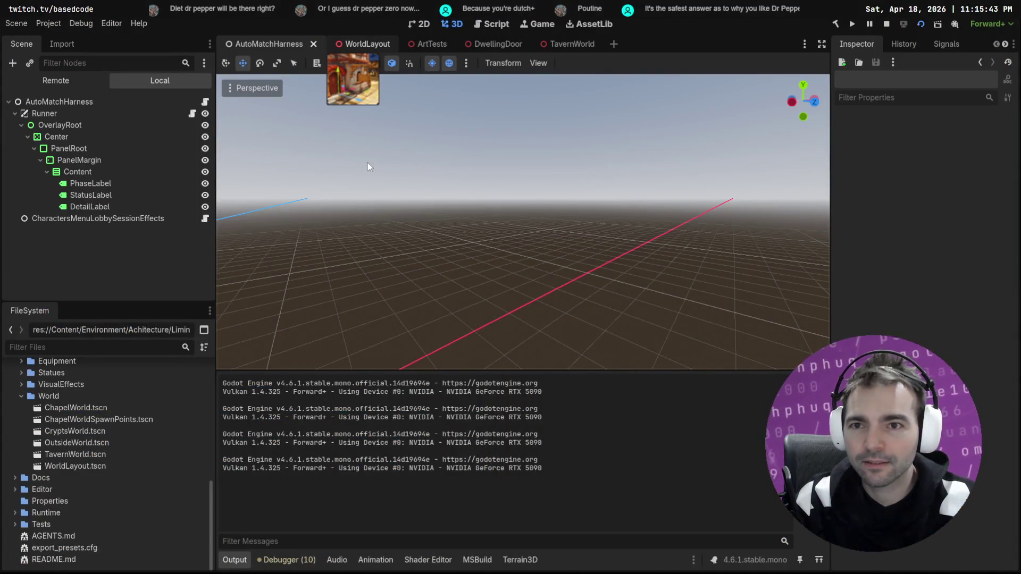
In WorldLayout, orbit toward the tavern door and select ToTavernWorld's DwellingDoor
key(ctrl+Tab)
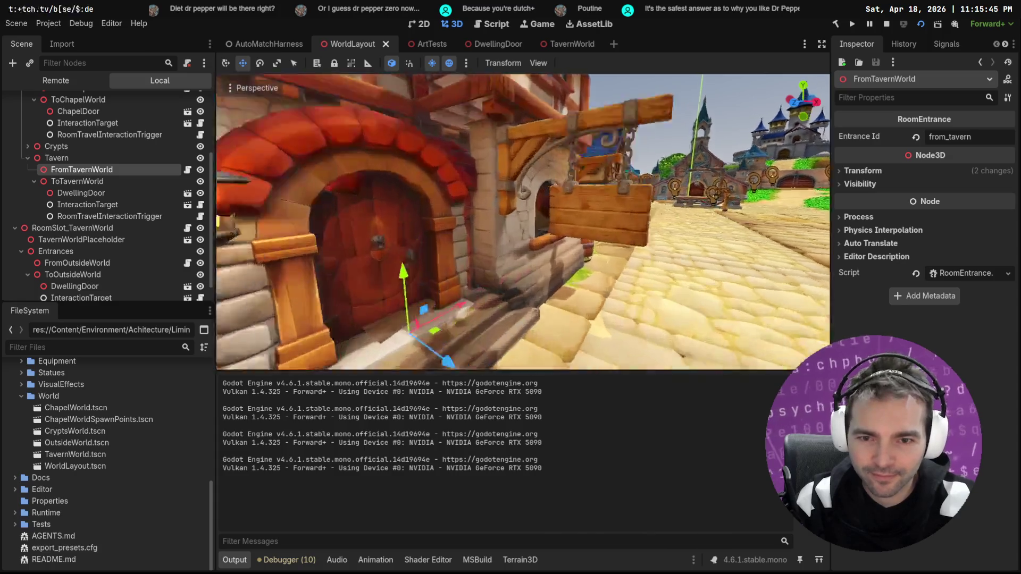
drag(511, 255, 504, 270)
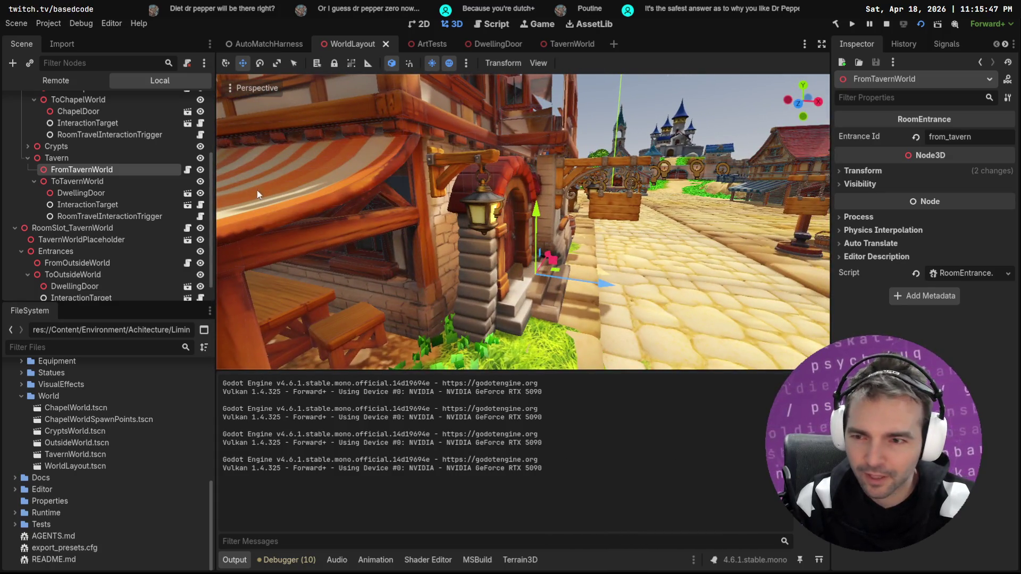
click(101, 182)
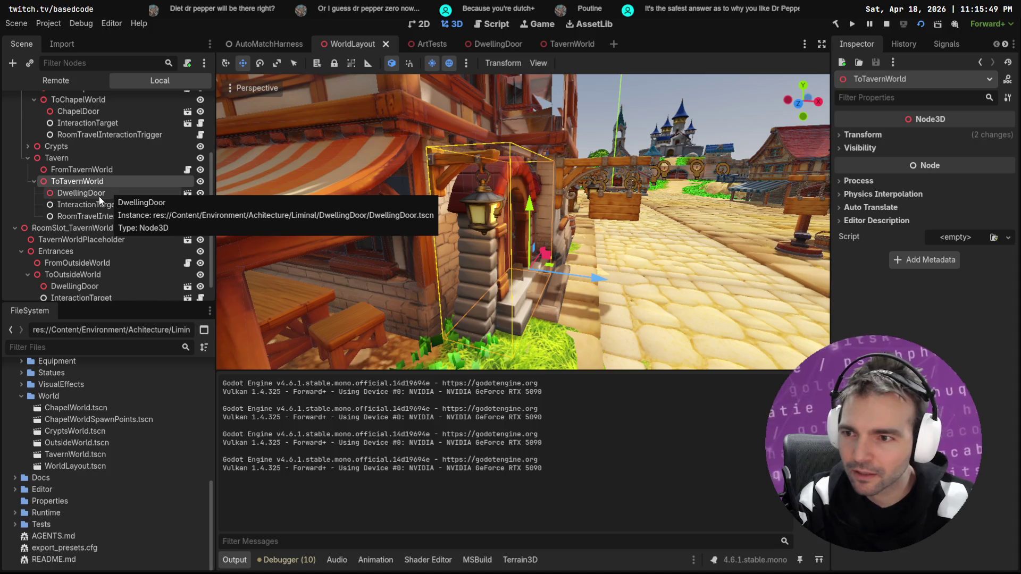
click(99, 195)
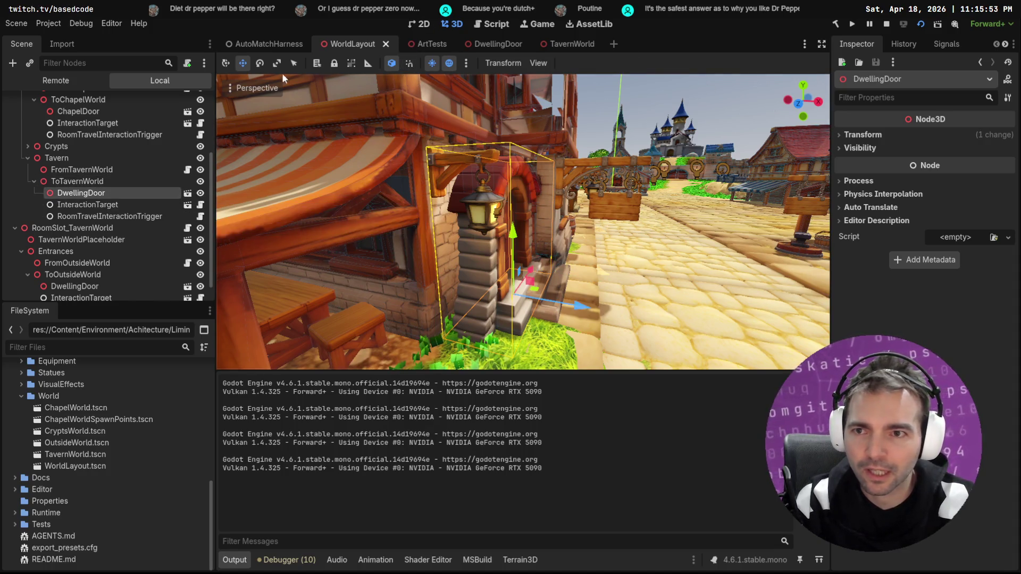
Browse the viewport display, preview lighting and view menus, then stop the running game
click(232, 88)
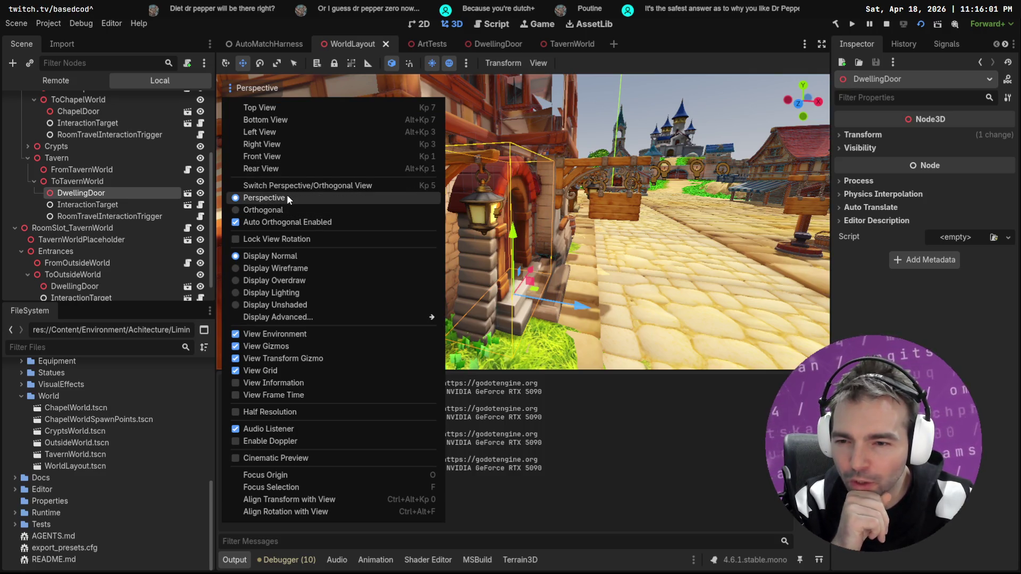
mouse_move(350, 318)
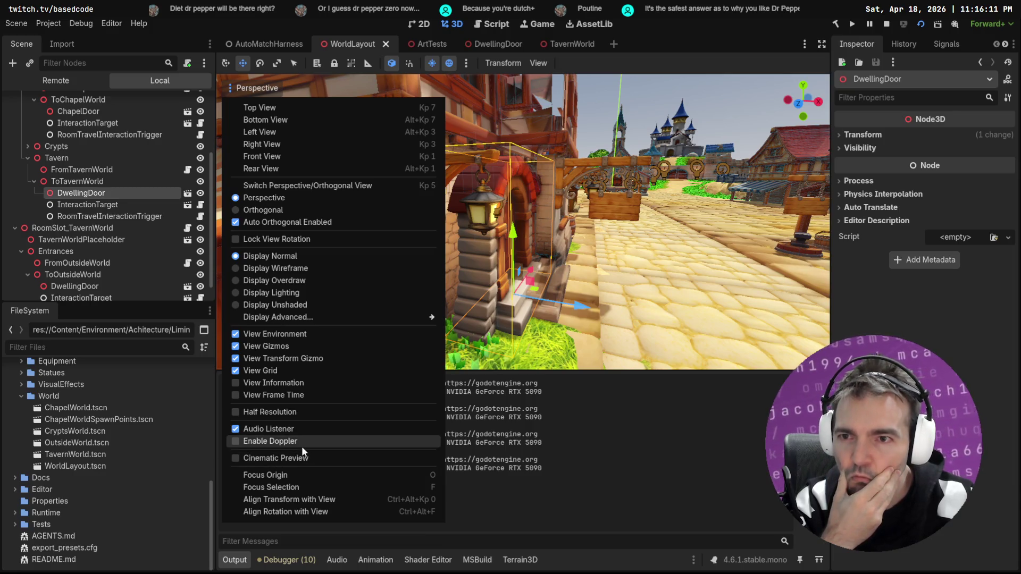
click(470, 65)
click(470, 65)
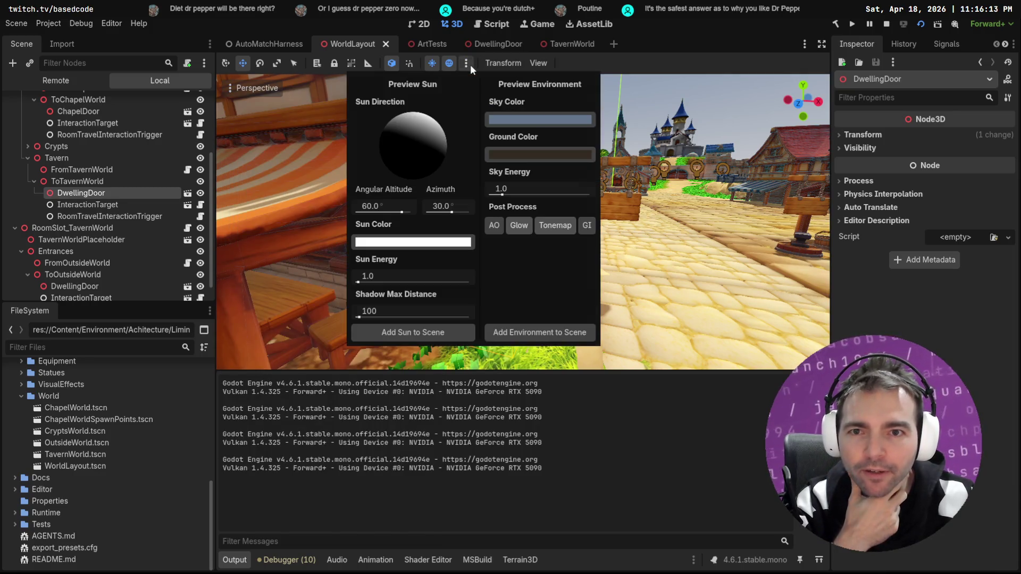
click(540, 63)
click(540, 63)
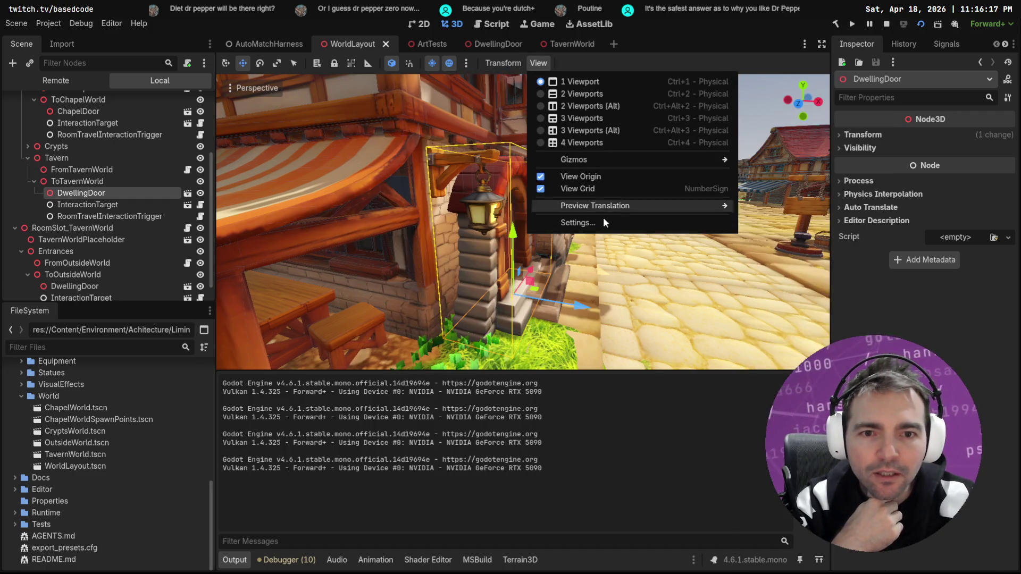
click(465, 56)
click(470, 62)
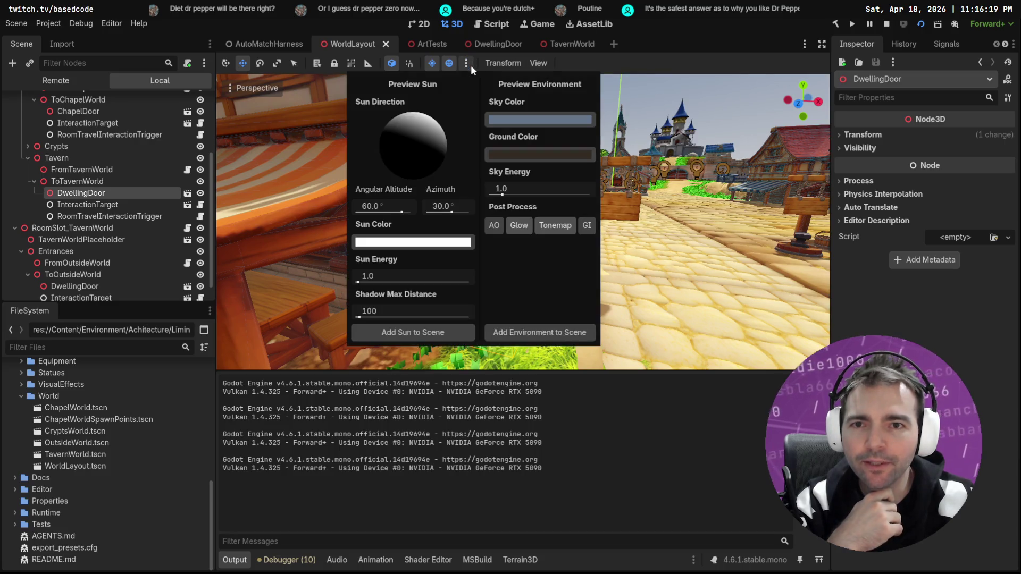
click(446, 64)
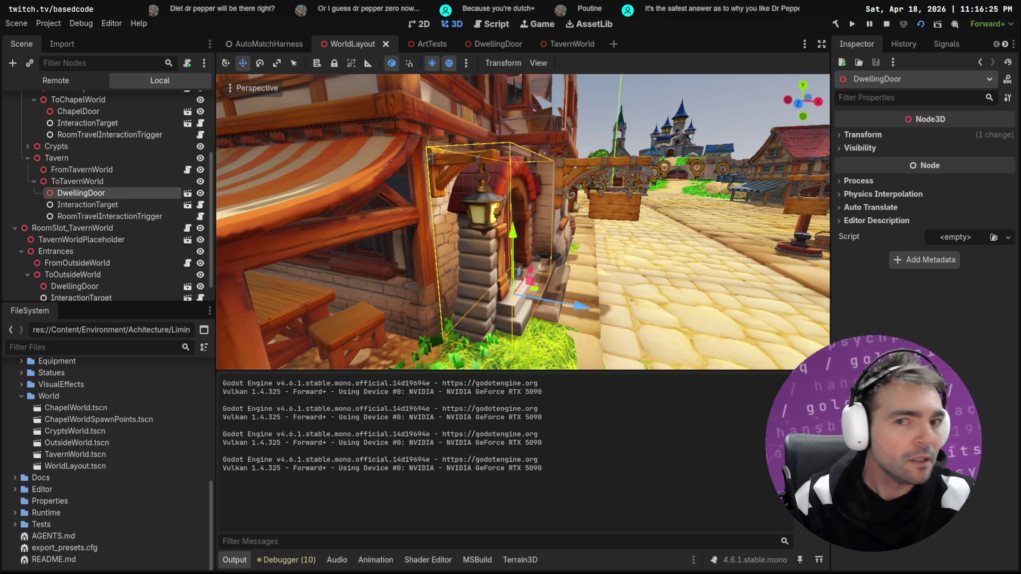
key(F8)
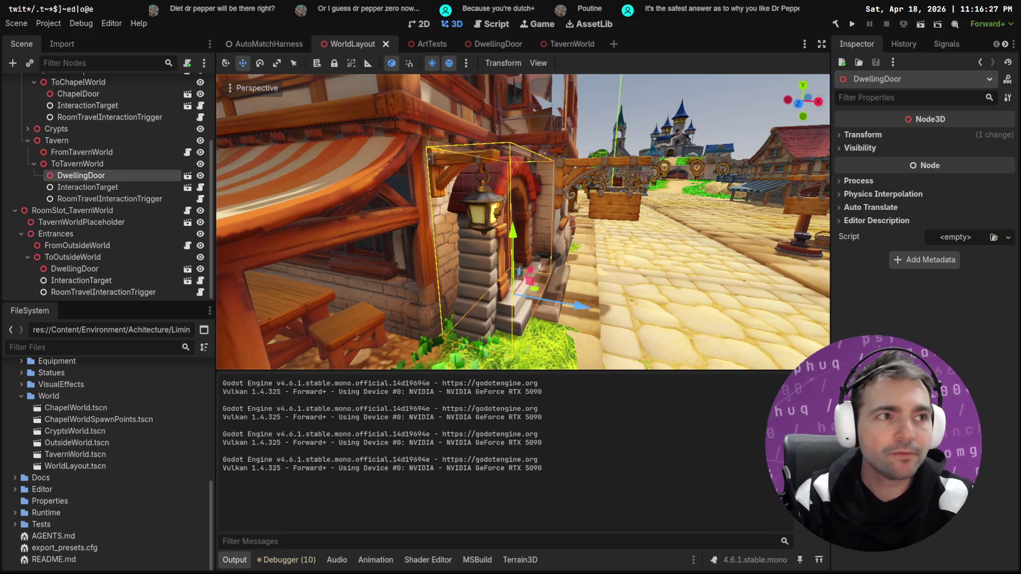
key(super+2)
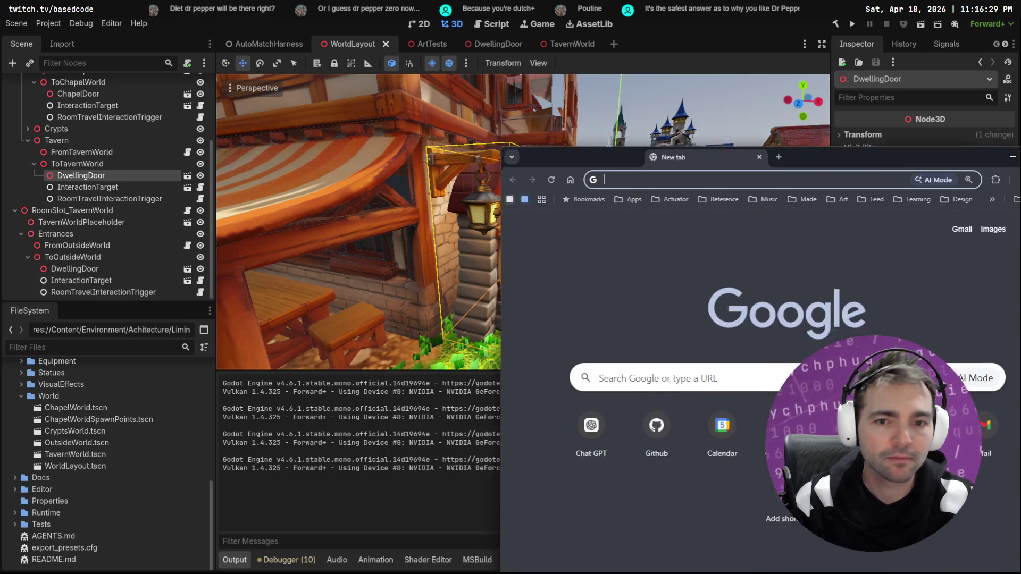
Search Google for 'in godot, how do we view collisions in scene from inspector?'
text(ingodot, how o)
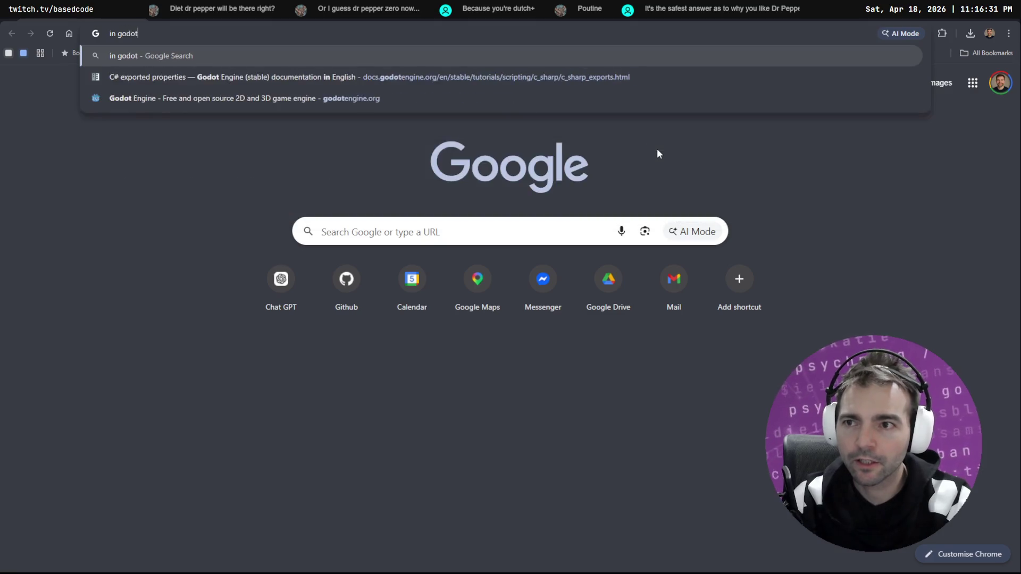
text(do)
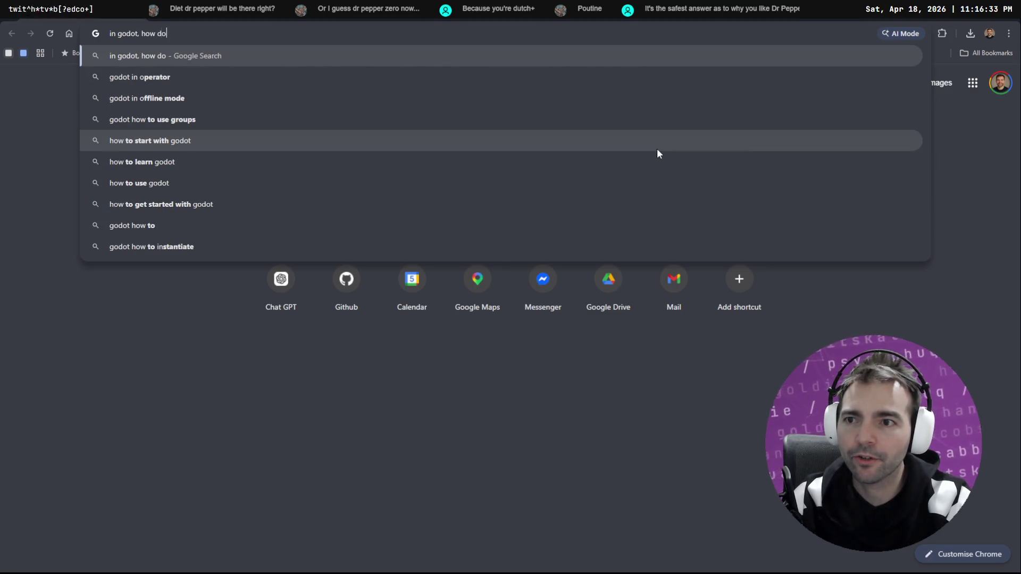
text(collisions)
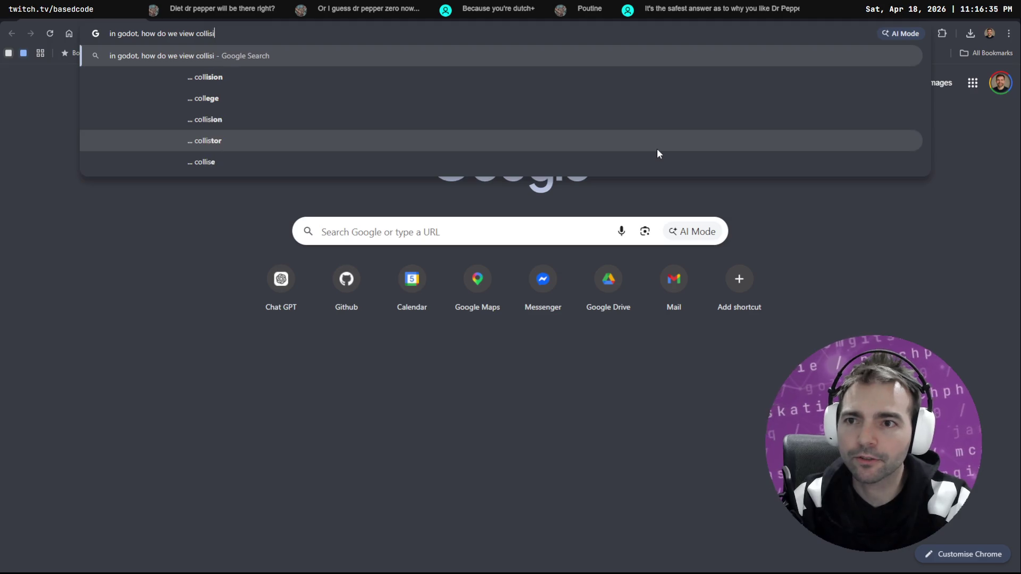
text(in scne)
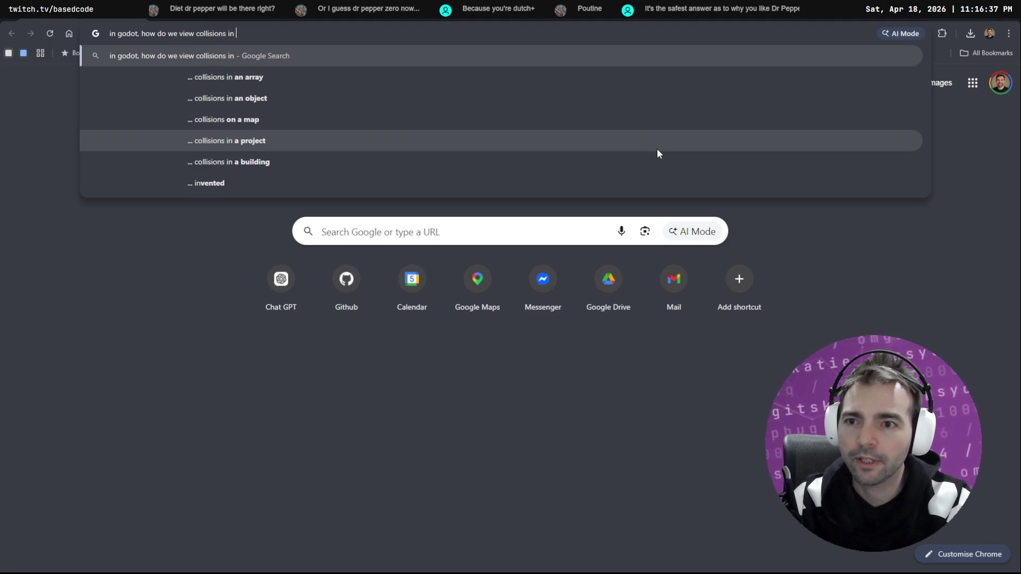
key(BackSpace)
key(BackSpace)
key(BackSpace)
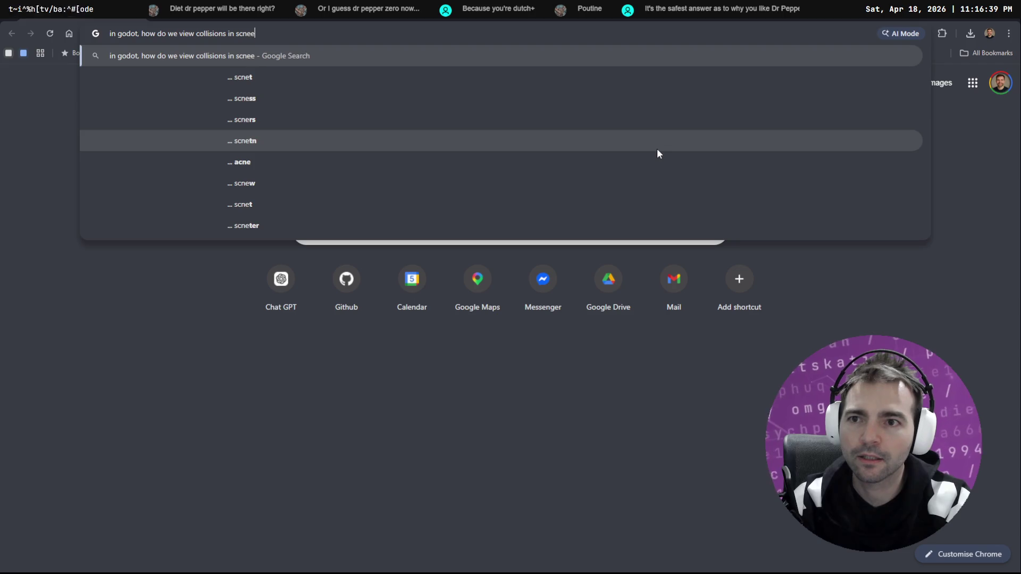
text(scene from inspector?)
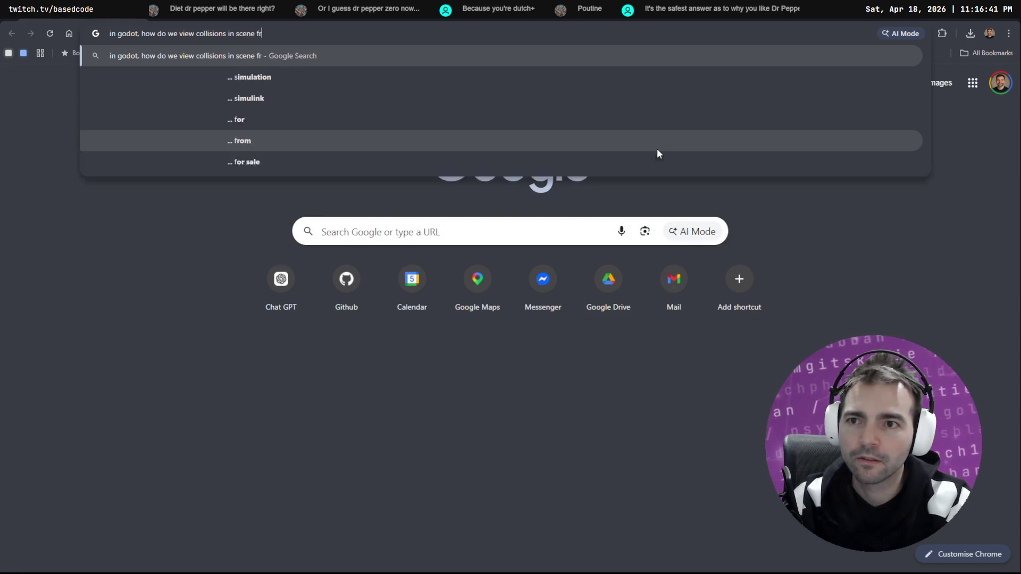
key(Return)
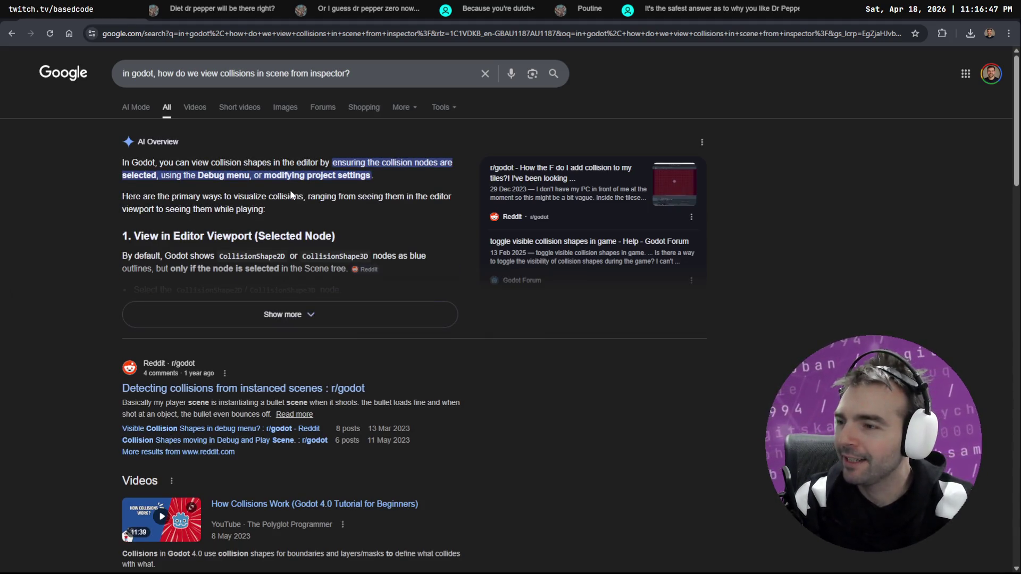
scroll(329, 239, down, 4)
scroll(341, 345, up, 4)
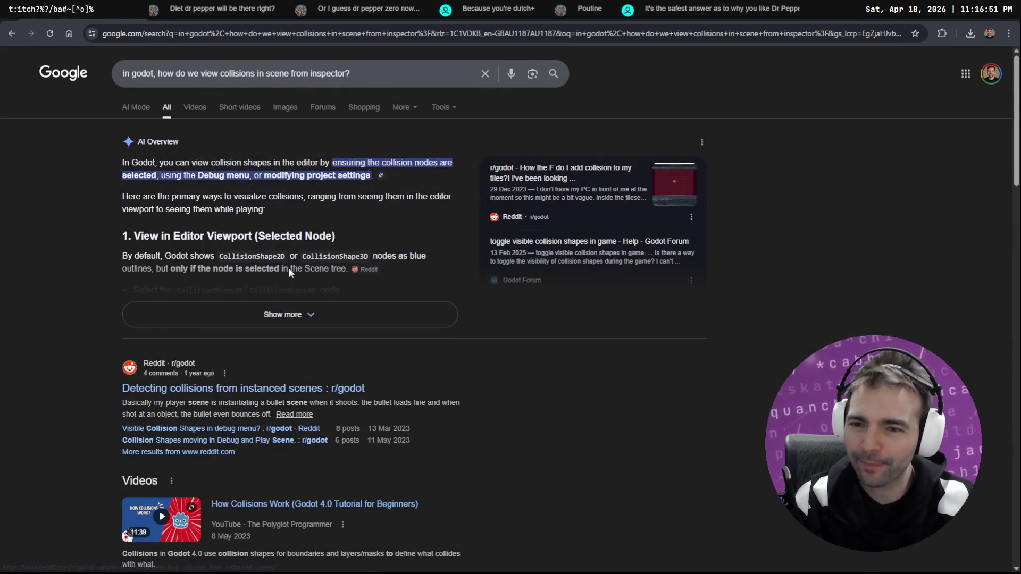
Search 'is dr pepper dutch?' in a new tab, then go back to the Godot collision results
key(ctrl+t)
text(is dr pepper)
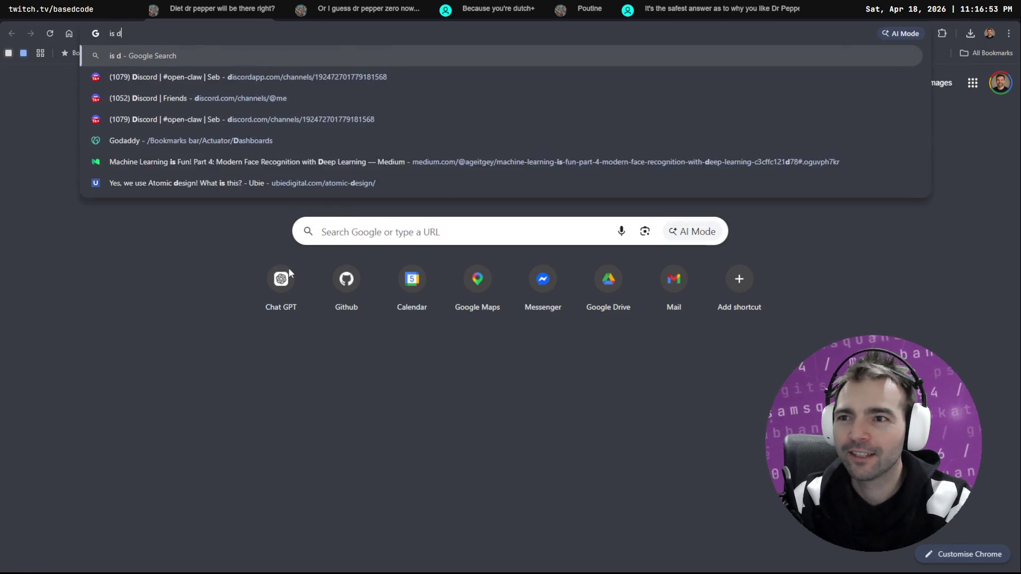
text( dutch?\)
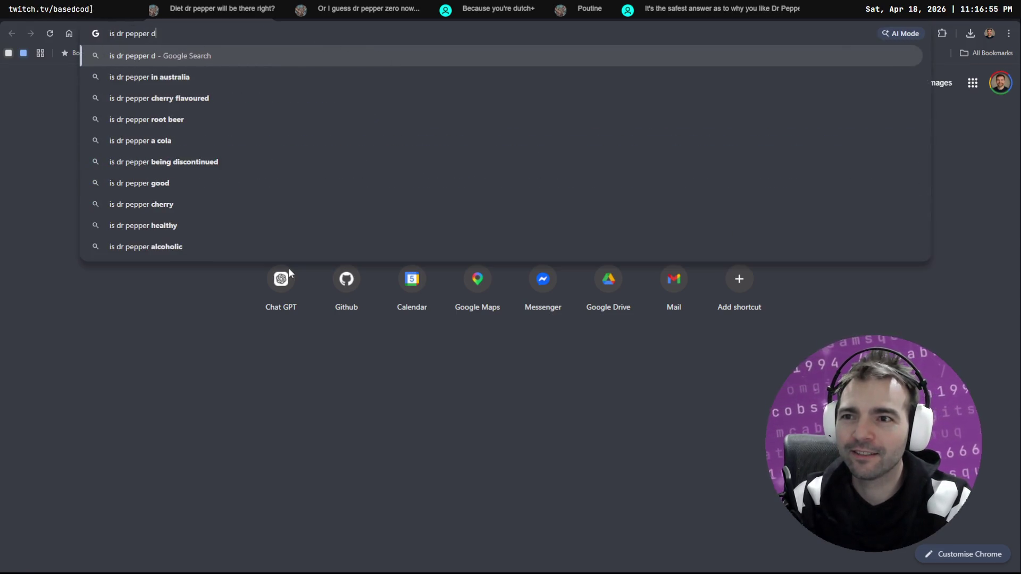
key(Return)
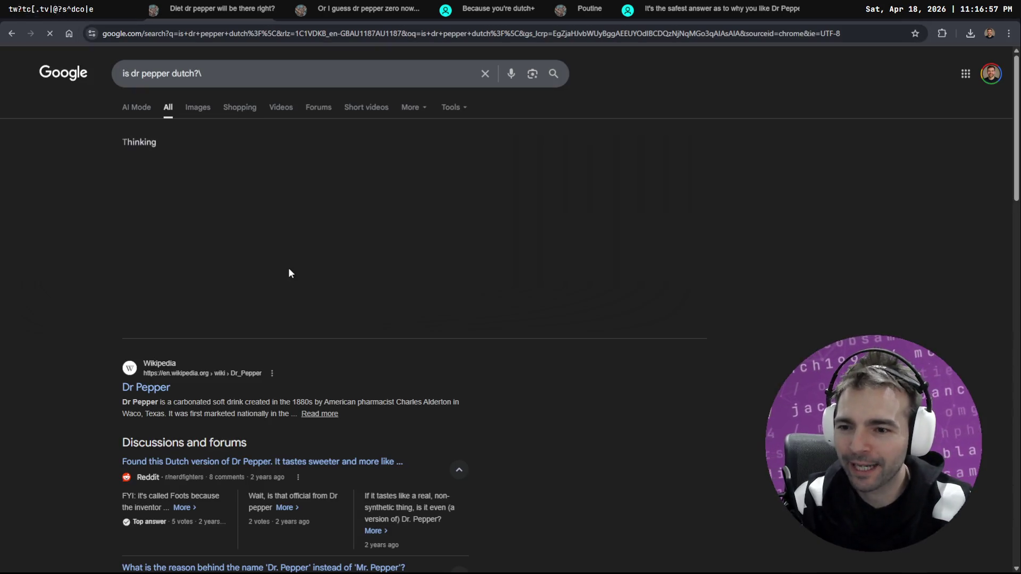
click(242, 80)
key(BackSpace)
key(Return)
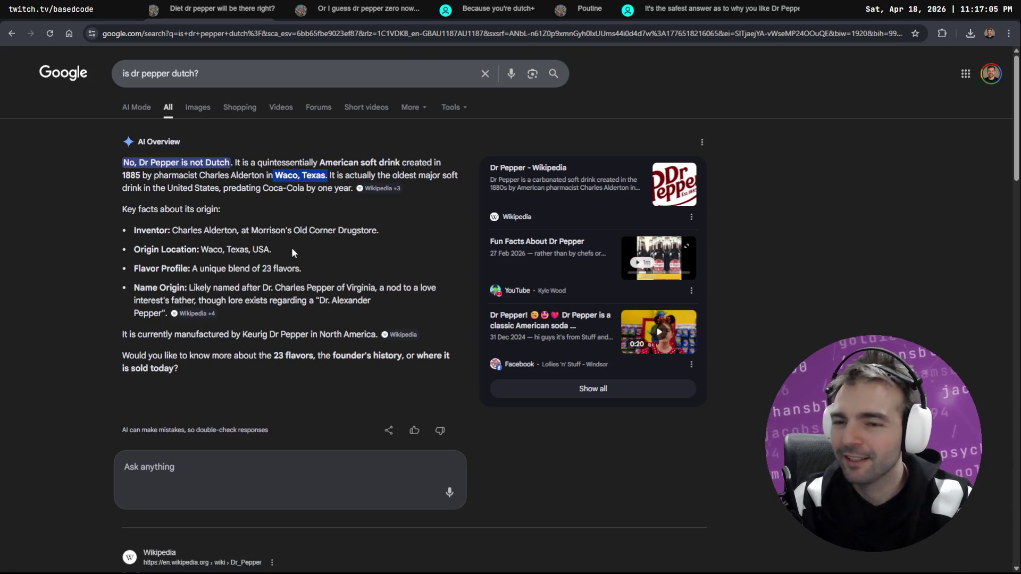
key(alt+Left)
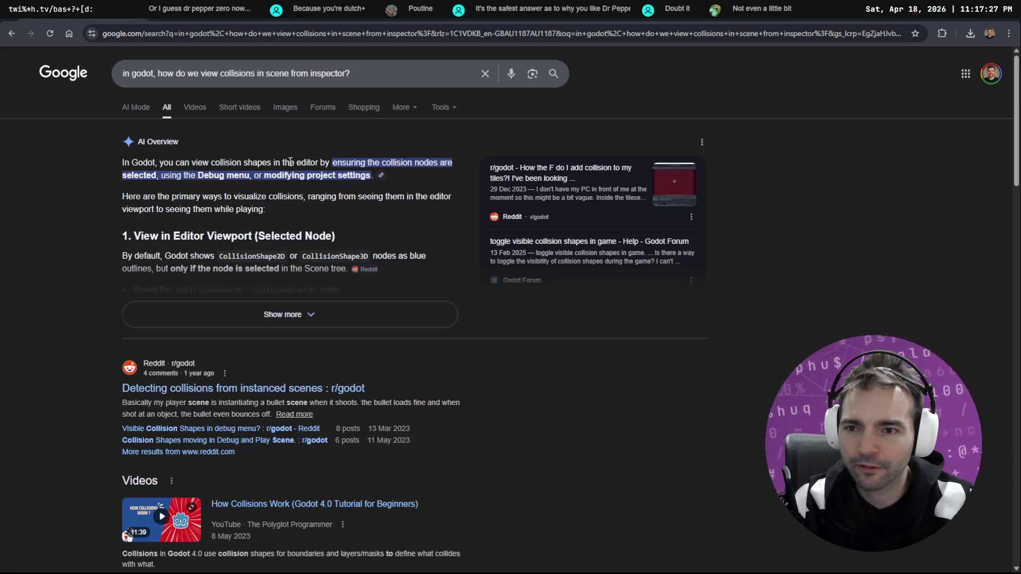
Expand the AI Overview and send a follow-up asking how to show all collision shapes in the scene
click(295, 321)
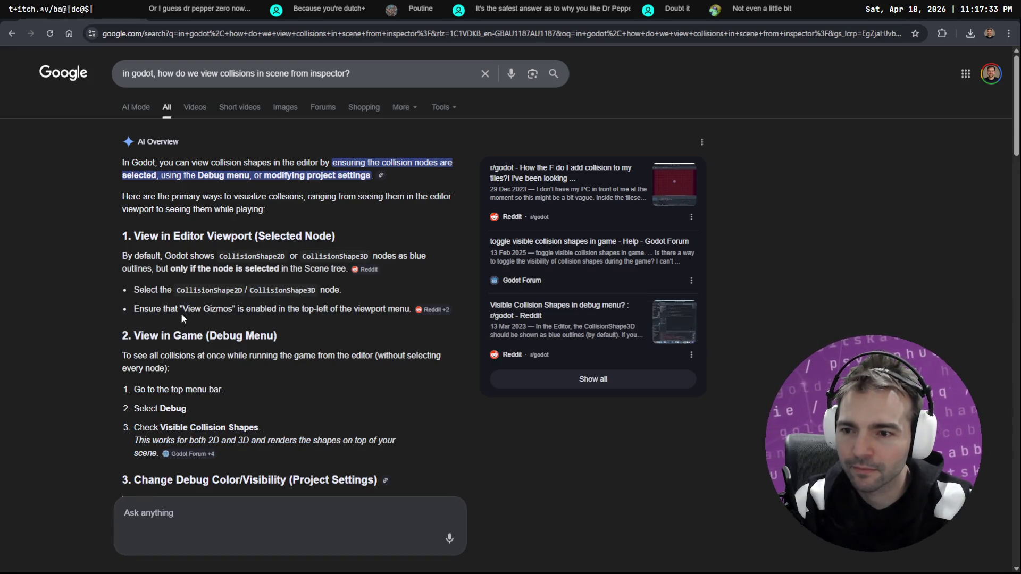
scroll(230, 313, down, 1)
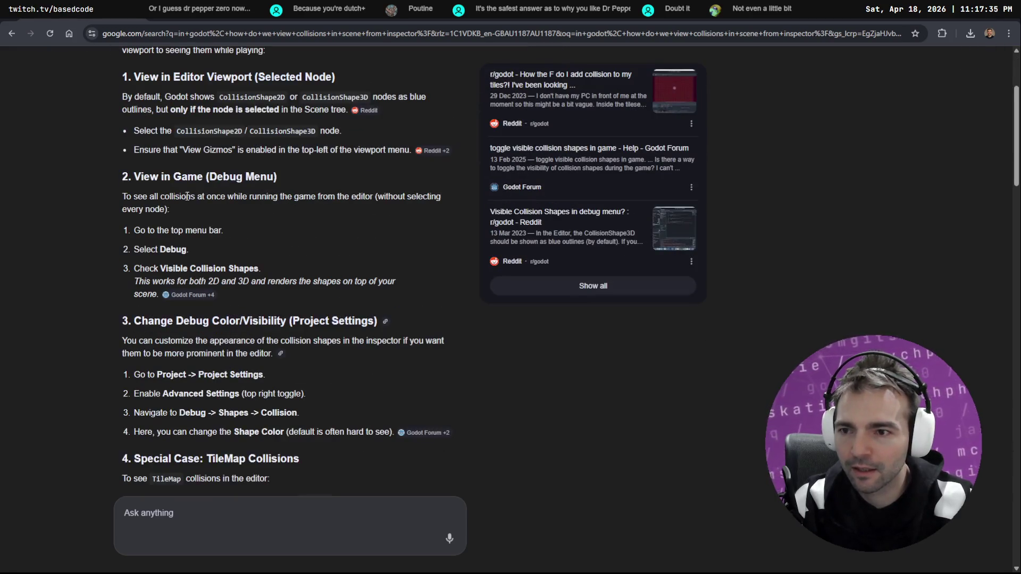
scroll(237, 298, down, 7)
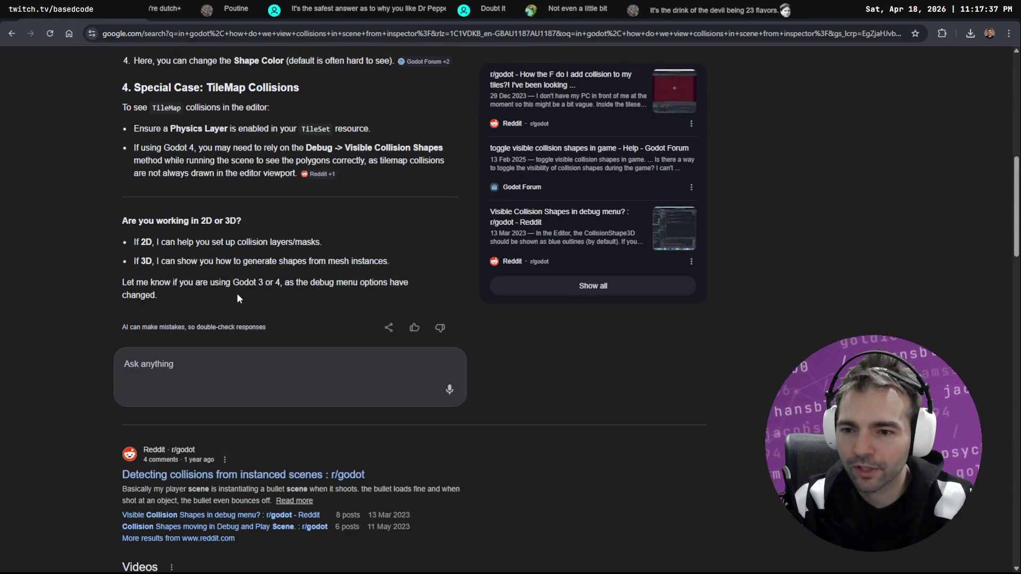
key(ctrl+shift+period)
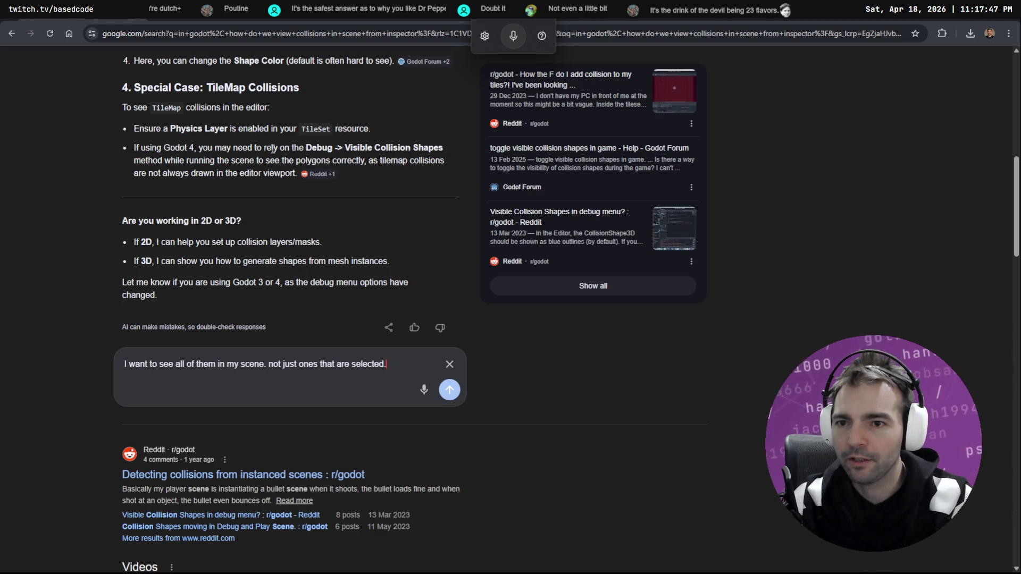
click(449, 391)
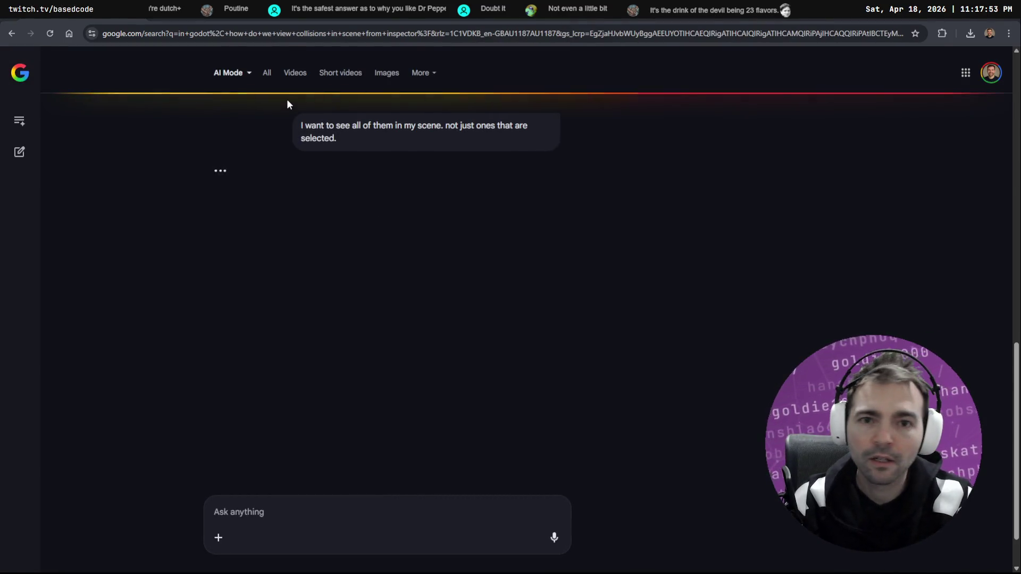
key(alt+Tab)
click(88, 24)
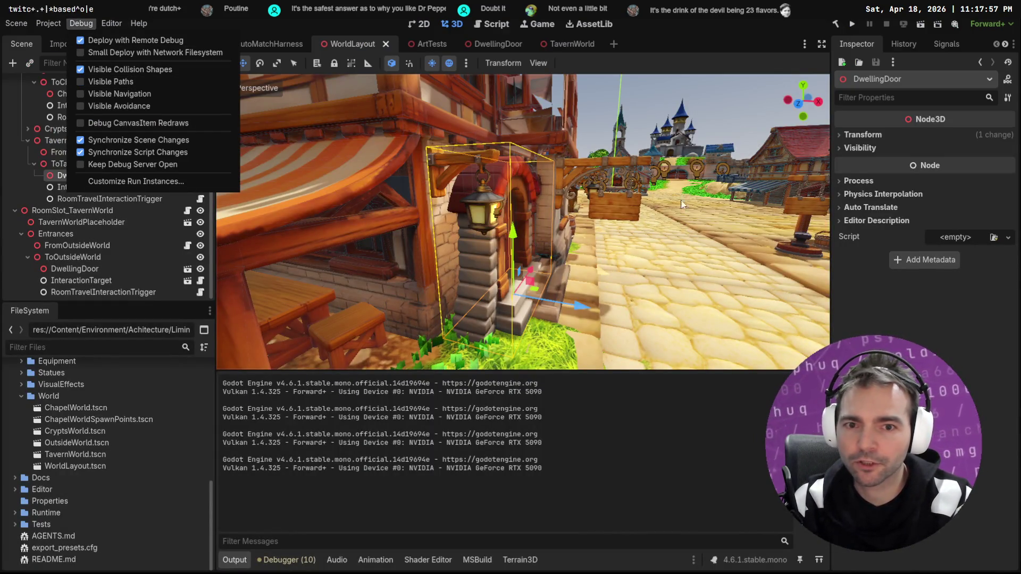
Confirm Visible Collision Shapes is enabled in the Debug menu, then run the project with F5
right_click(478, 213)
key(w)
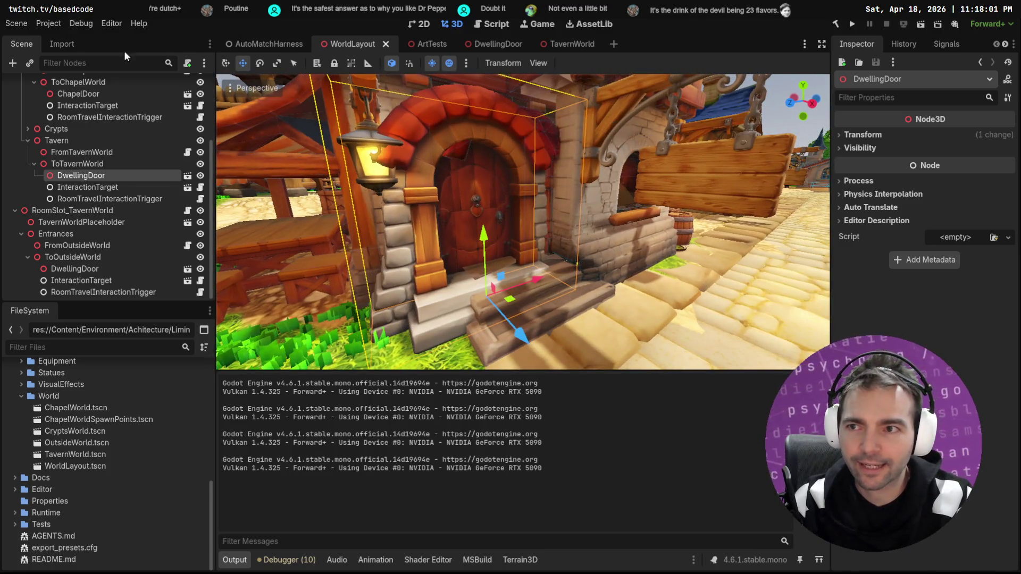
click(77, 23)
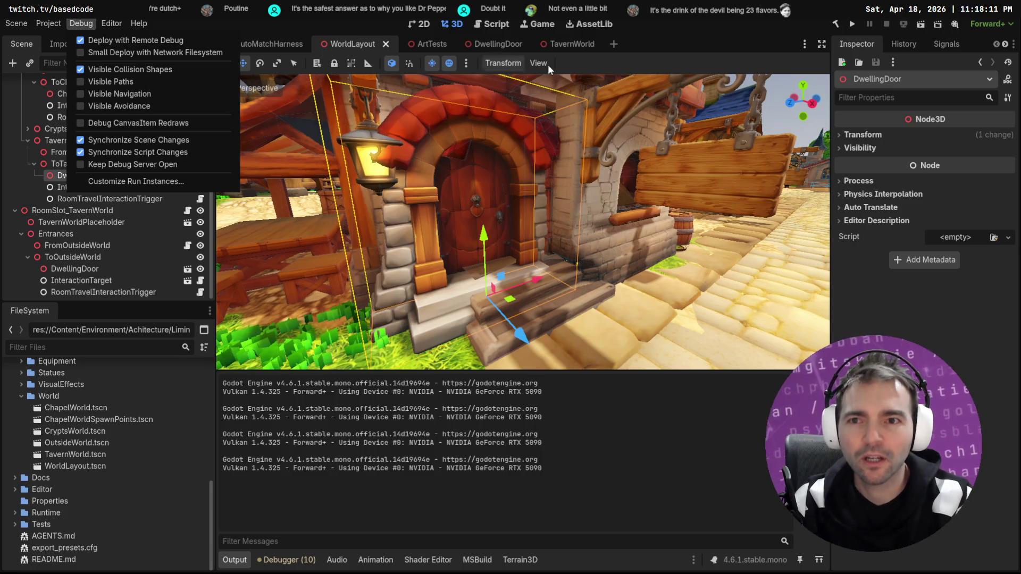
click(663, 43)
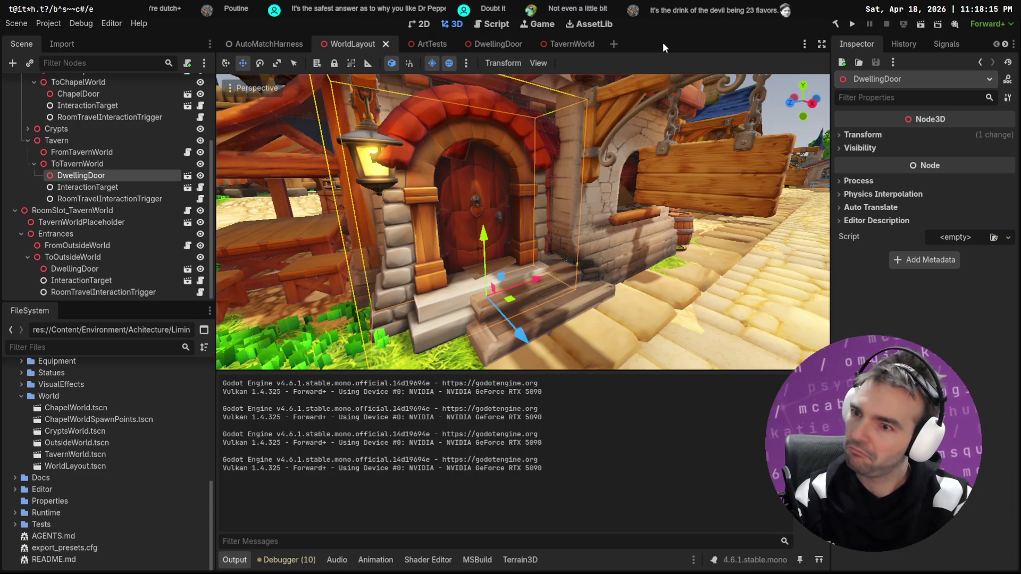
key(F5)
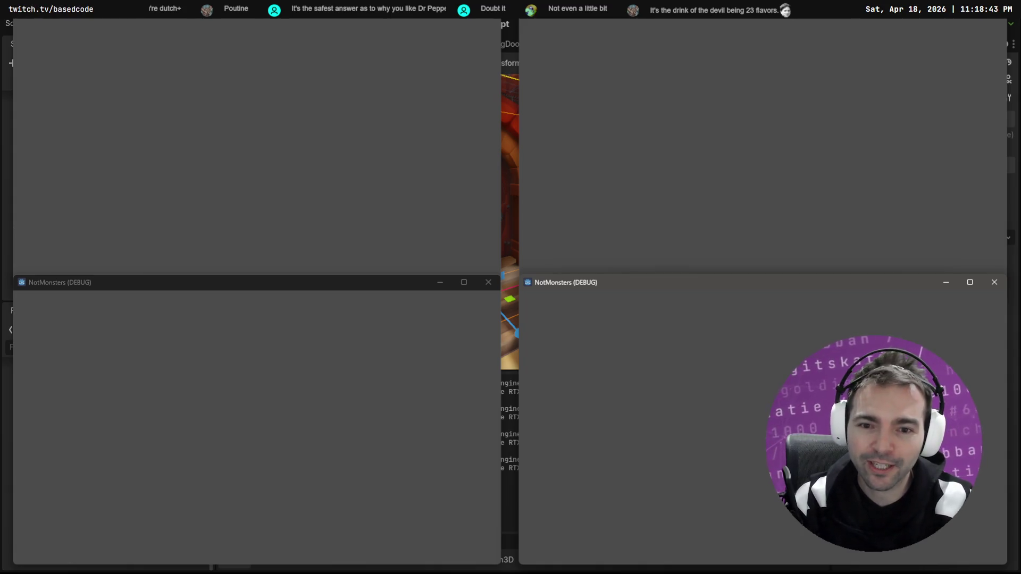
Stop the blank game windows, rerun the AutoMatchHarness scene with F6, and walk toward the chapel door
key(F8)
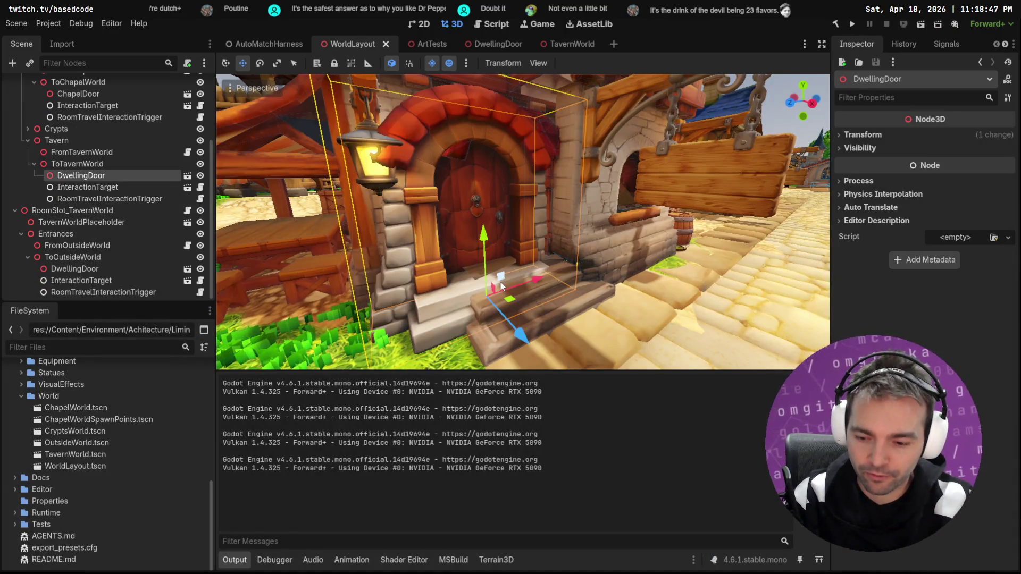
key(ctrl+shift+Tab)
key(F6)
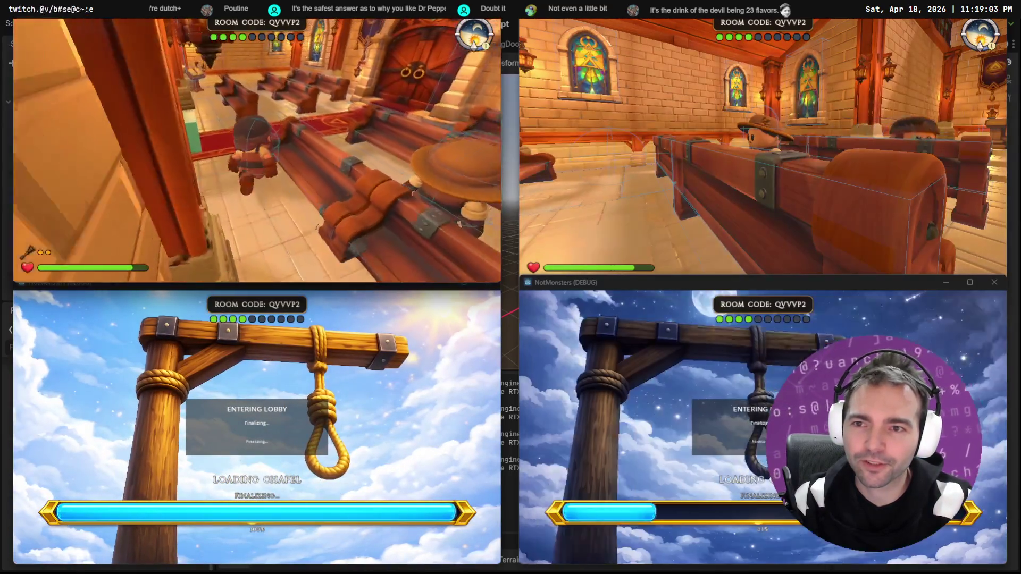
key(w)
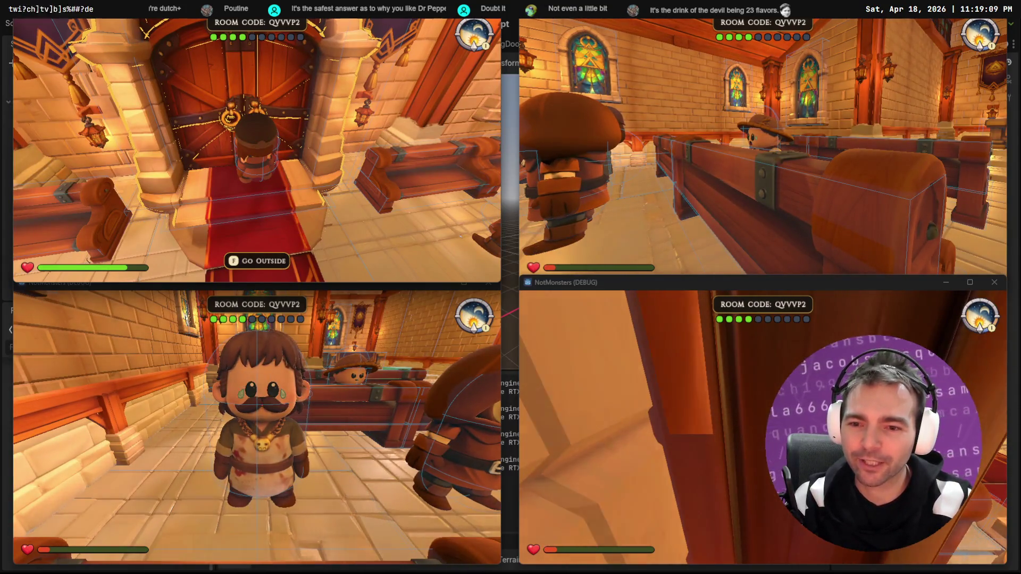
Leave the chapel and run past the wooden table down the cobblestone street toward the gate
key(f)
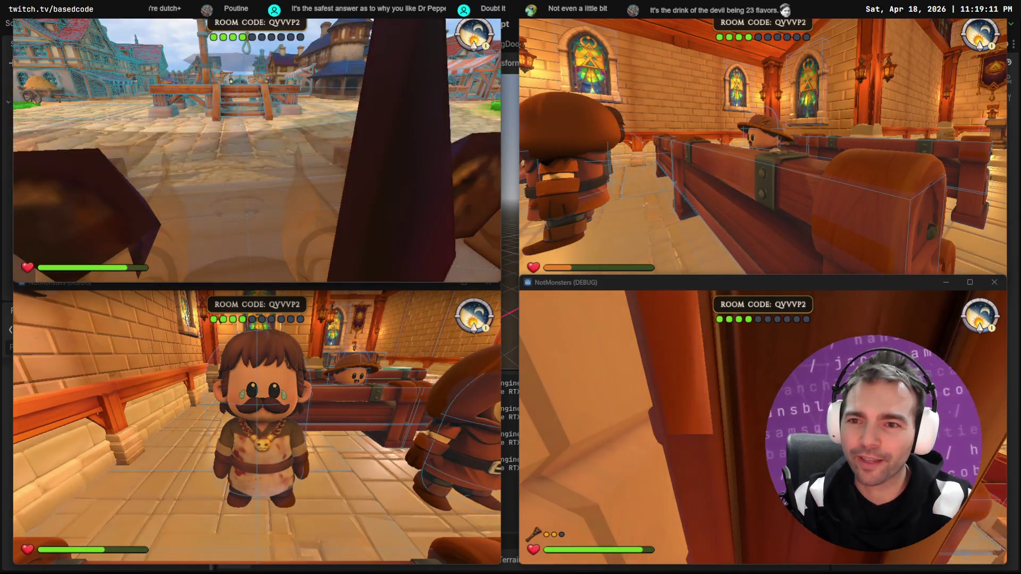
key(w)
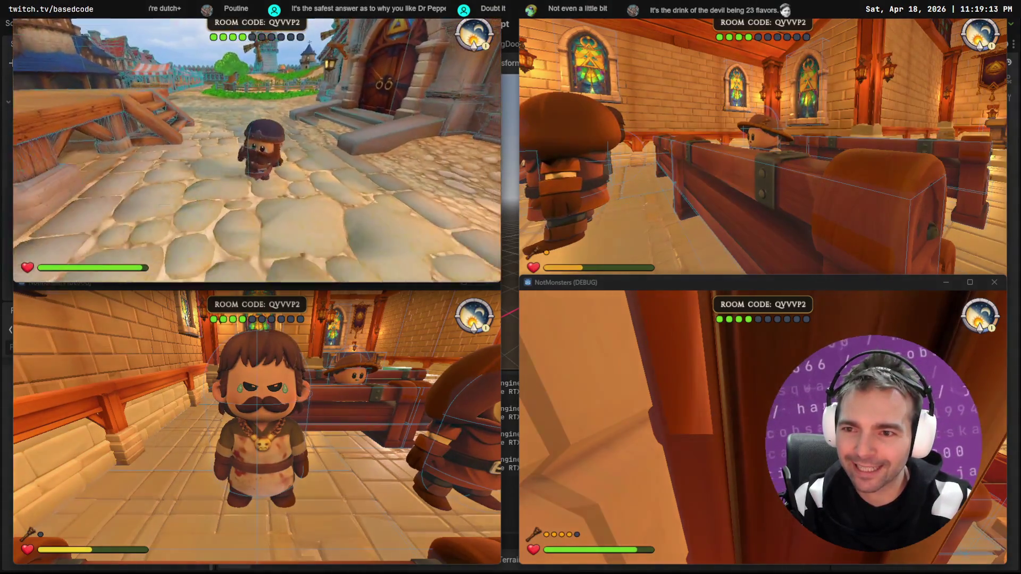
key(w)
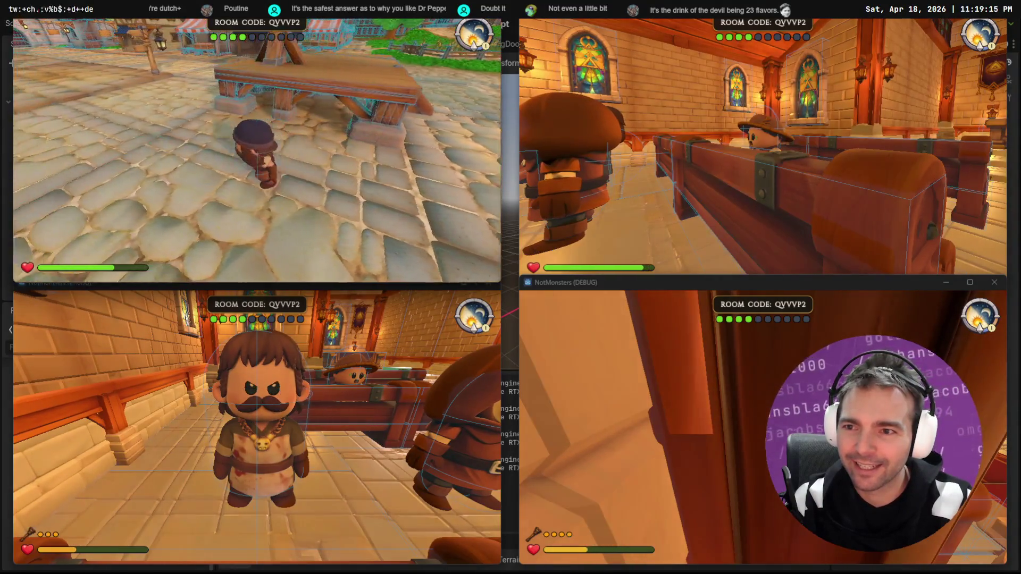
key(w)
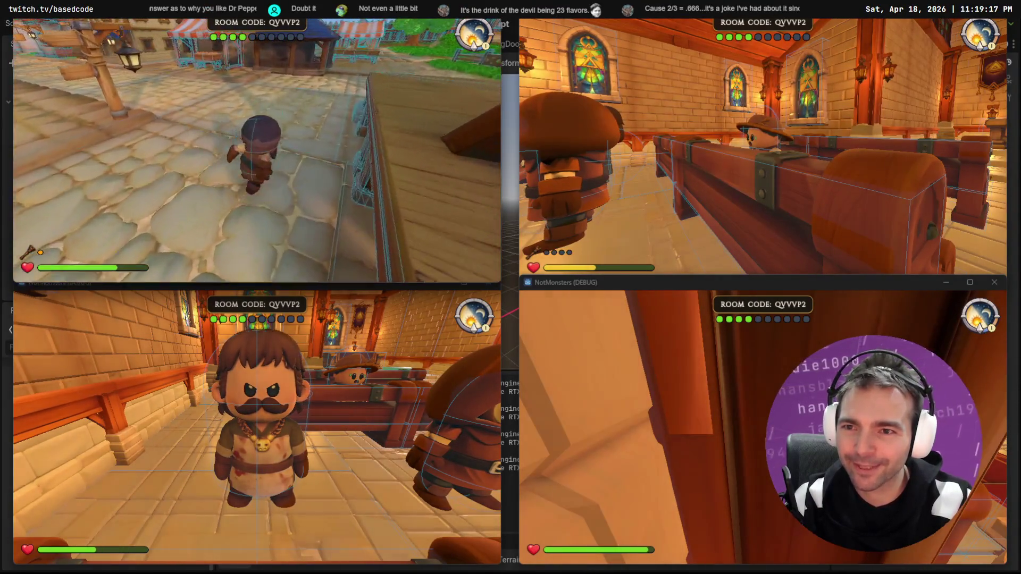
key(w)
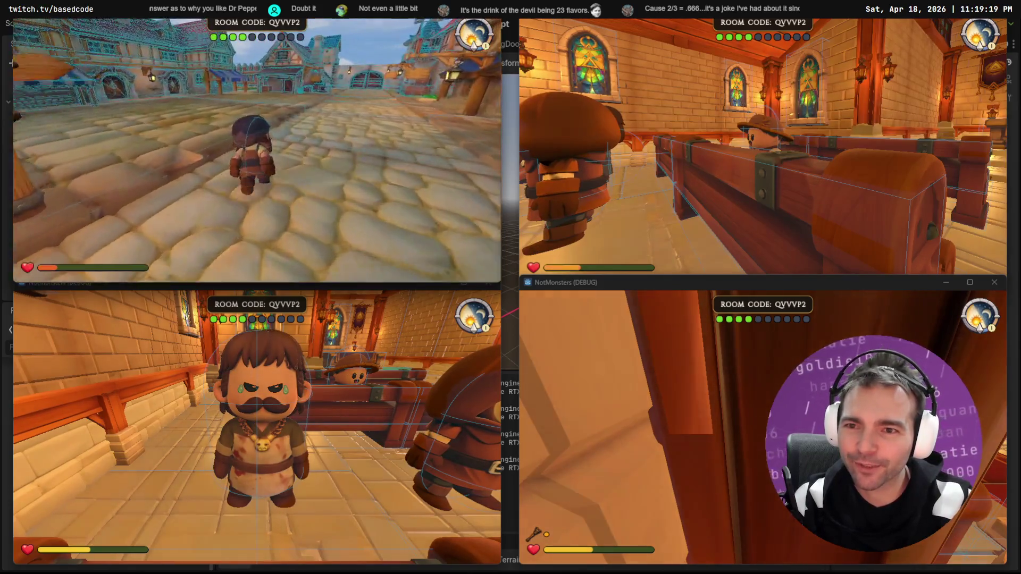
key(w)
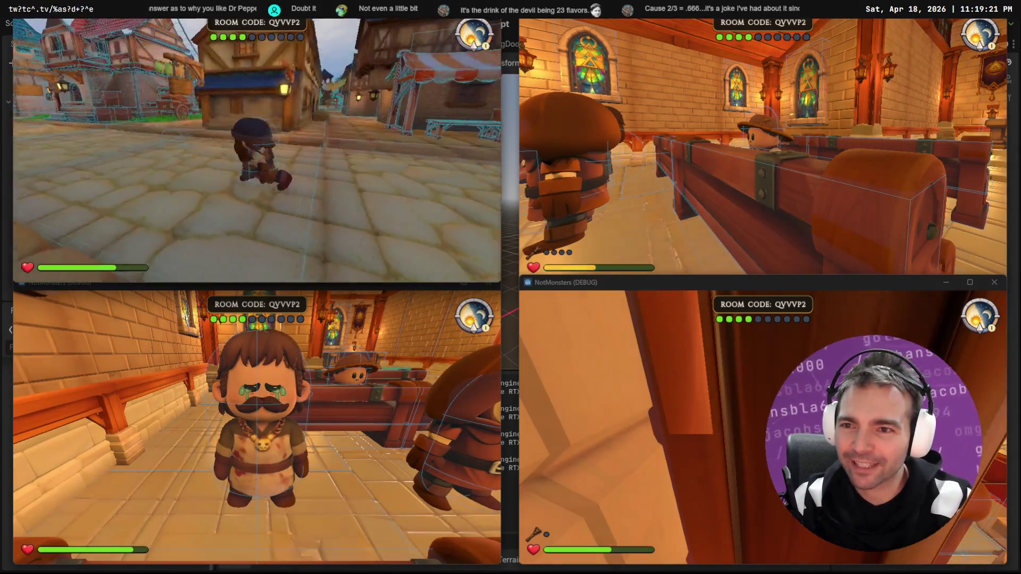
key(w)
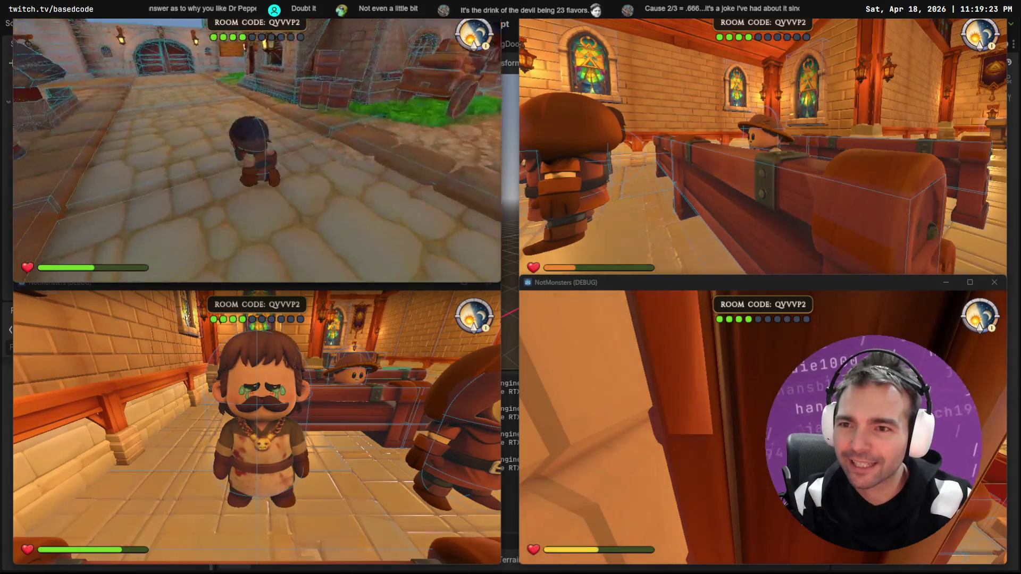
Walk up to the tavern door and circle around it
key(s)
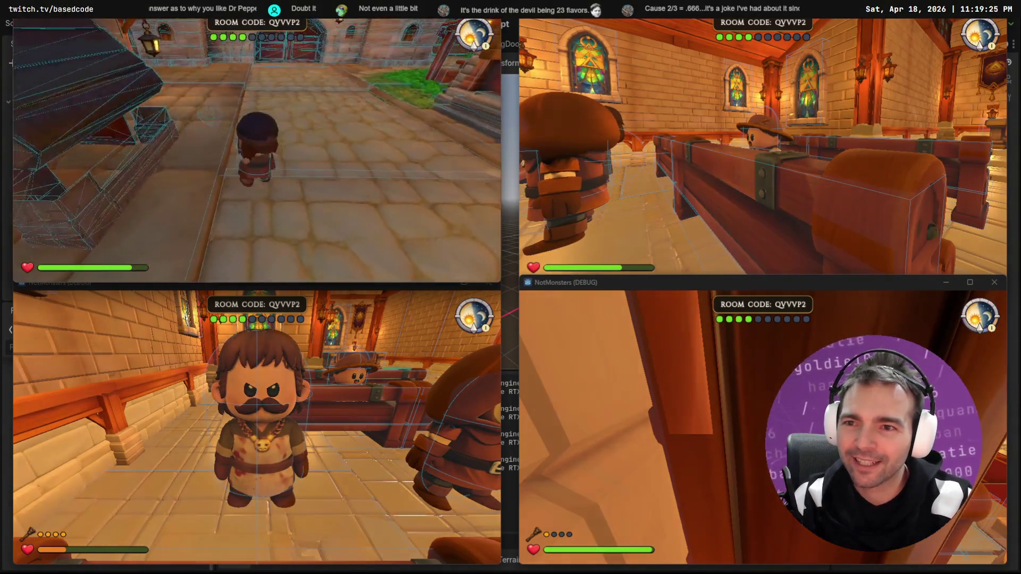
key(w)
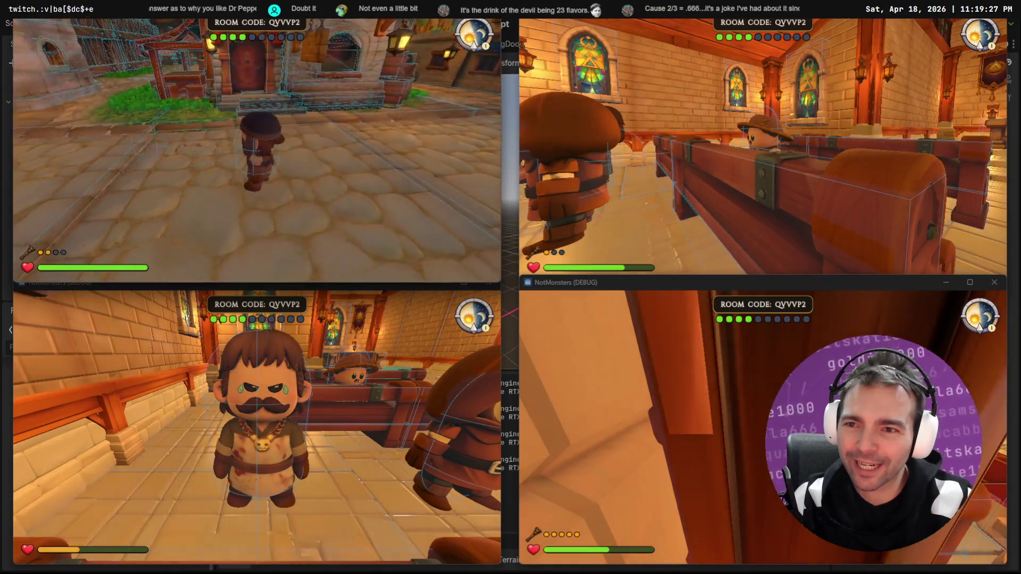
key(w)
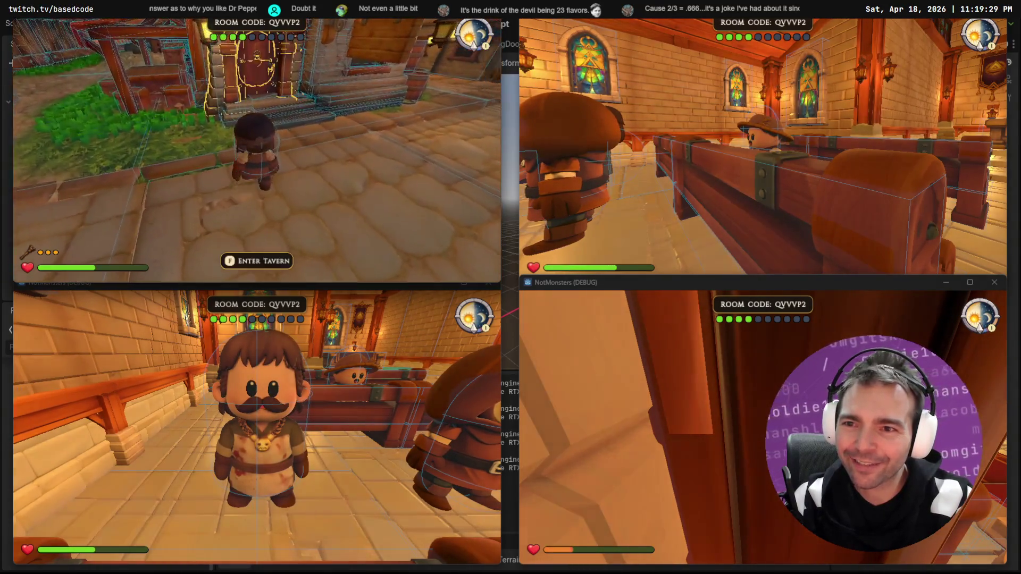
key(w)
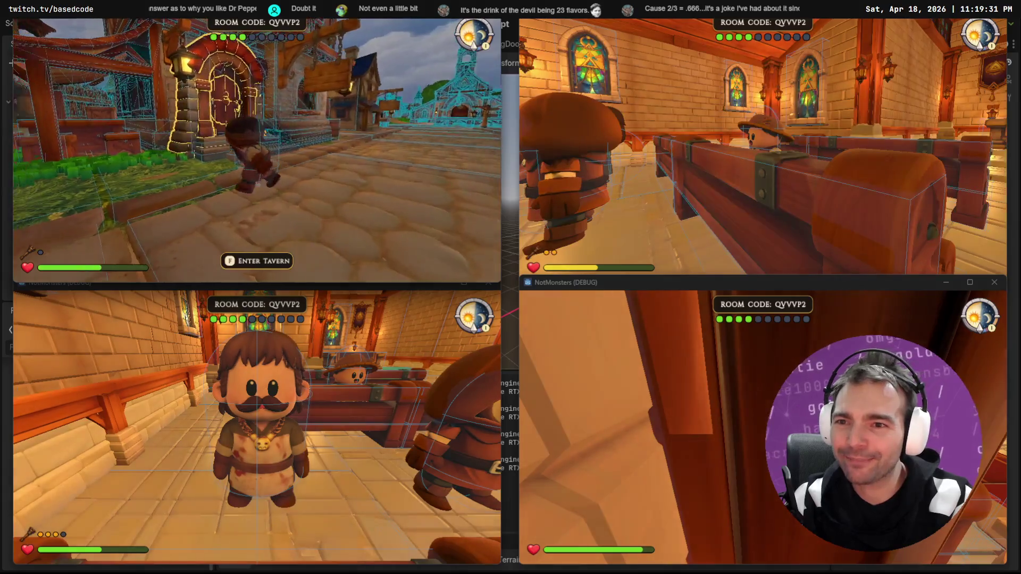
key(d)
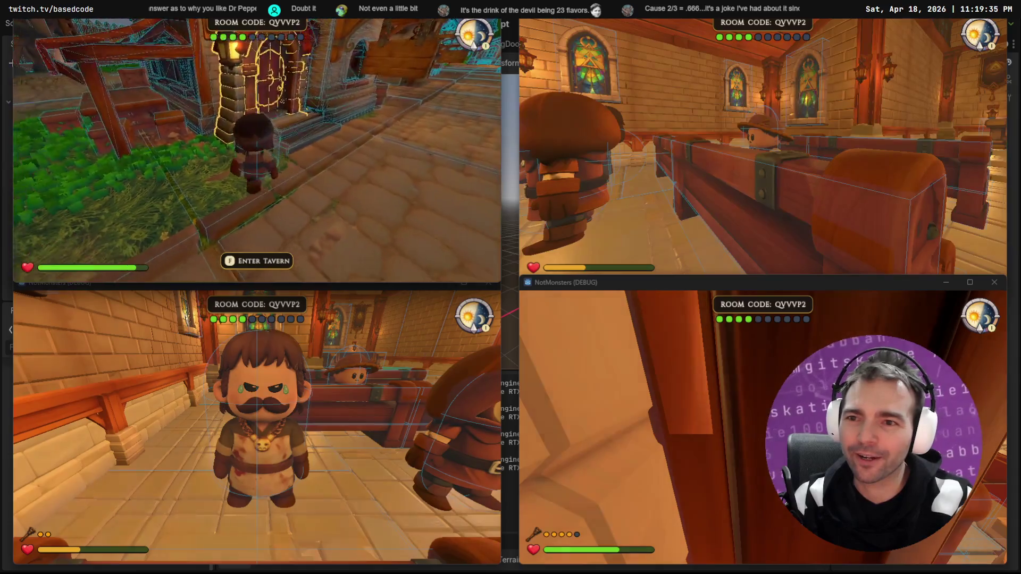
key(w)
key(w)
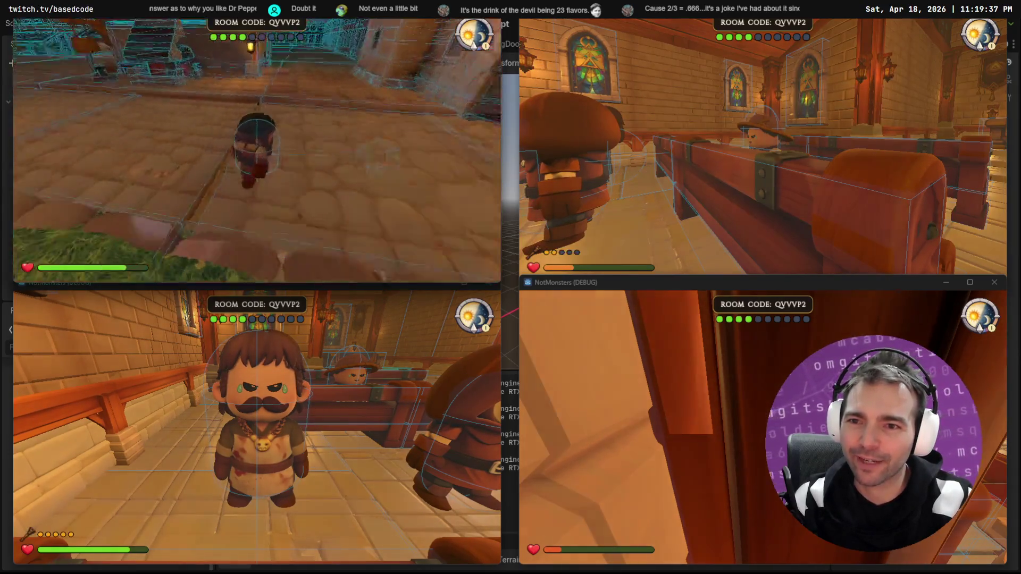
key(s)
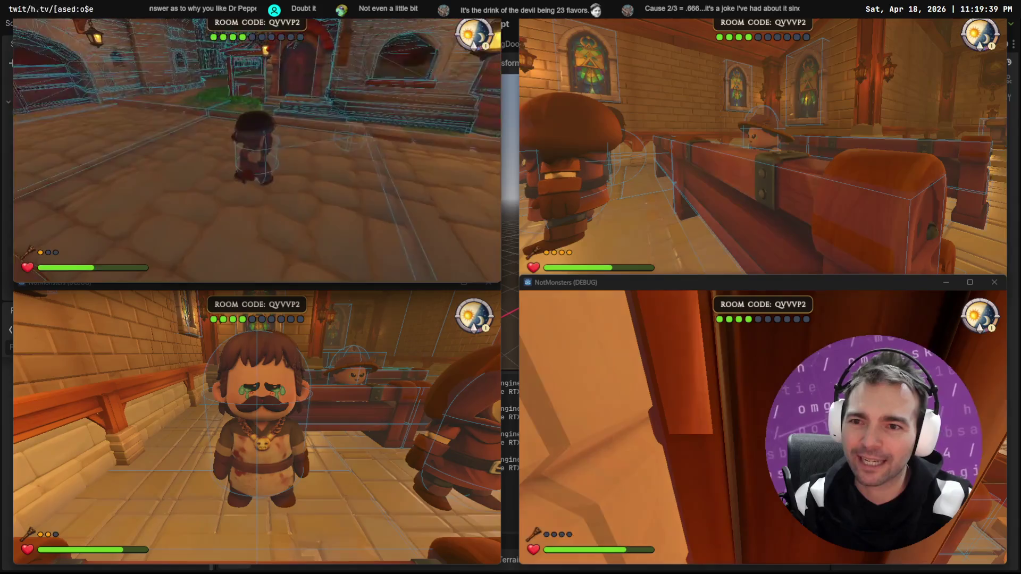
Head toward the left-hand buildings and sweep the view across the town's collision outlines
key(s)
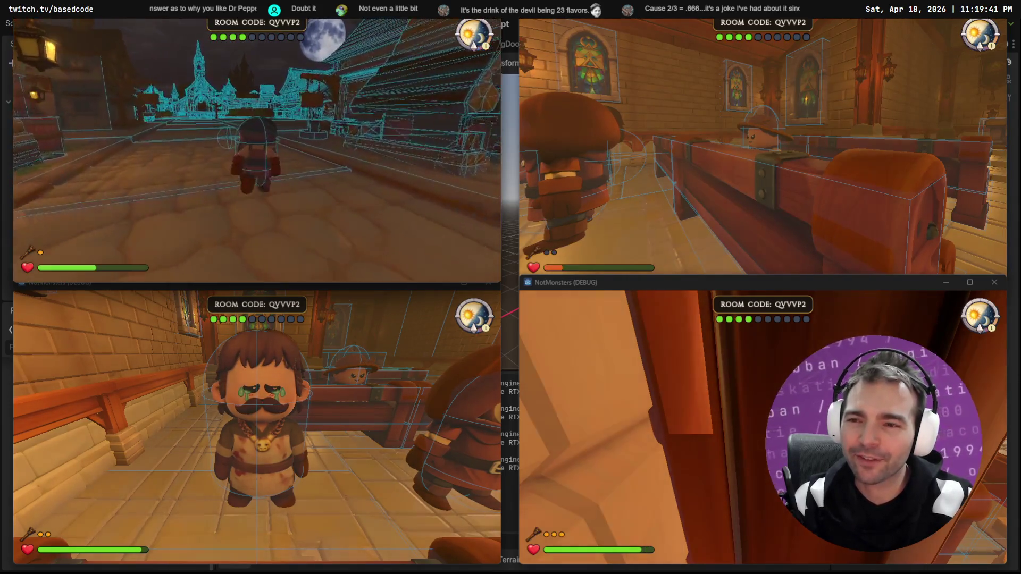
key(a)
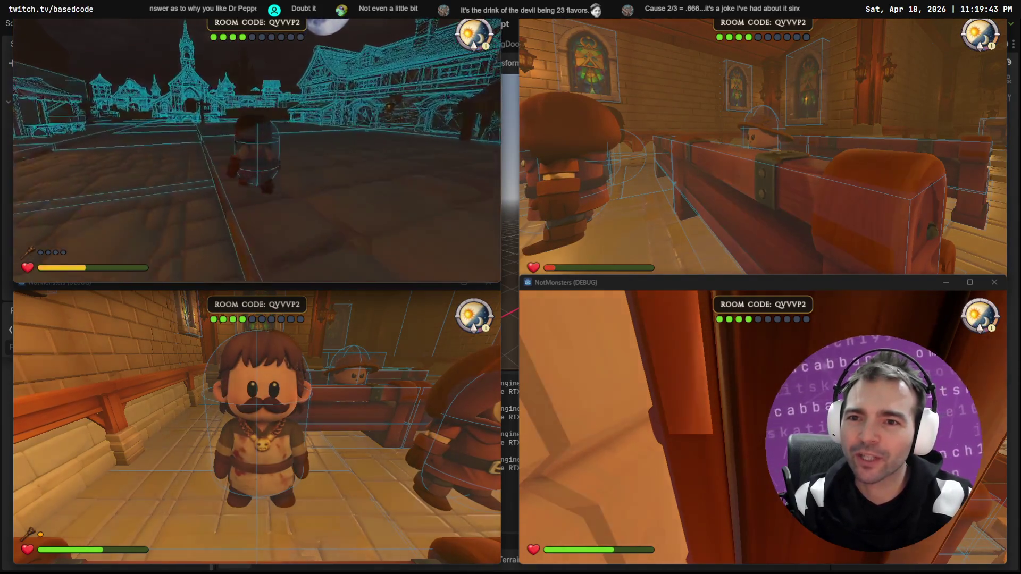
key(a)
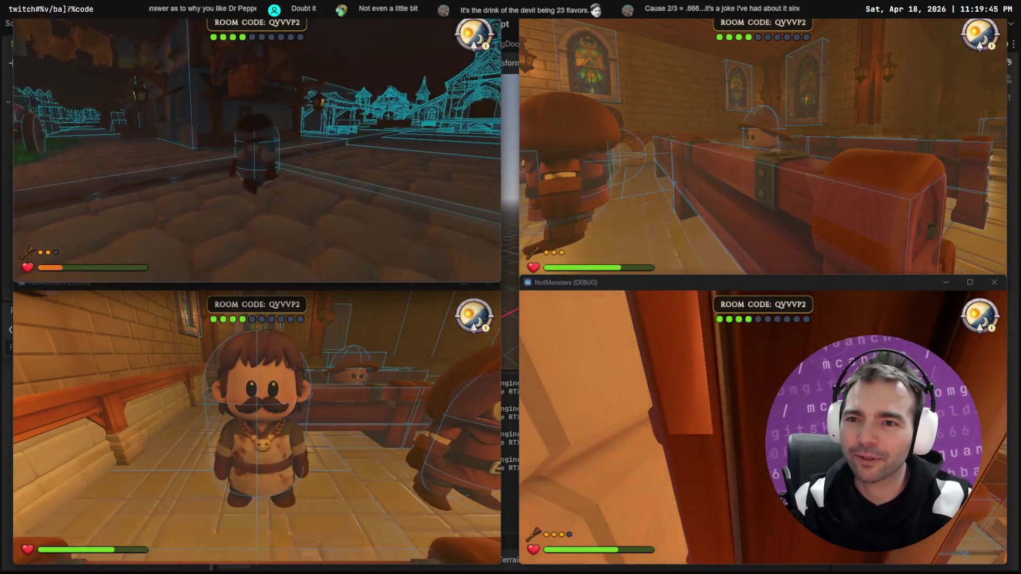
key(a)
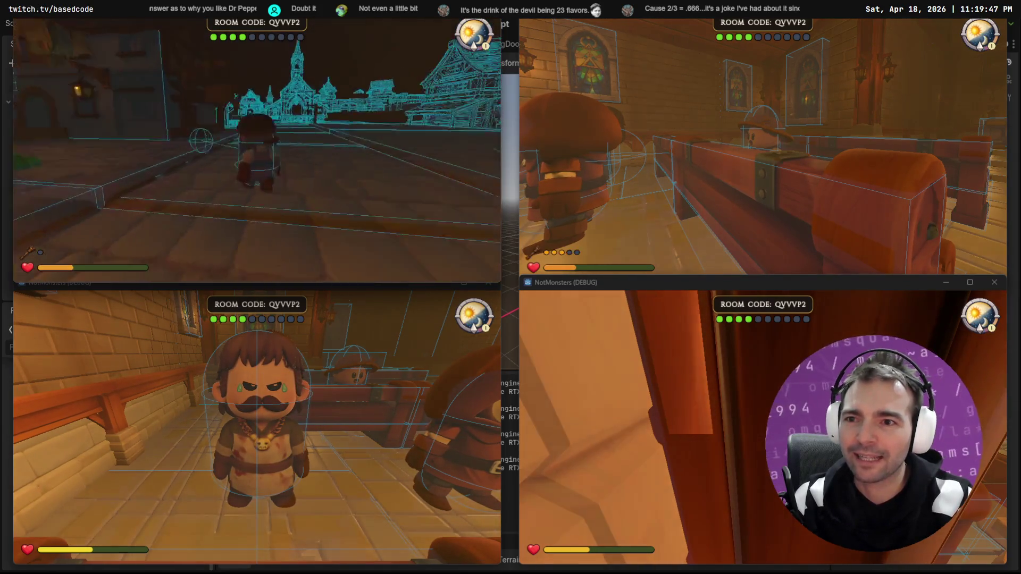
key(a)
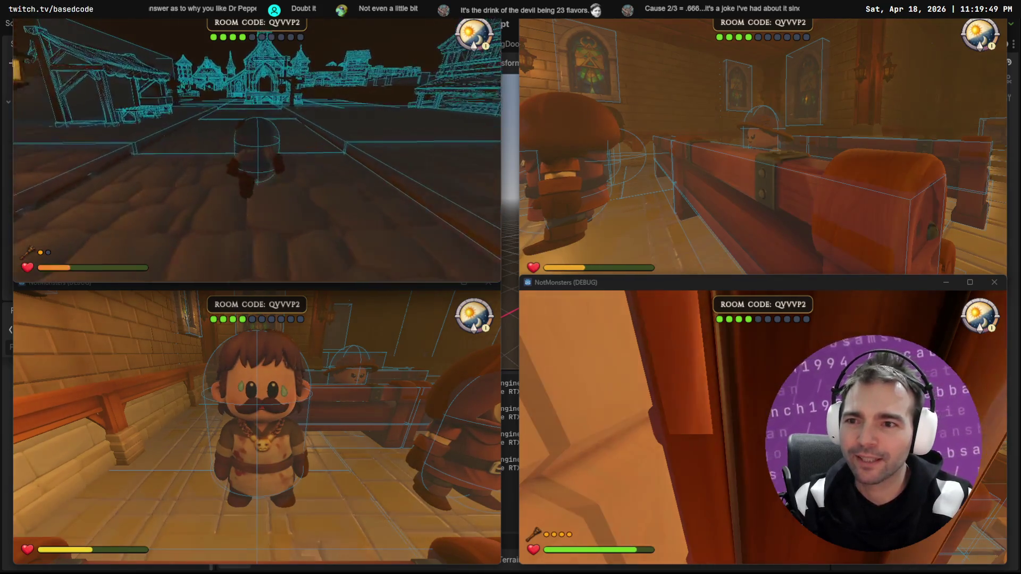
key(a)
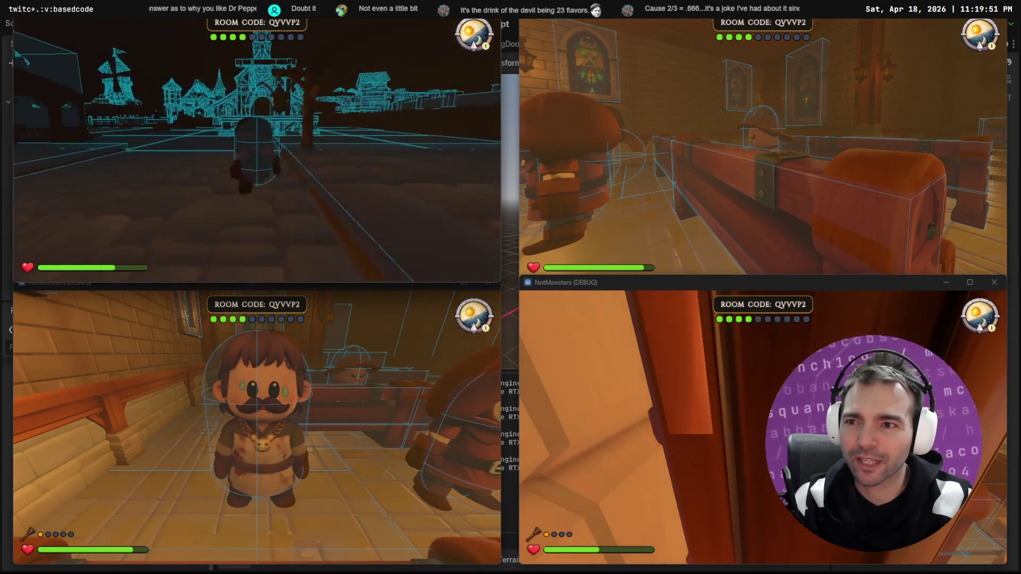
key(a)
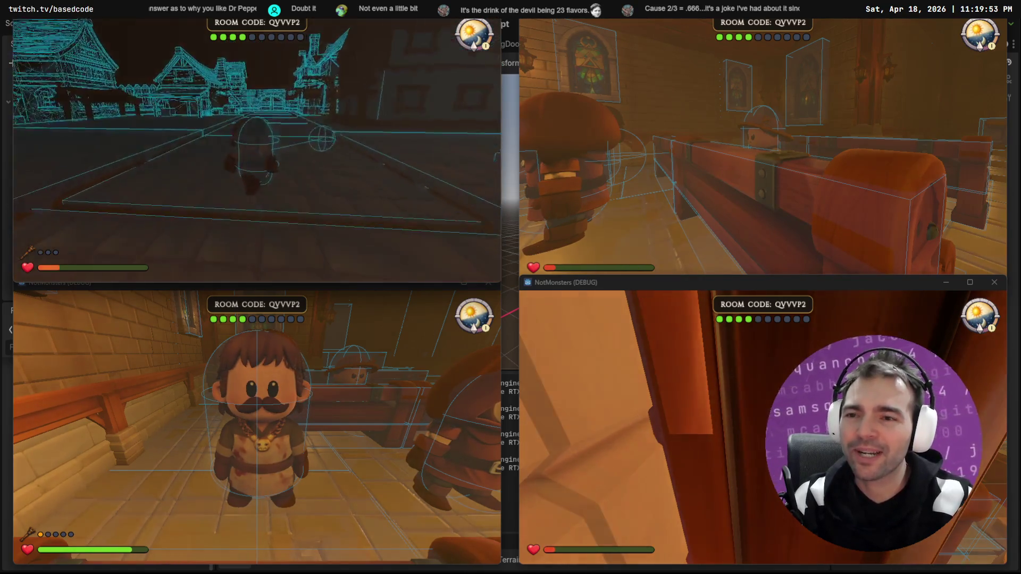
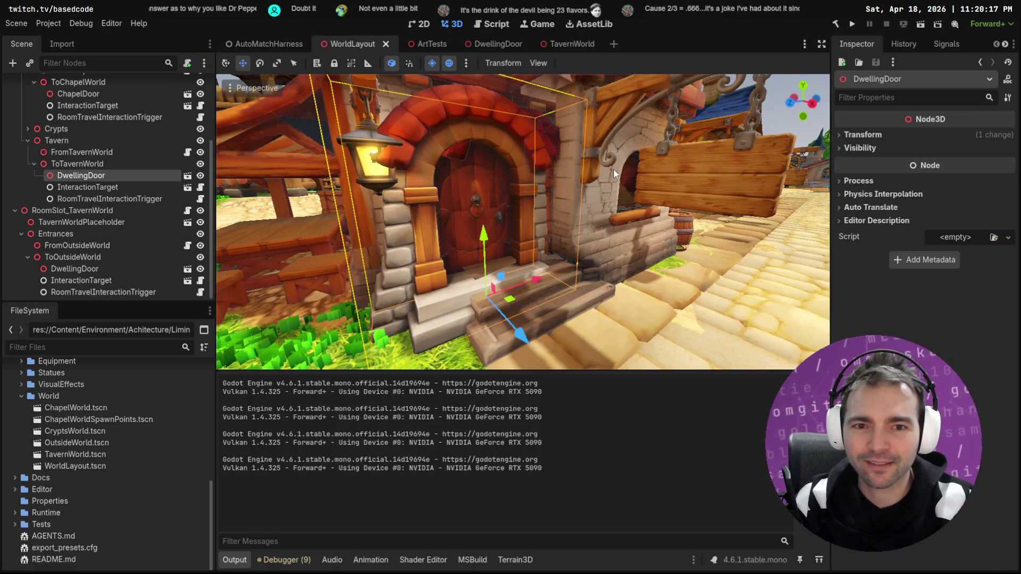
Frame OutsideWorldPlaceholder in the WorldLayout scene and zoom toward the tavern street
click(614, 168)
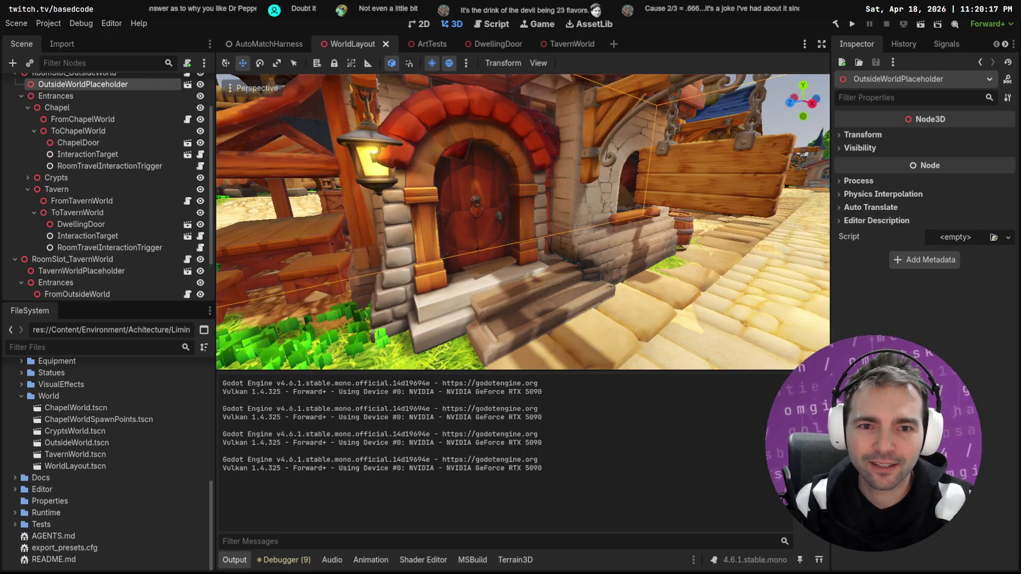
key(f)
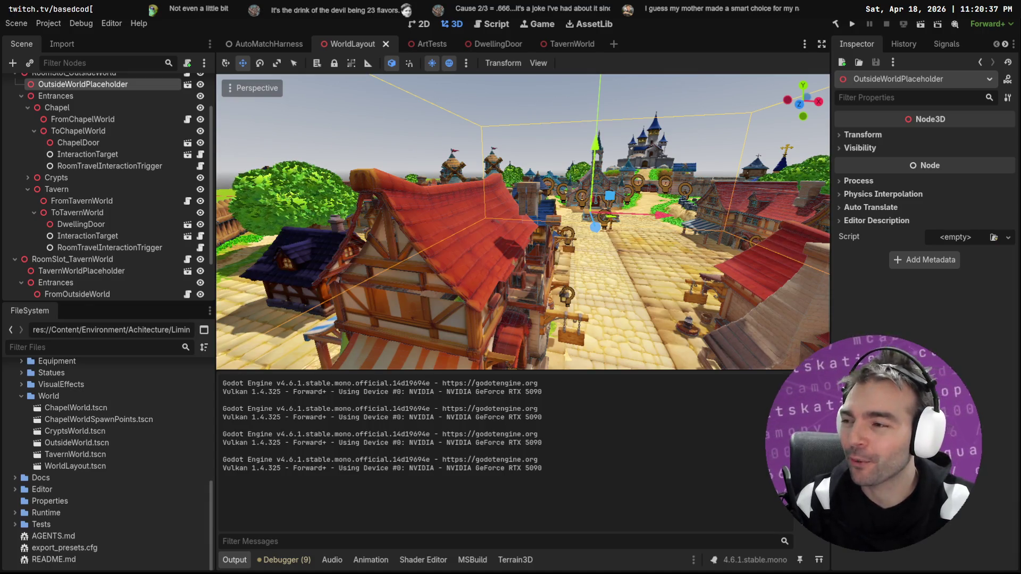
drag(534, 213, 486, 204)
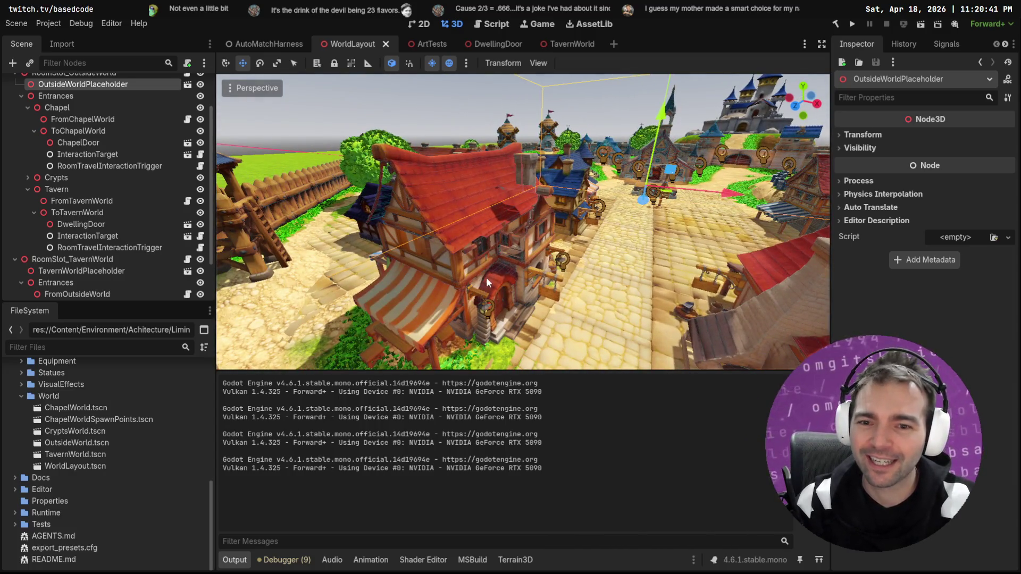
scroll(486, 282, up, 3)
scroll(512, 252, up, 2)
Open the OutsideWorld scene and select its OutsideEnvironment node
drag(512, 251, 241, 116)
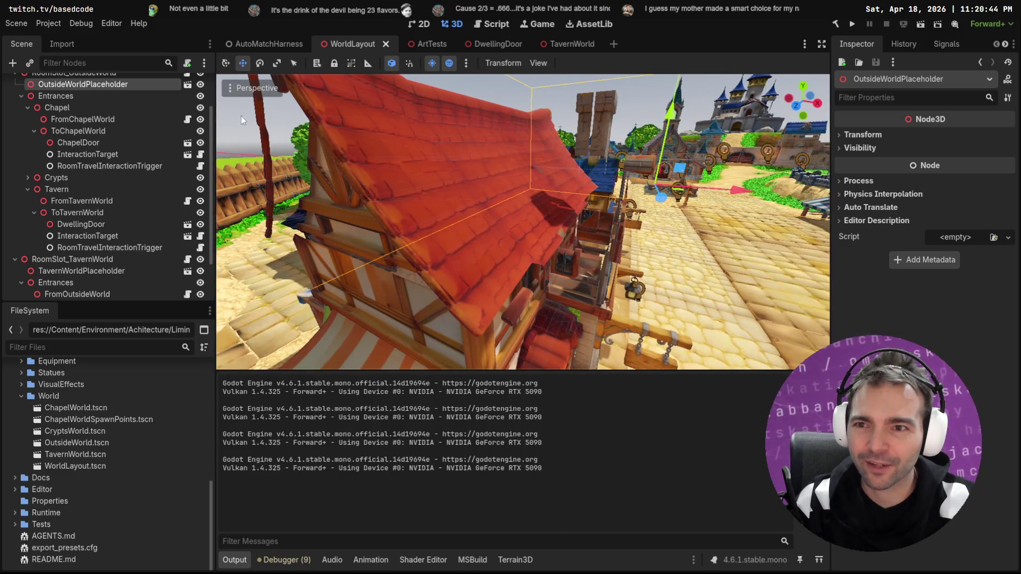
click(188, 84)
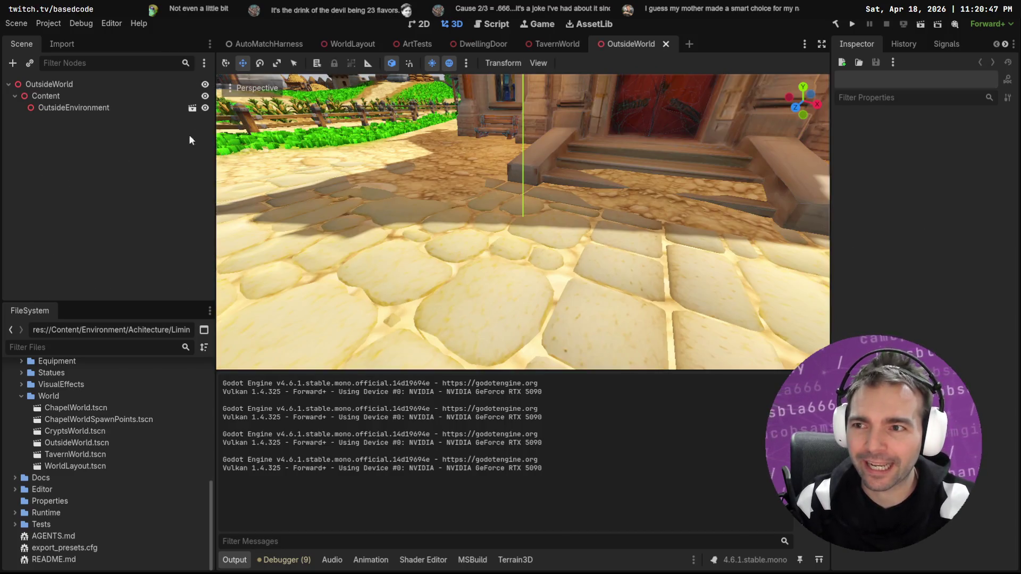
click(78, 107)
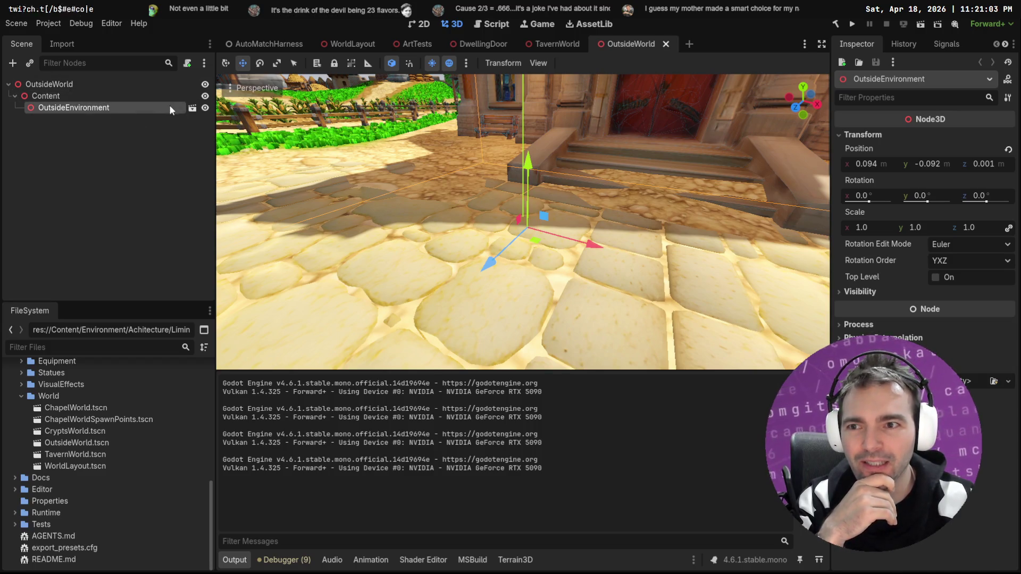
Open the OutsideEnvironment instance in its own tab, then switch to BACKLOG.md in VS Code
click(192, 108)
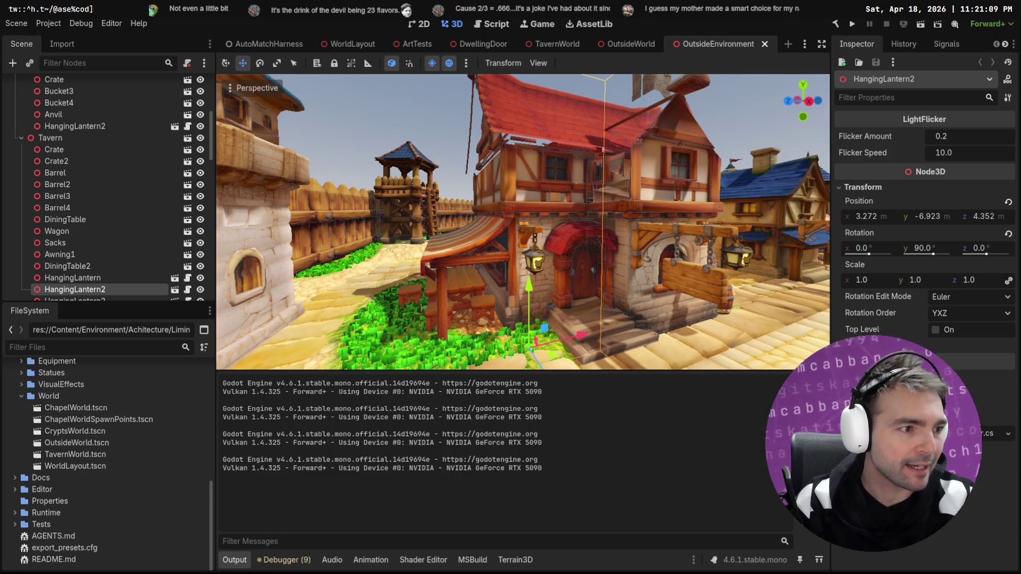
key(alt+Tab)
scroll(485, 244, down, 20)
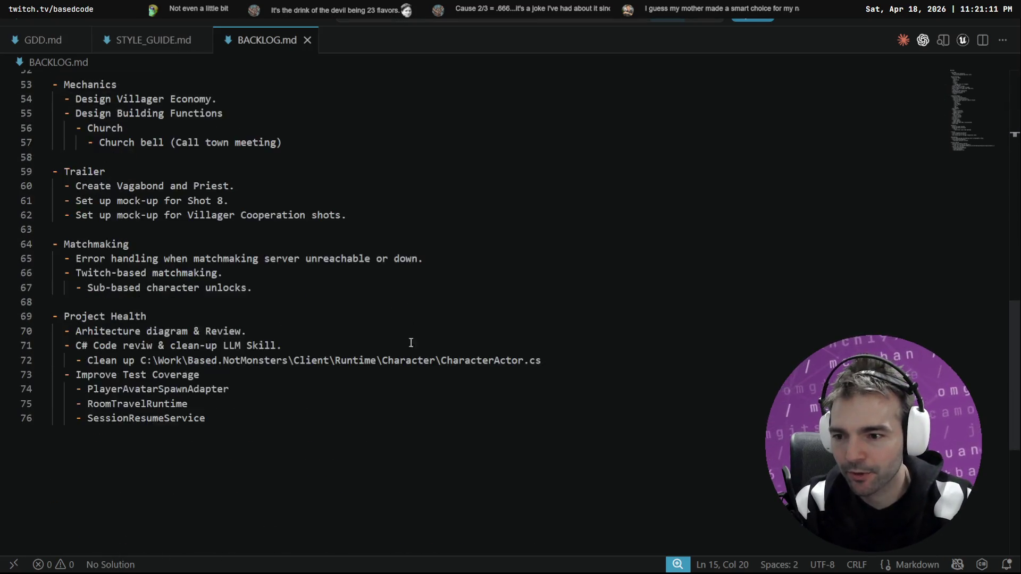
Remove the unfinished 'Too much' bullet from under Project Health
scroll(334, 334, up, 4)
click(196, 292)
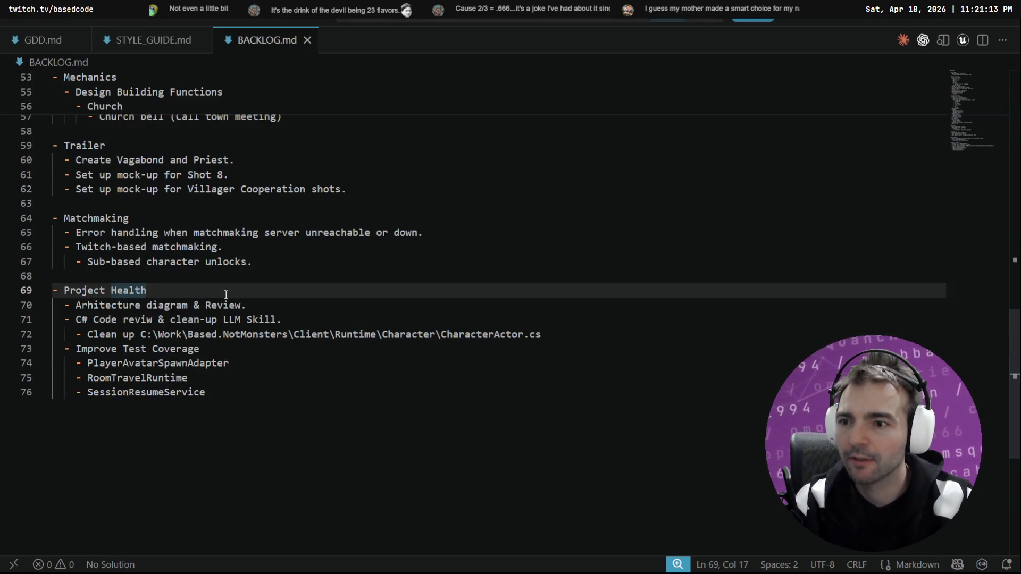
key(Return)
text(Too muc)
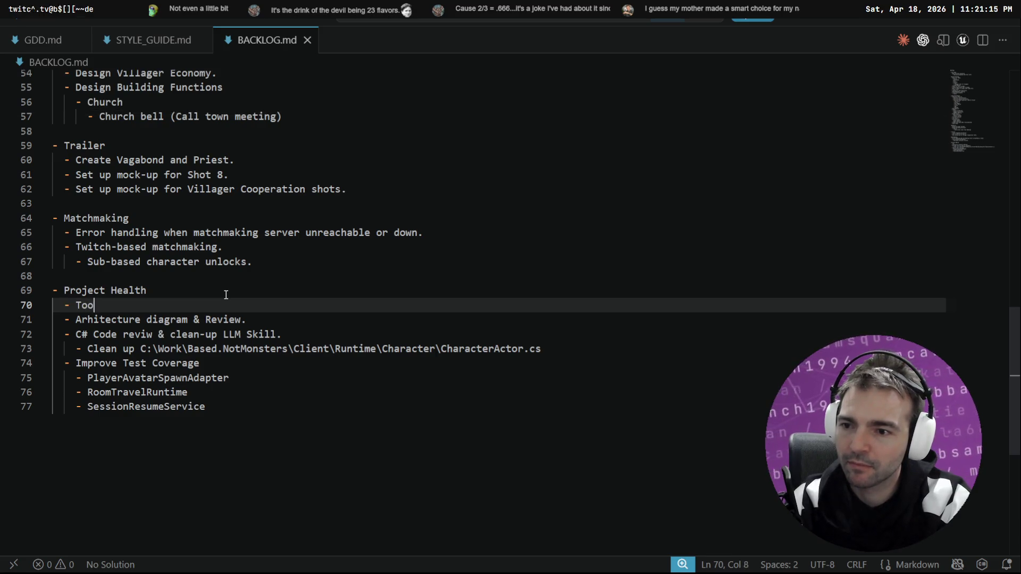
text(h abstraction)
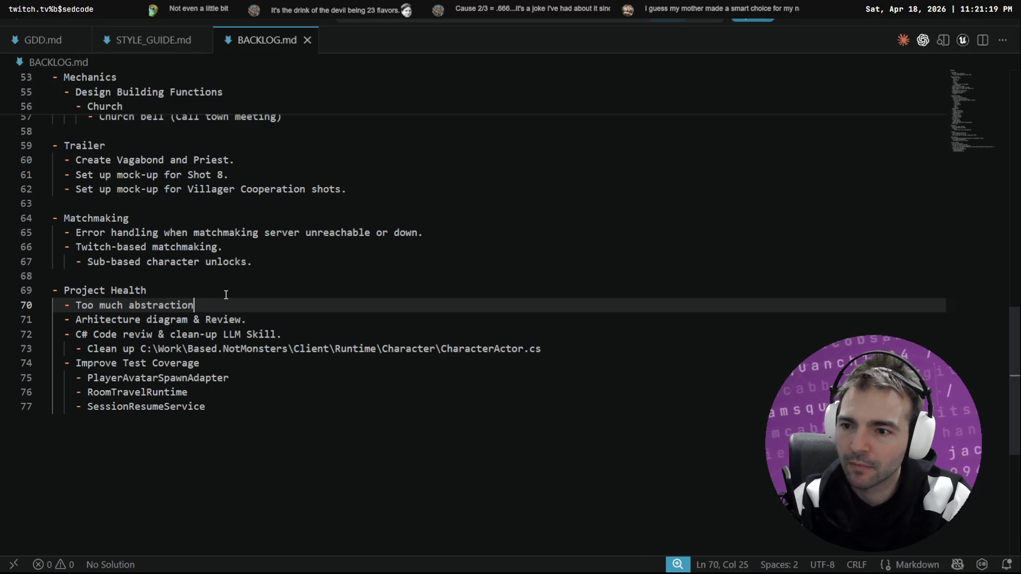
key(shift+Home)
key(BackSpace)
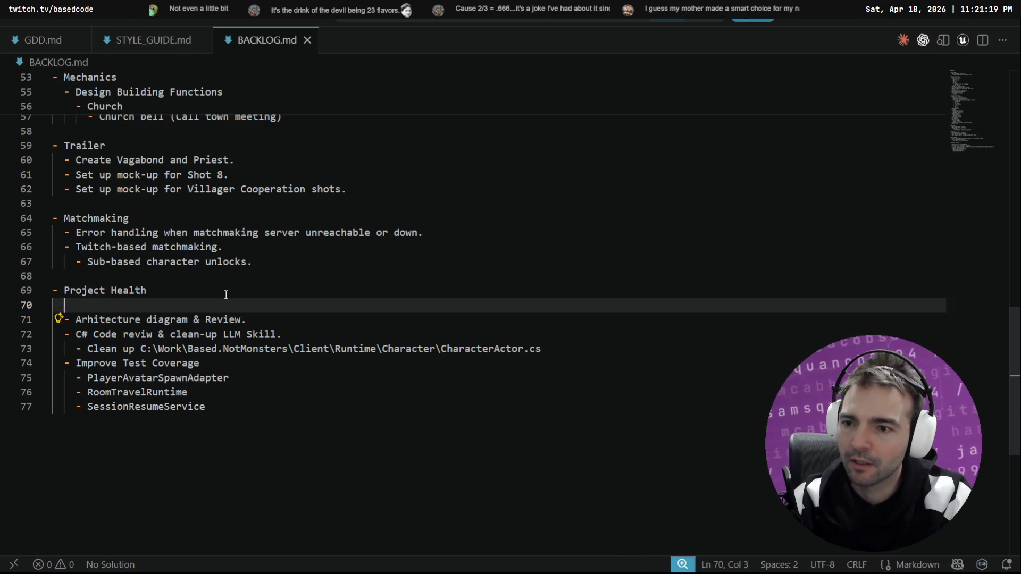
key(BackSpace)
key(BackSpace)
scroll(404, 253, up, 5)
scroll(404, 253, up, 10)
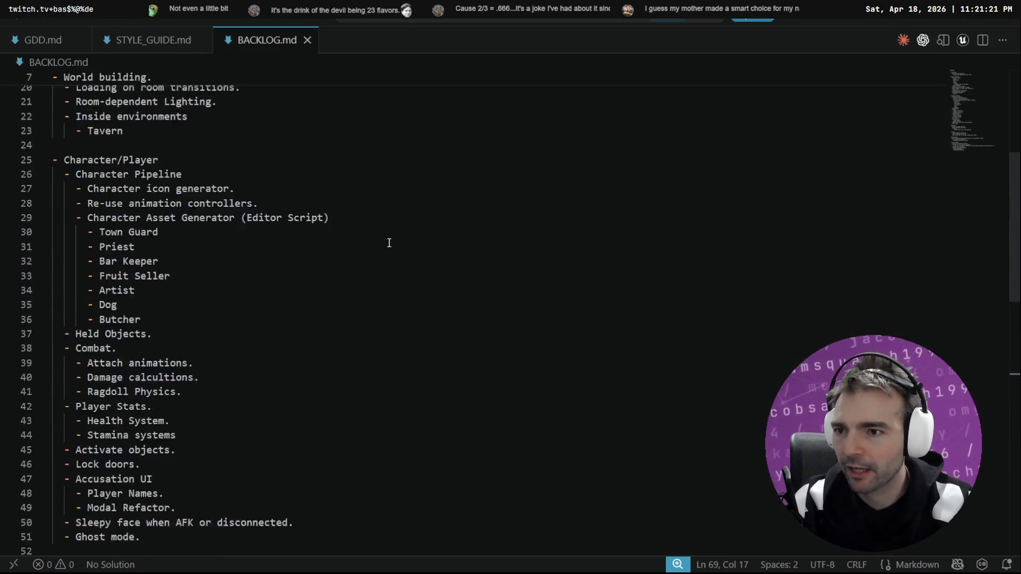
Paste the 'Too much abstraction' item as a new bullet below the host migration bug
click(321, 130)
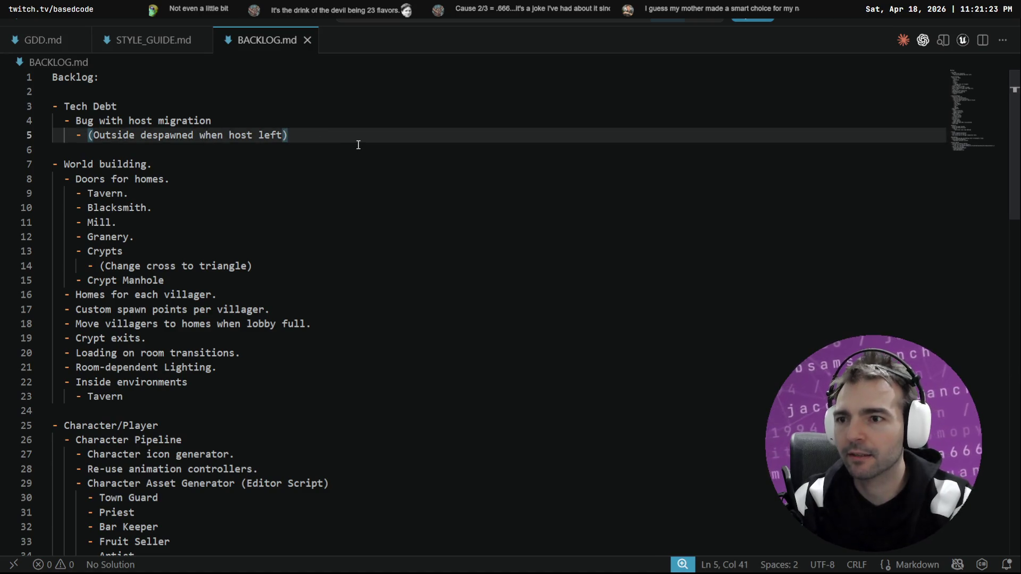
key(Return)
text(- Too much abstraction)
key(shift+Home)
text(- Too much abstraction)
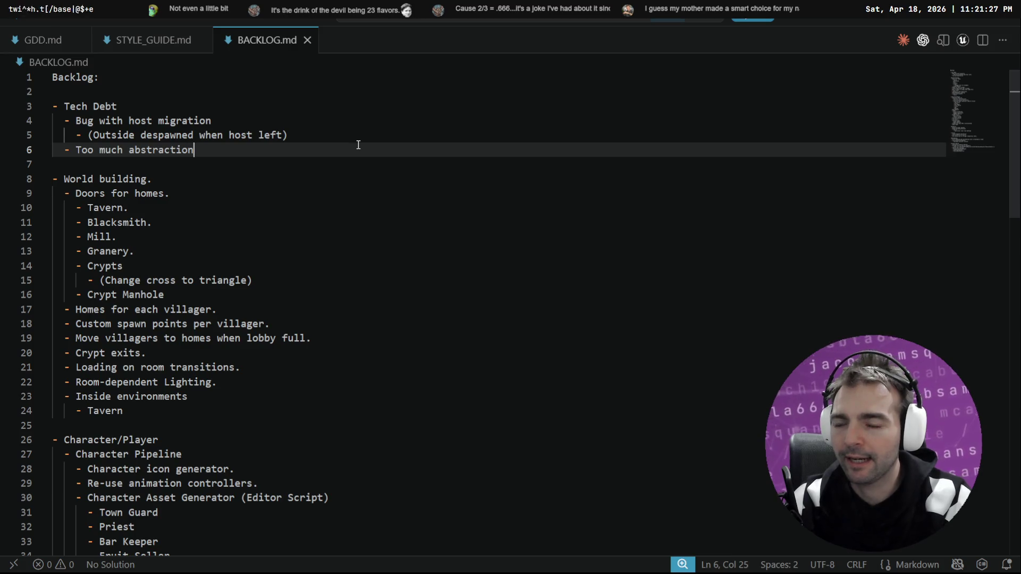
Check the scene names in Godot and append '(Outside World > Outside Environment)' to the item
key(alt+Tab)
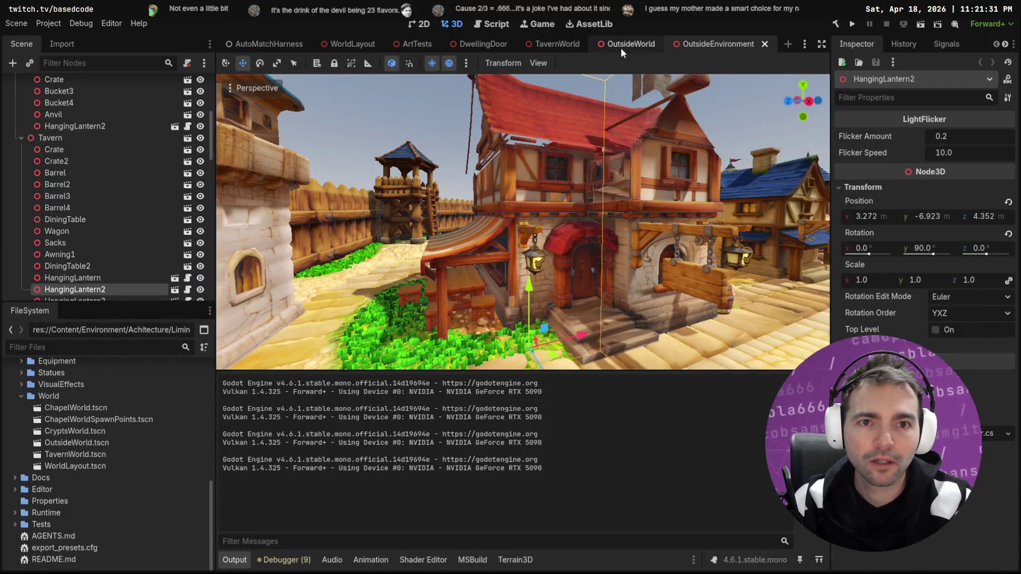
key(alt+Tab)
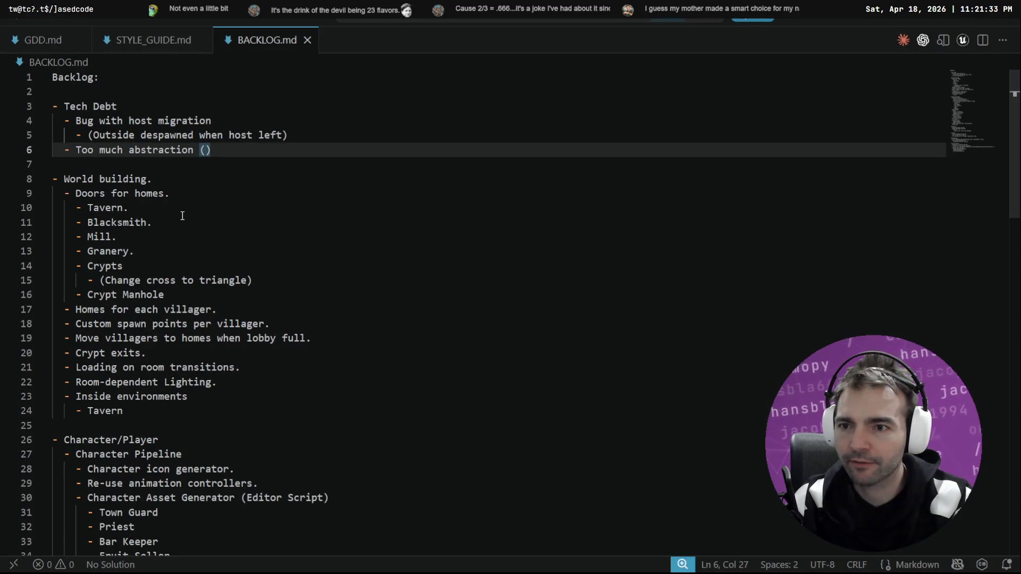
text(Pui)
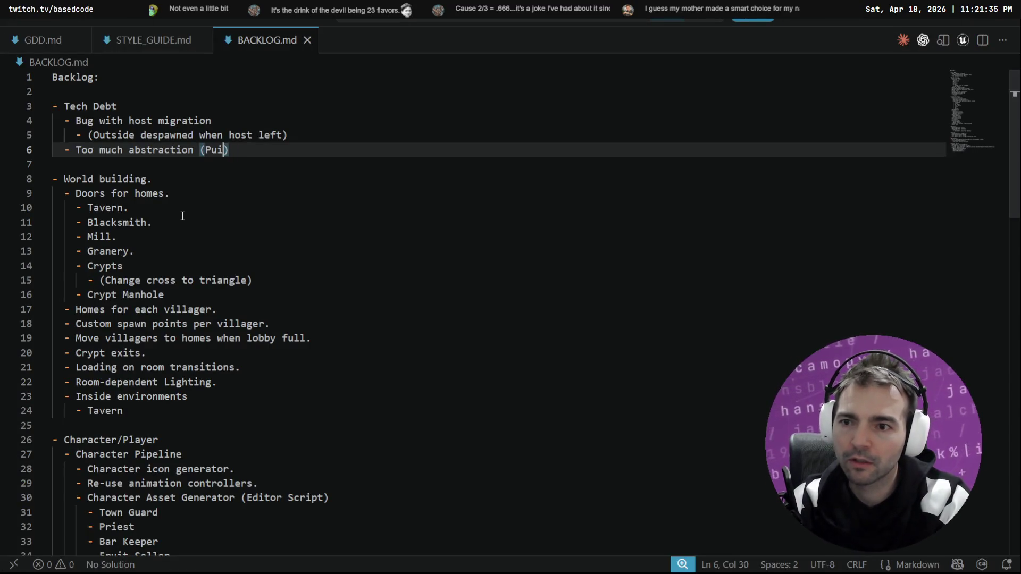
text(Outside Wor)
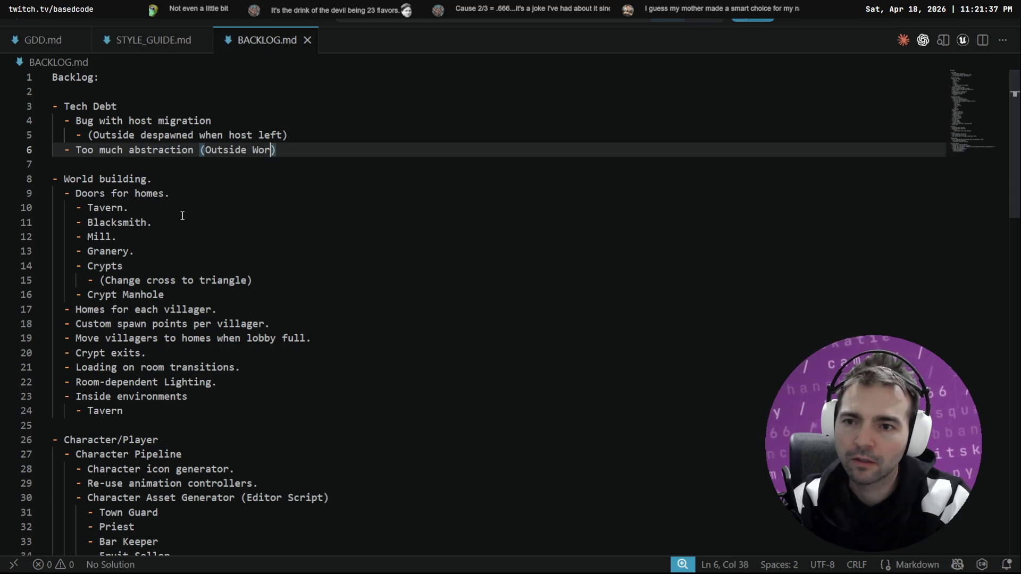
text( Outside Envbir)
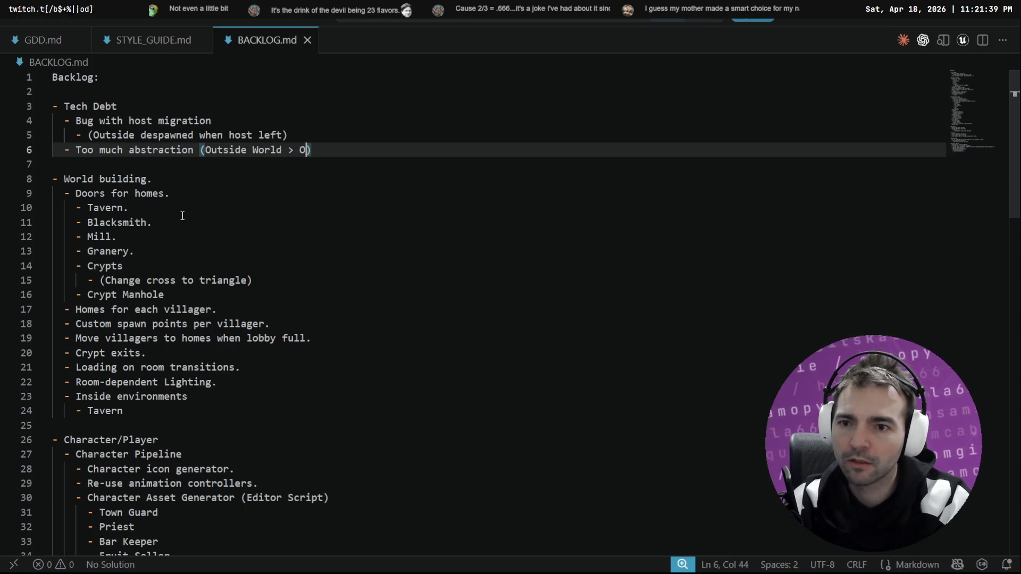
key(ctrl+BackSpace)
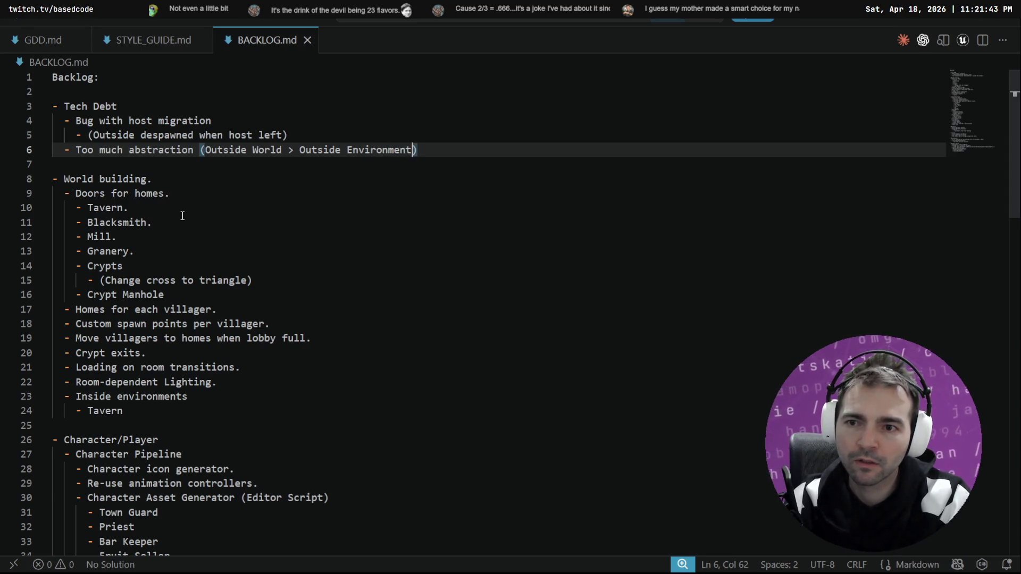
key(alt+Tab)
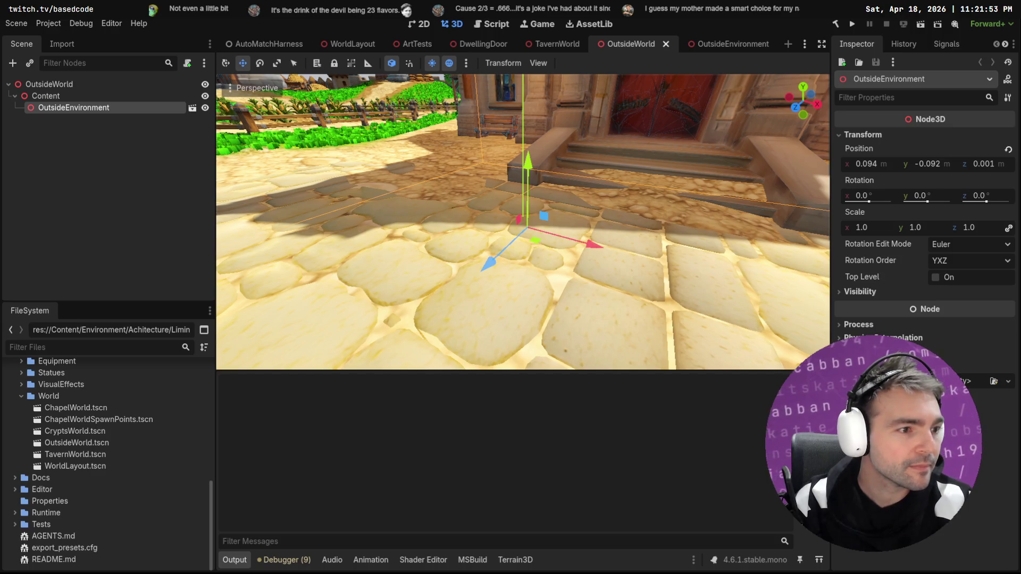
In the OutsideEnvironment scene, select the Tavern node and open Tavern as its own scene
key(f)
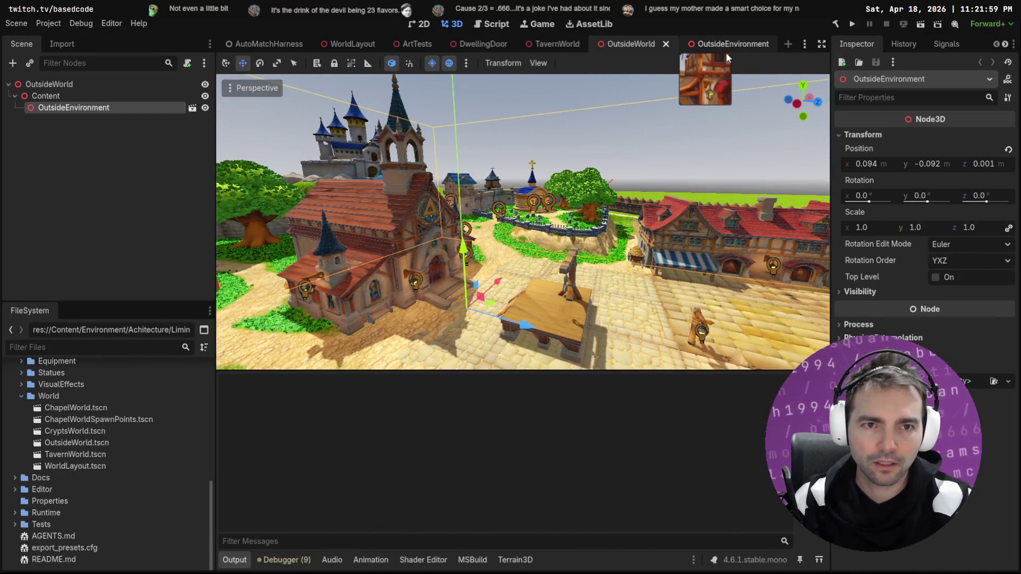
double_click(533, 192)
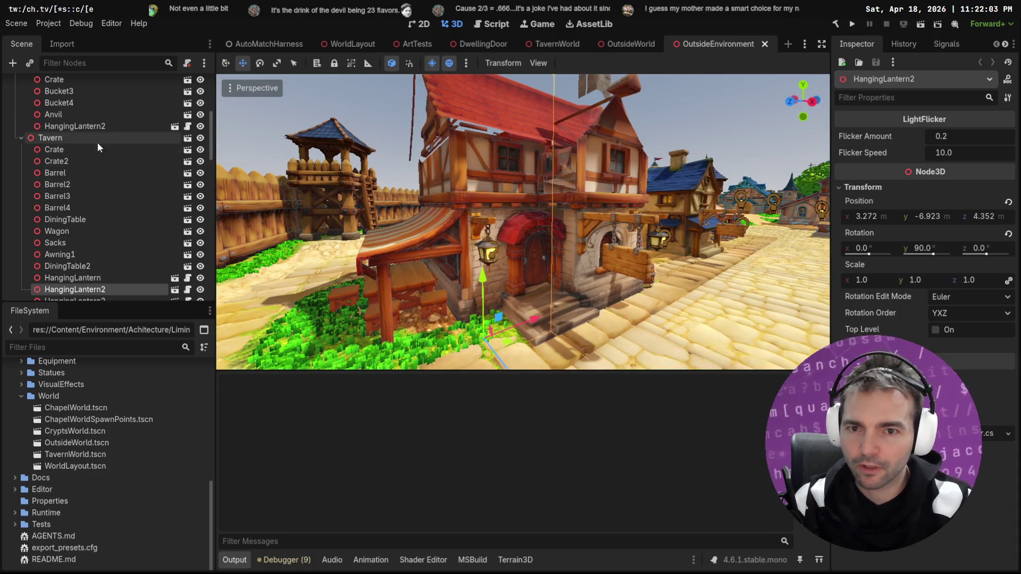
click(63, 141)
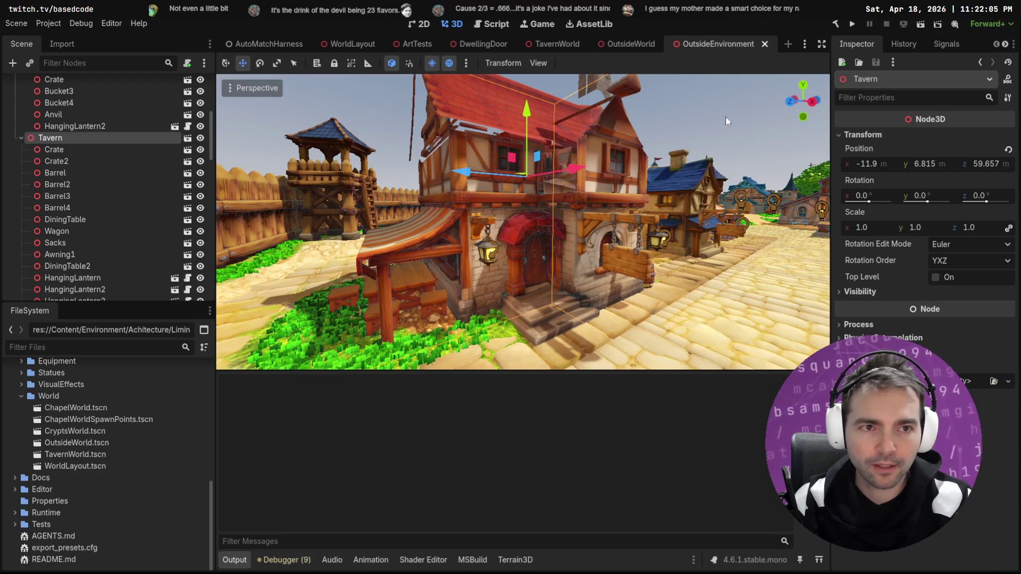
scroll(123, 223, down, 5)
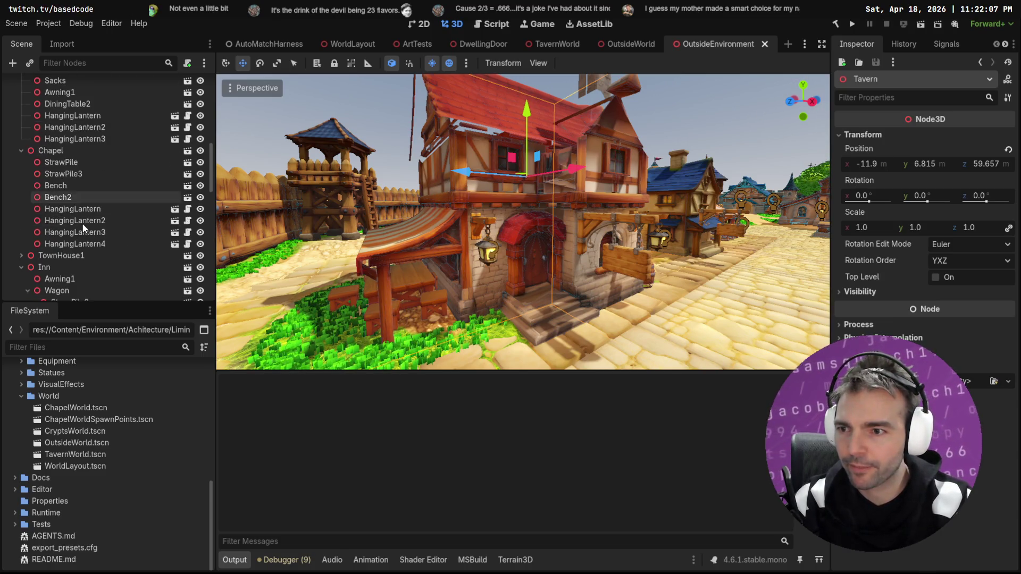
scroll(109, 213, up, 5)
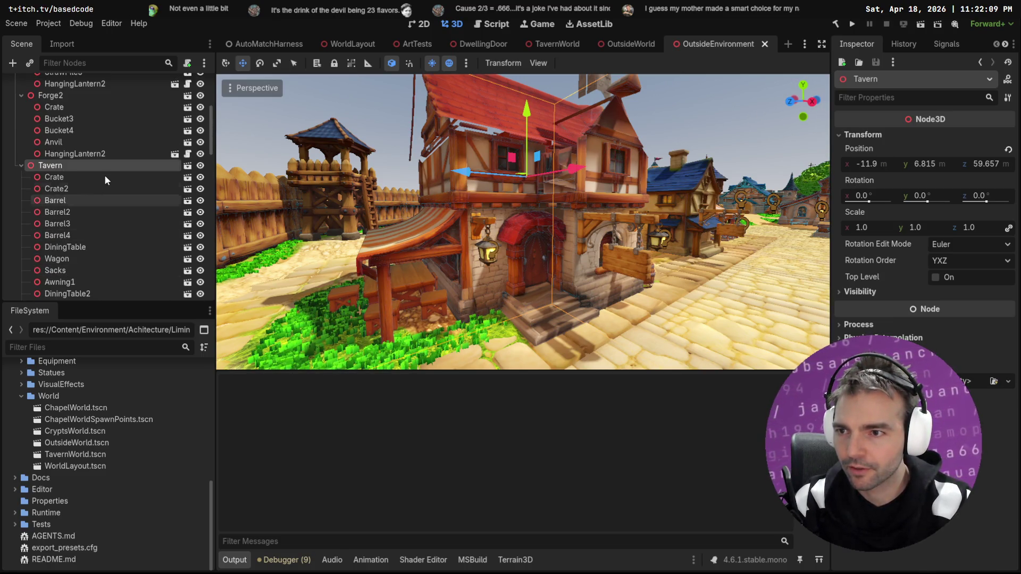
click(193, 167)
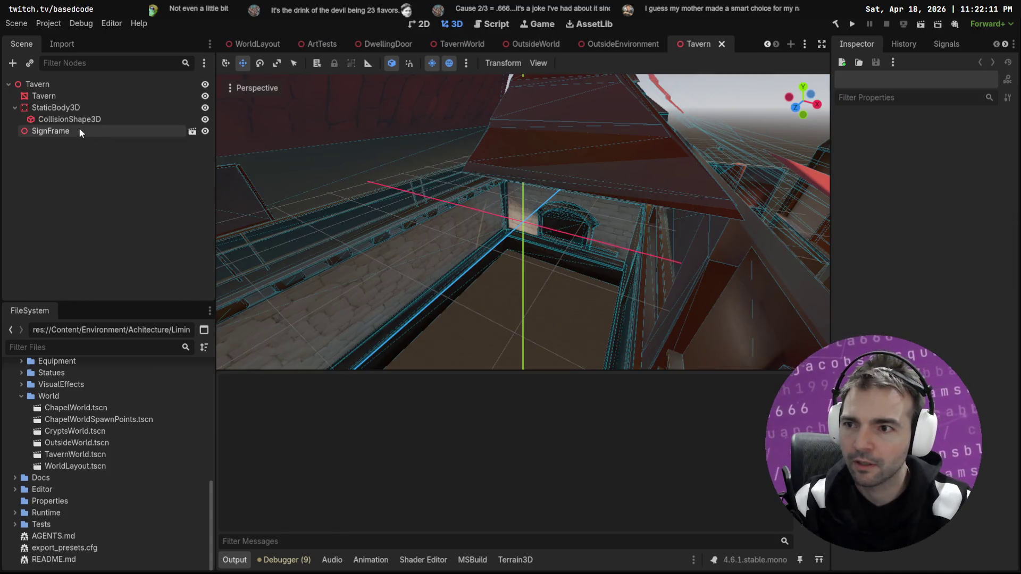
Clear the tavern's concave collision shape and replace it with a new BoxShape3D
click(65, 120)
key(f)
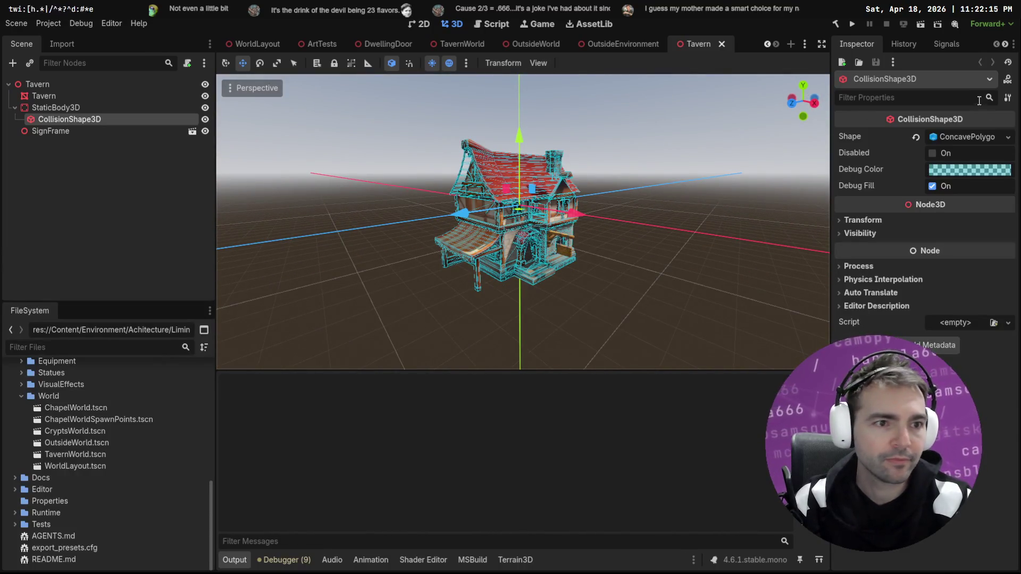
click(1008, 138)
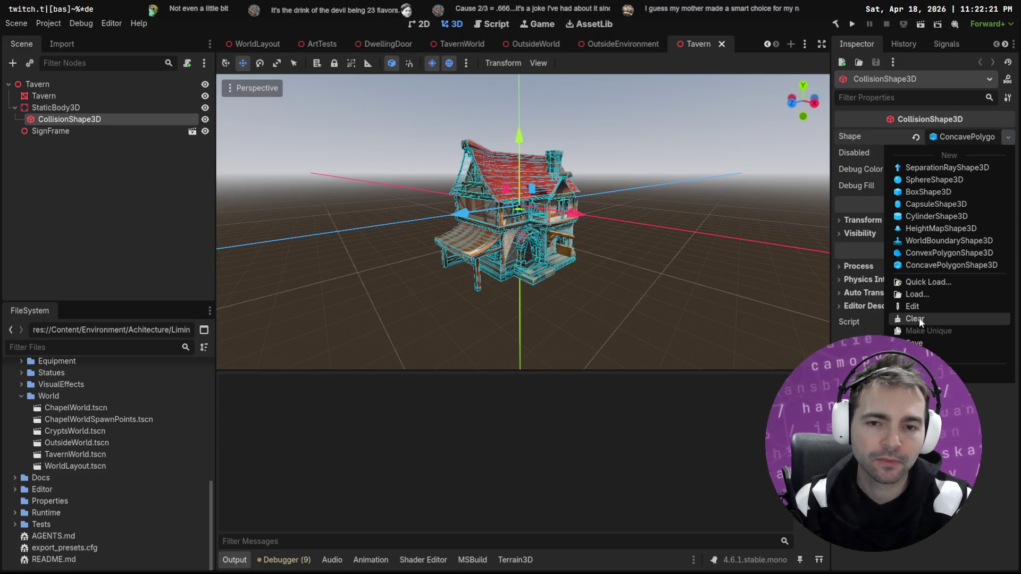
click(919, 318)
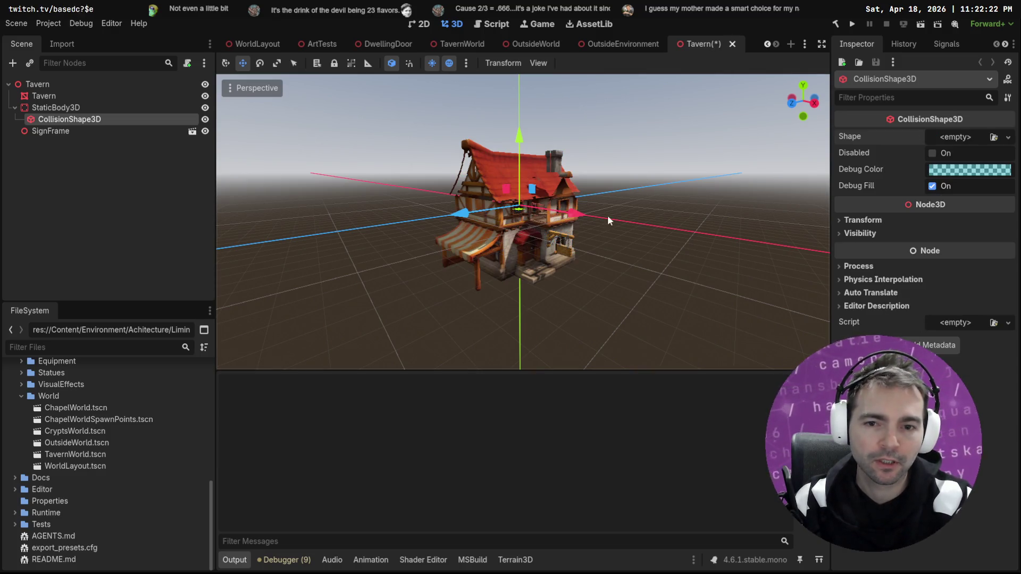
click(1003, 139)
click(933, 192)
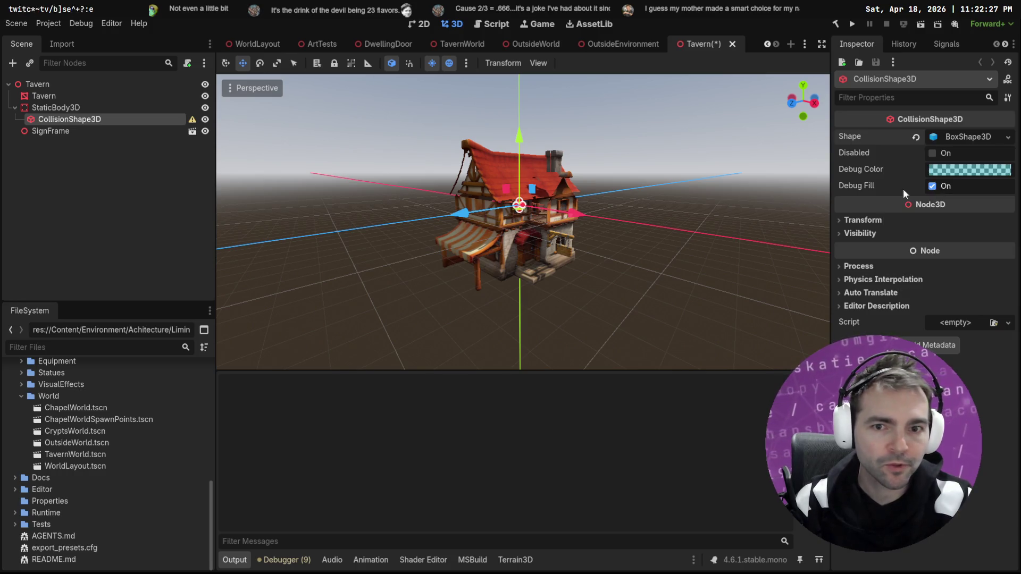
Resize the collision box's height and stretch its depth to about 12.25
scroll(558, 175, up, 5)
drag(541, 240, 551, 400)
scroll(532, 239, down, 3)
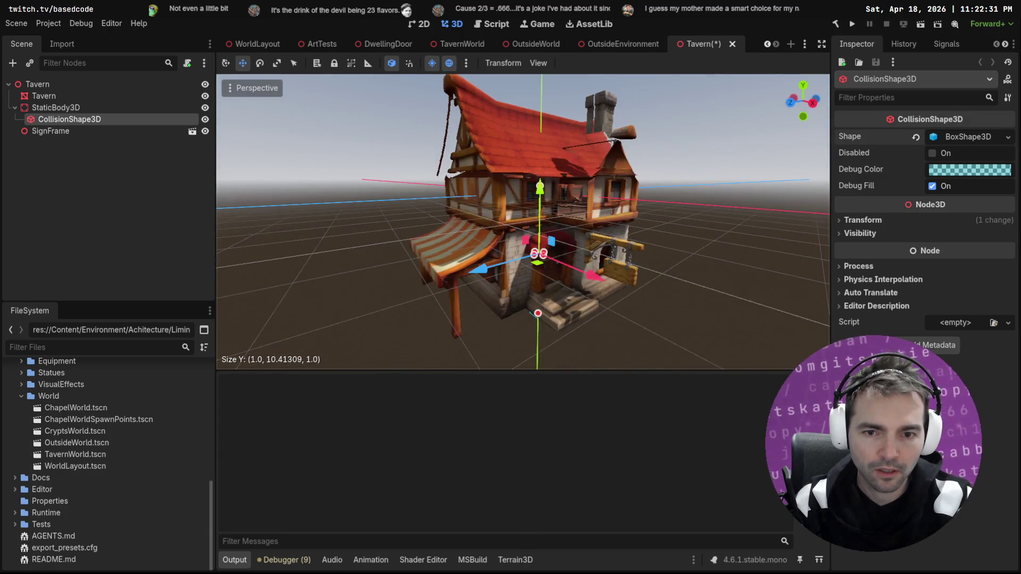
drag(537, 314, 553, 293)
mouse_move(547, 238)
mouse_down()
mouse_move(483, 242)
mouse_move(509, 238)
mouse_move(496, 240)
mouse_up()
key(f)
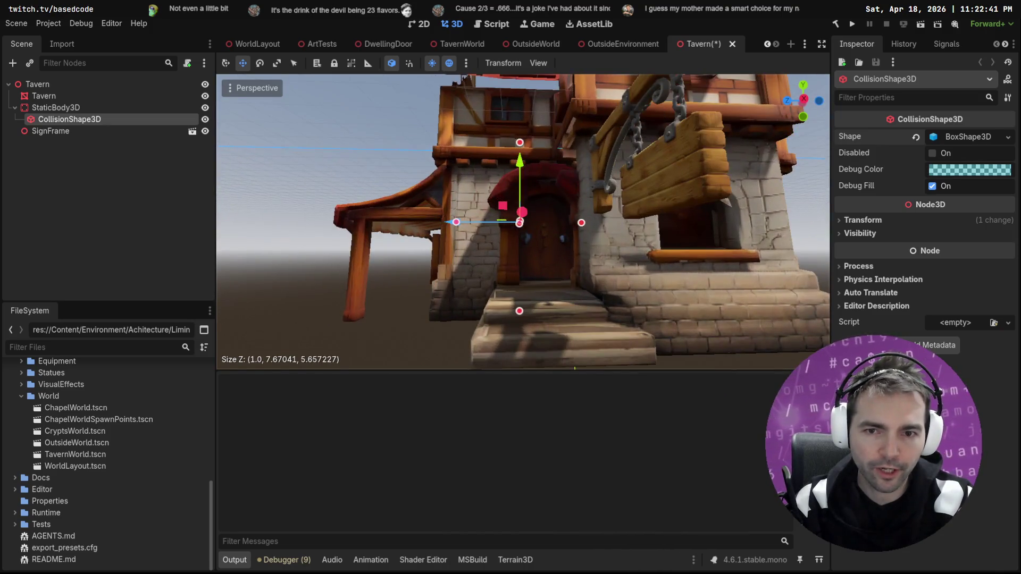
drag(581, 225, 733, 242)
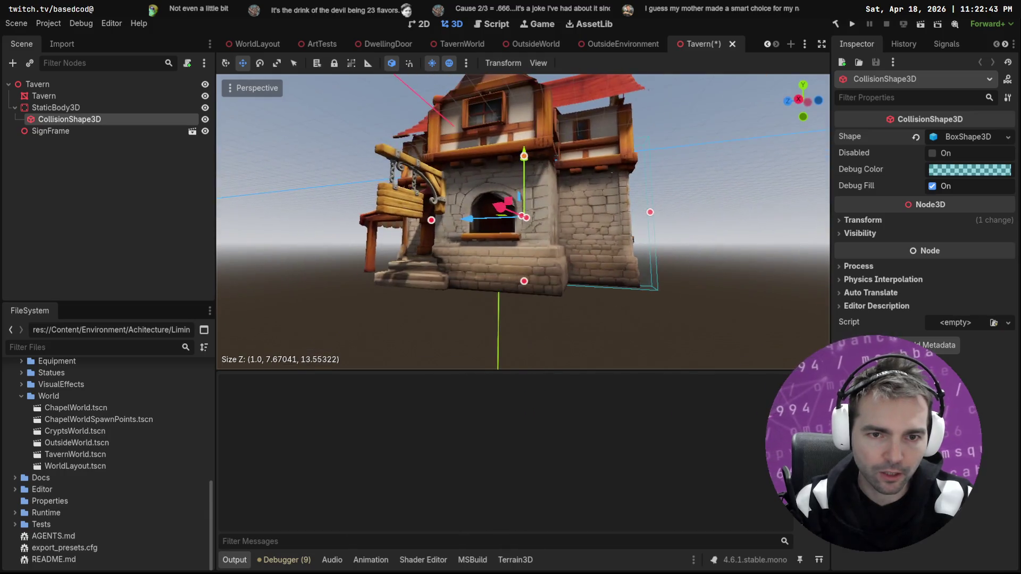
drag(629, 210, 606, 213)
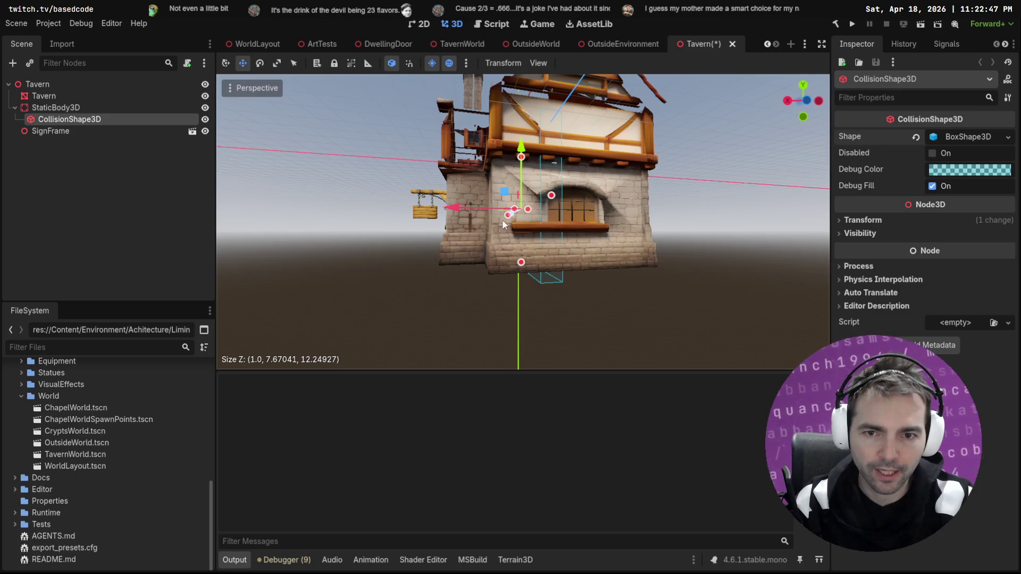
Adjust the box width to 8.33 so it encloses the stone ground floor
drag(525, 237, 536, 254)
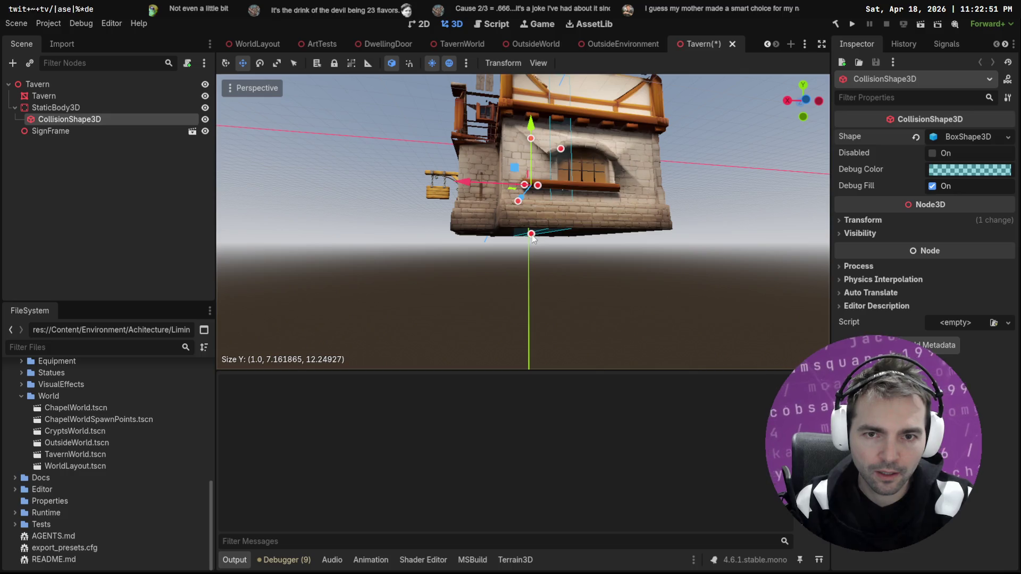
mouse_move(537, 183)
mouse_down()
mouse_move(535, 215)
mouse_move(479, 217)
mouse_up()
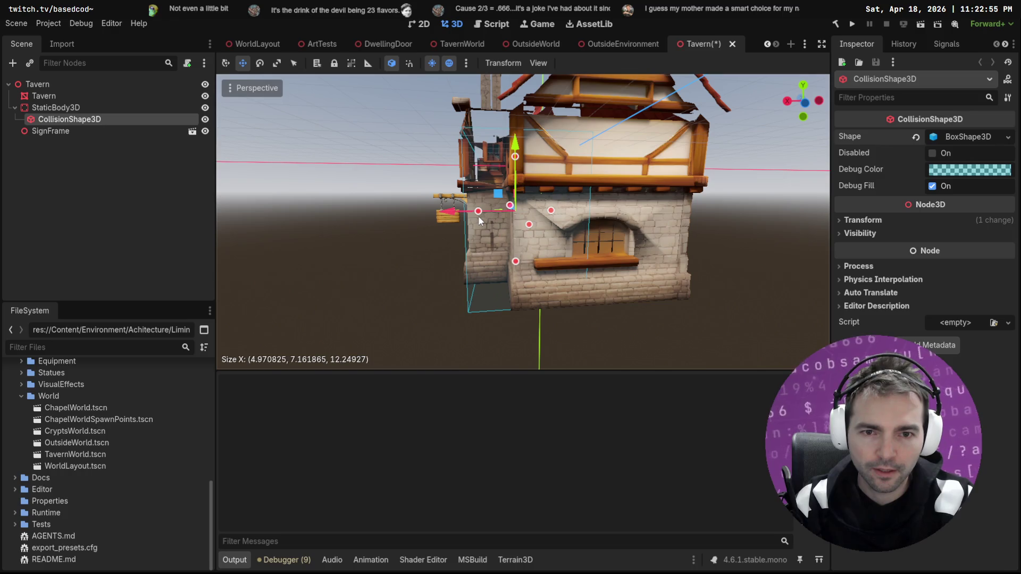
mouse_move(552, 214)
mouse_down()
mouse_move(633, 221)
mouse_move(615, 226)
mouse_up()
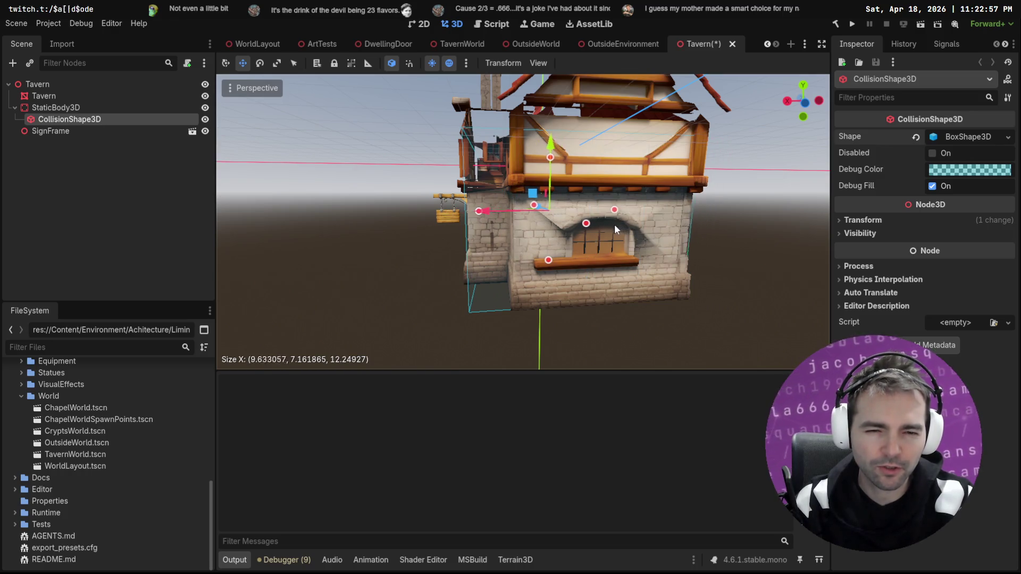
drag(724, 237, 505, 293)
drag(522, 224, 396, 236)
mouse_move(532, 203)
mouse_down()
mouse_move(532, 219)
mouse_move(507, 213)
mouse_move(508, 203)
mouse_move(378, 210)
mouse_move(522, 331)
mouse_up()
drag(559, 272, 489, 270)
drag(533, 242, 505, 301)
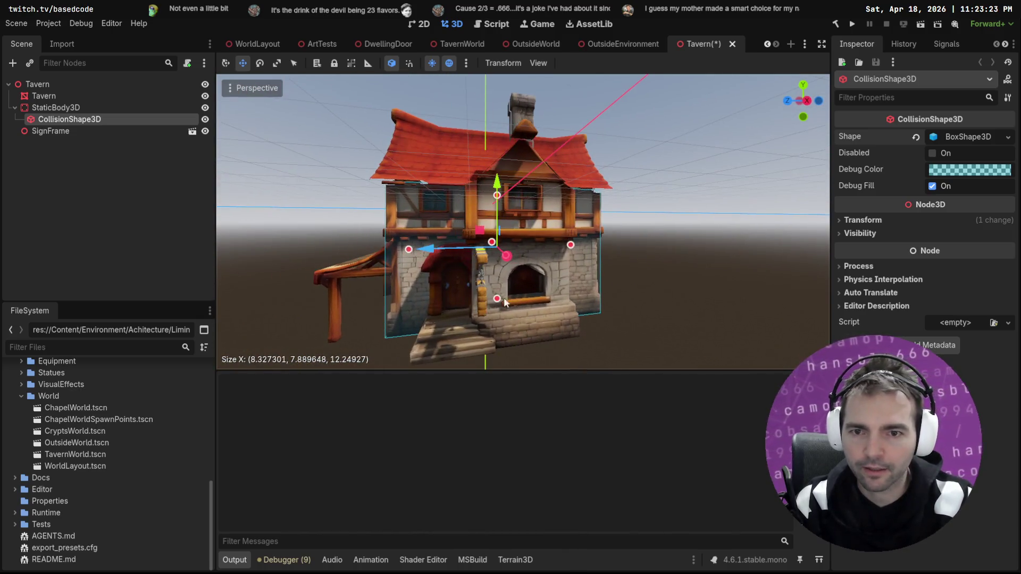
click(75, 108)
Add a CollisionShape3D child to StaticBody3D with a new BoxShape3D shape
right_click(75, 109)
click(106, 117)
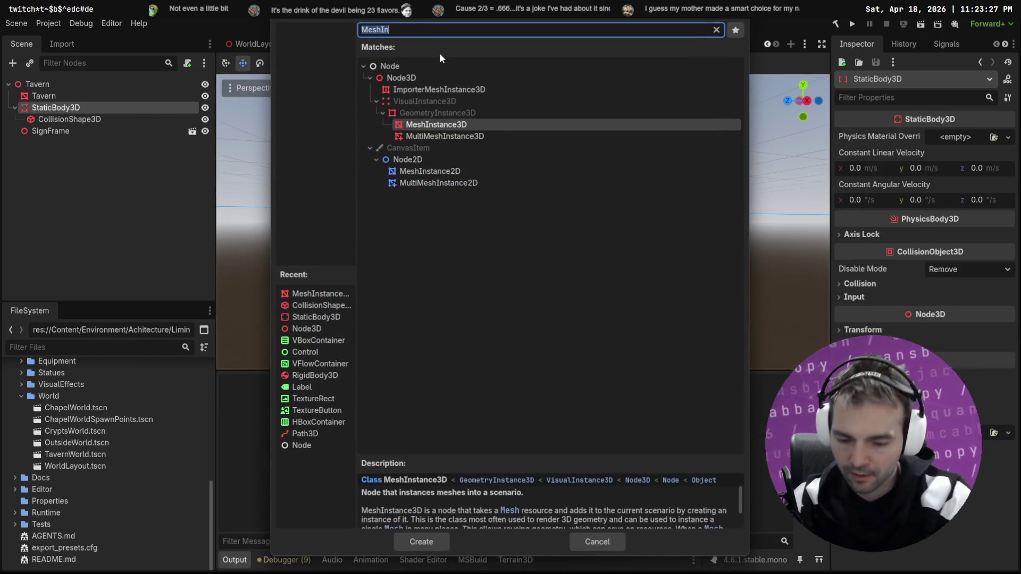
text(Collision)
key(Return)
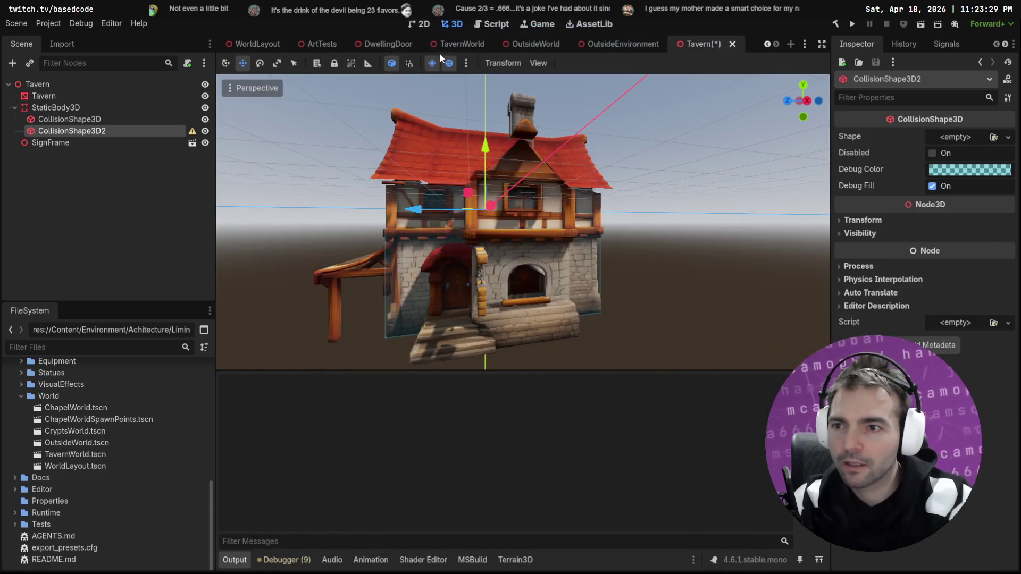
click(1007, 138)
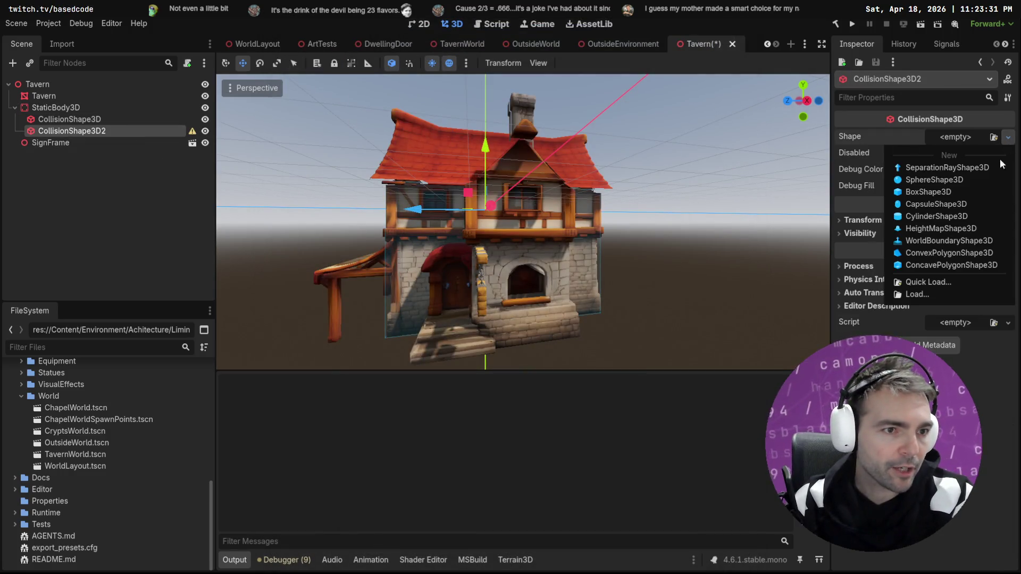
click(940, 196)
Size the second collision box to 5.56 along X
drag(755, 198, 707, 197)
mouse_move(578, 213)
mouse_down()
mouse_move(686, 199)
mouse_move(659, 200)
mouse_up()
scroll(659, 201, up, 5)
scroll(638, 213, down, 3)
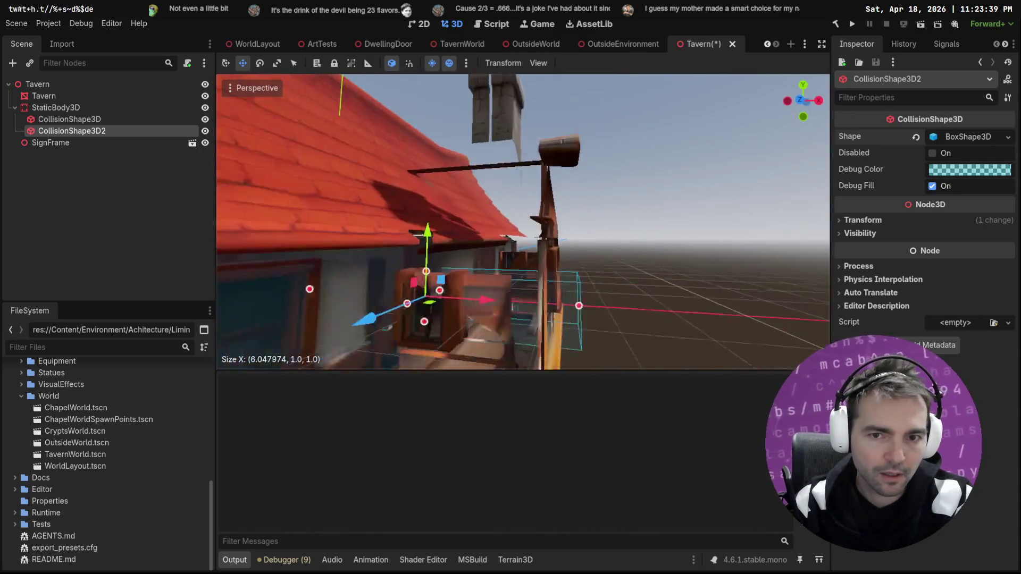
drag(561, 274, 535, 274)
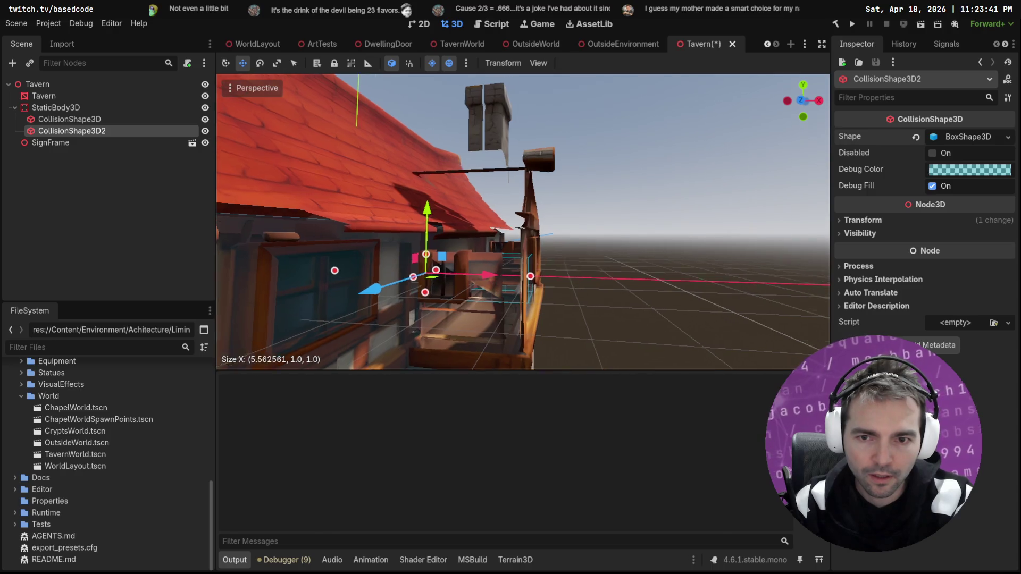
scroll(521, 281, down, 3)
scroll(483, 250, up, 4)
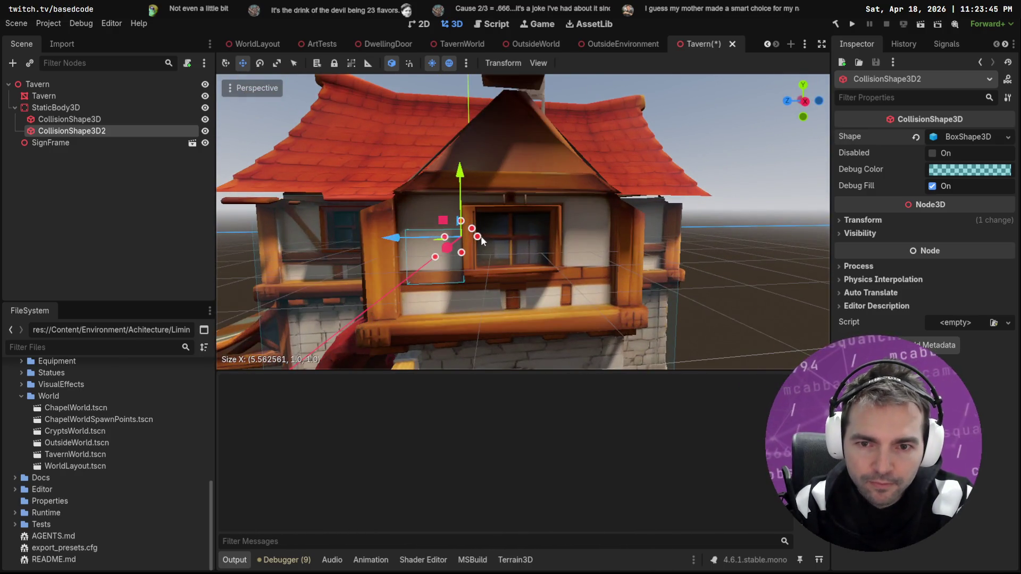
click(481, 235)
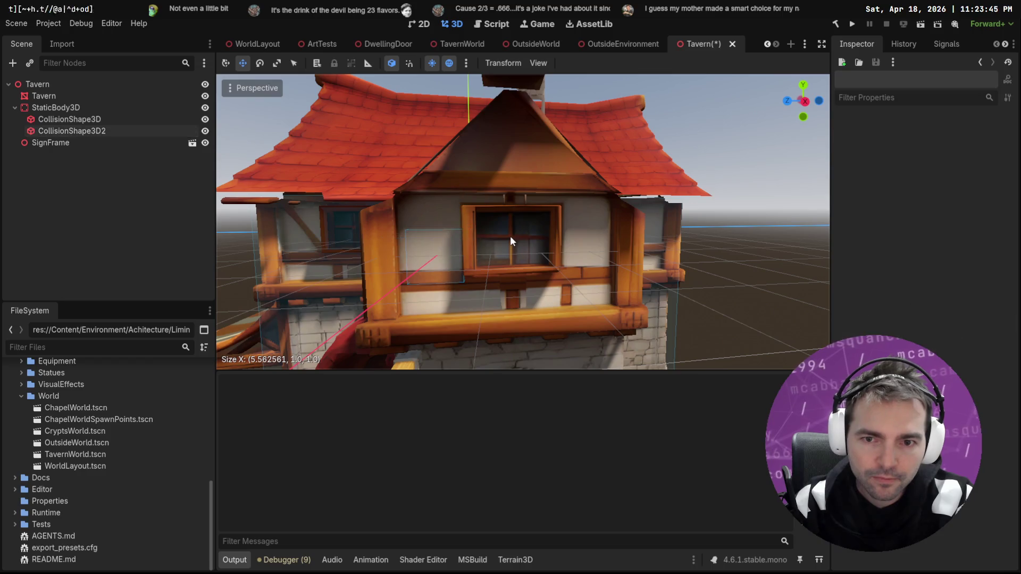
click(71, 131)
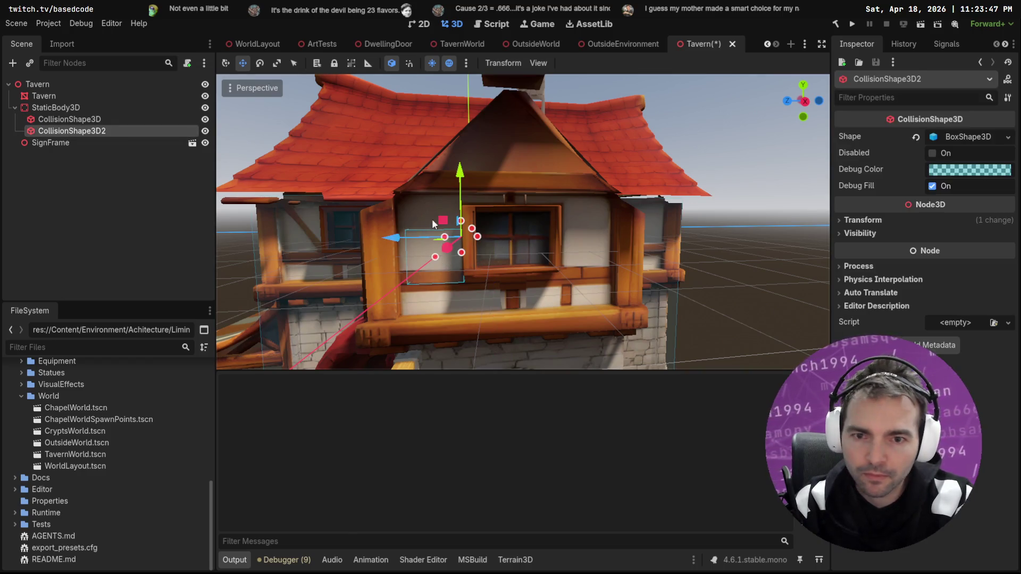
Extend the second box along Z and downward over the upper storey and entrance
mouse_move(481, 237)
mouse_down()
mouse_move(654, 242)
mouse_move(585, 242)
mouse_up()
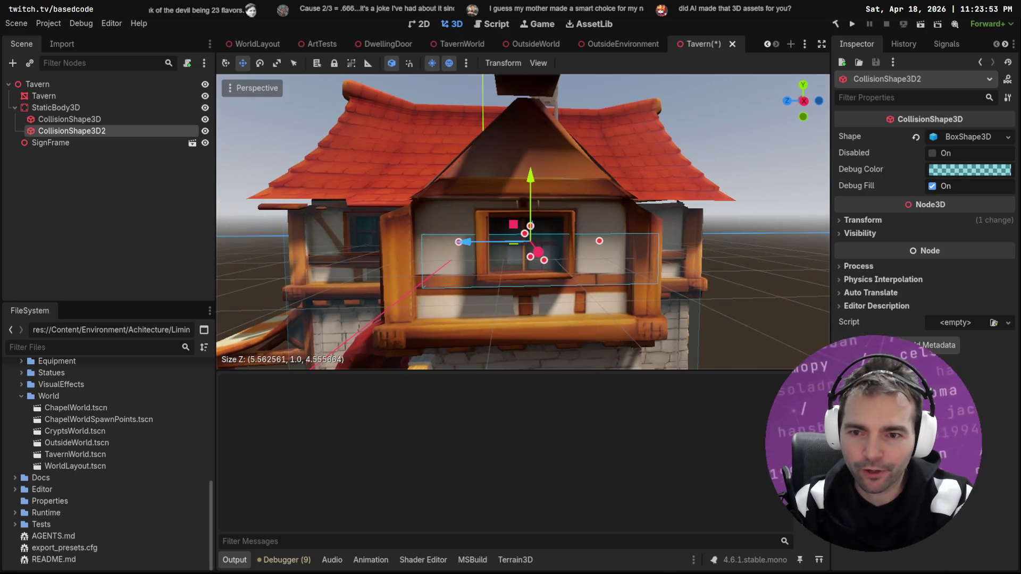
scroll(529, 215, down, 3)
drag(526, 292, 512, 291)
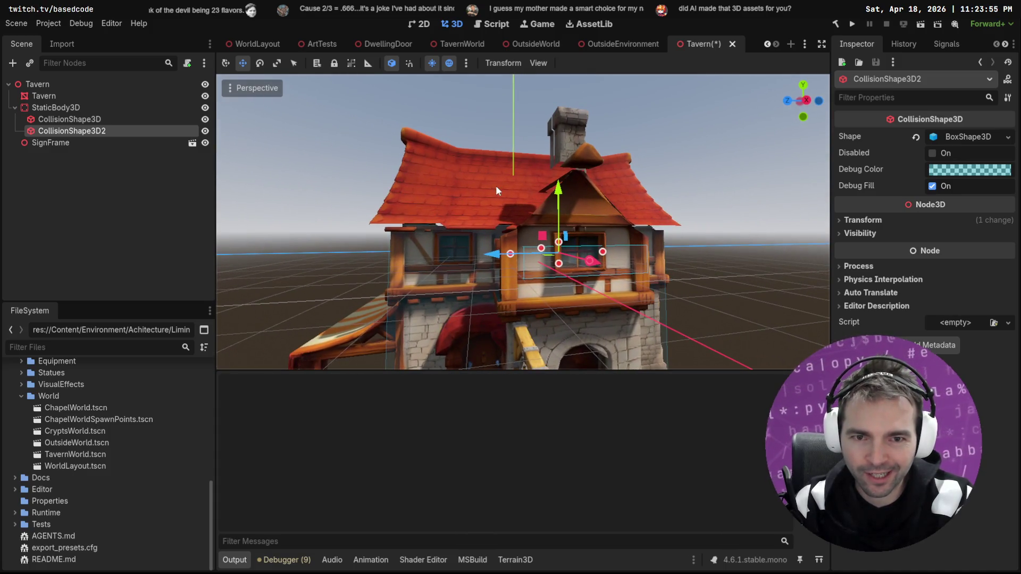
scroll(469, 184, up, 5)
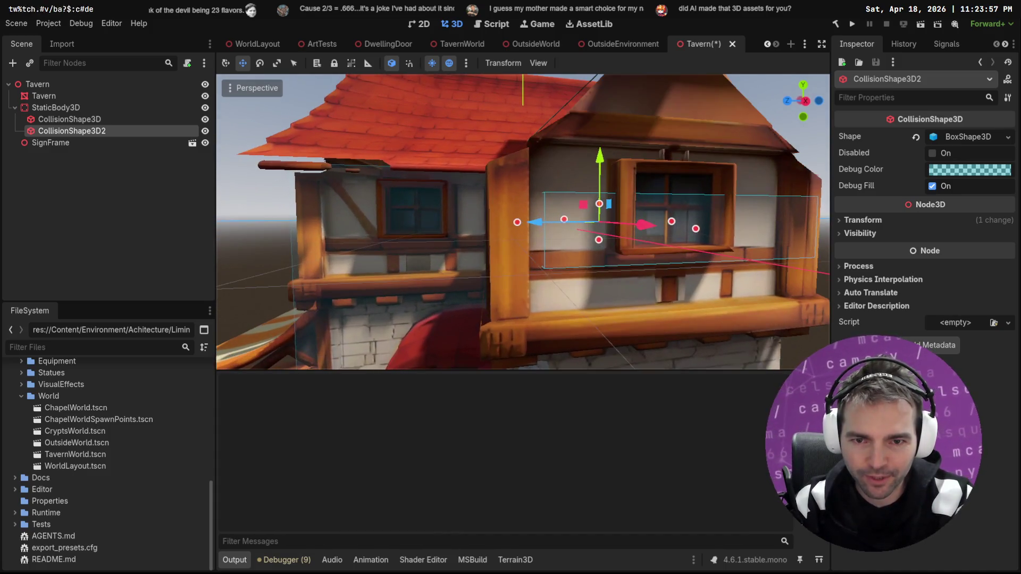
mouse_move(516, 222)
mouse_down()
mouse_move(489, 225)
mouse_move(512, 234)
mouse_move(546, 290)
mouse_move(553, 349)
mouse_up()
scroll(601, 266, down, 5)
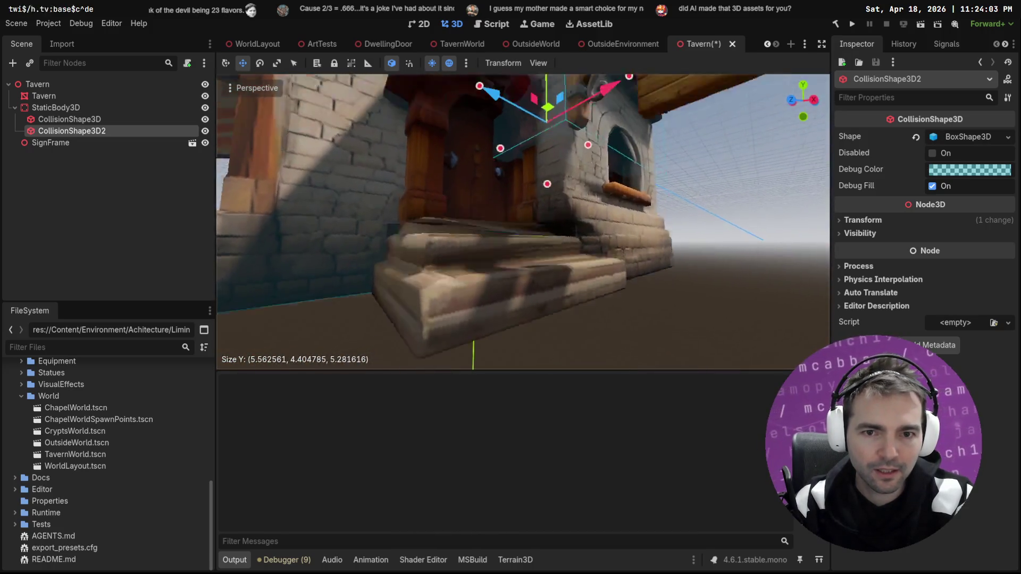
drag(552, 244, 568, 328)
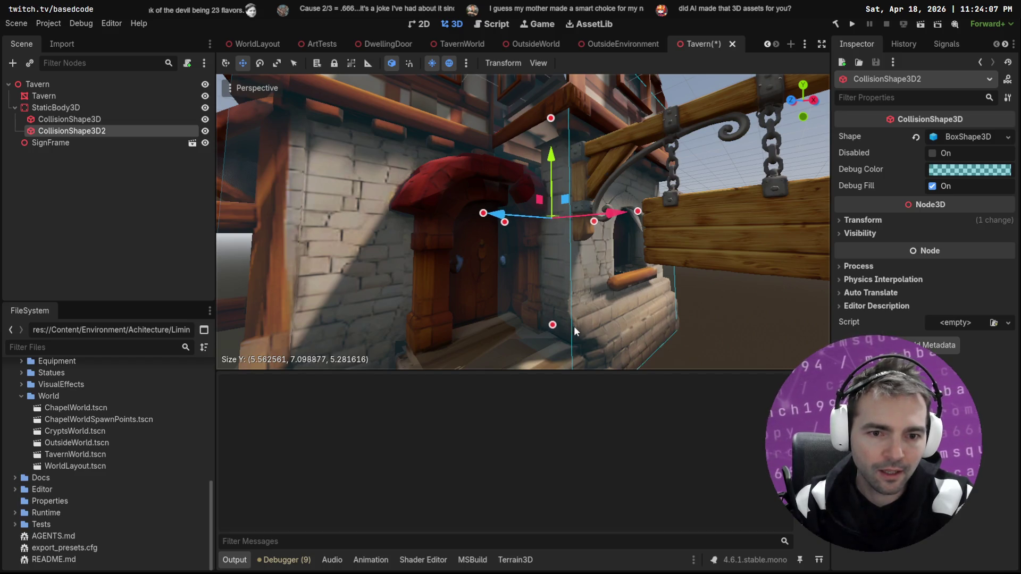
mouse_move(626, 298)
mouse_down()
mouse_move(431, 313)
mouse_move(581, 251)
mouse_move(556, 164)
mouse_up()
drag(554, 149, 554, 152)
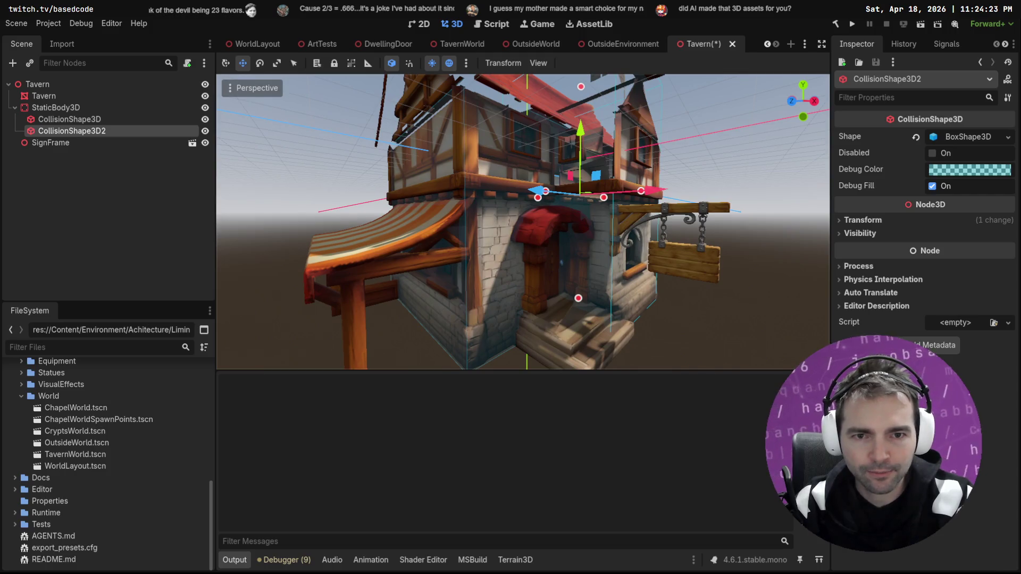
drag(574, 328, 574, 327)
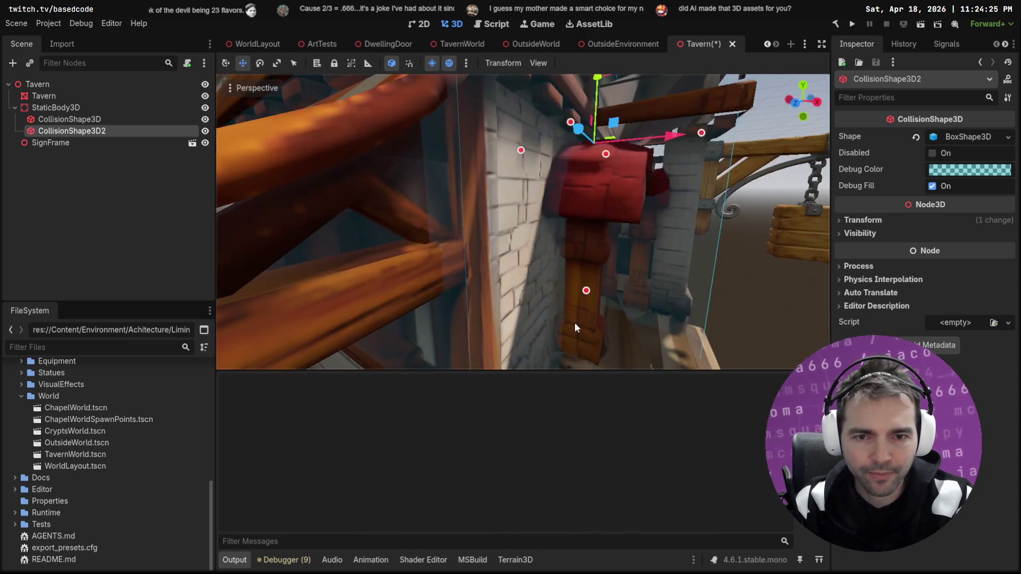
click(725, 309)
scroll(725, 309, down, 5)
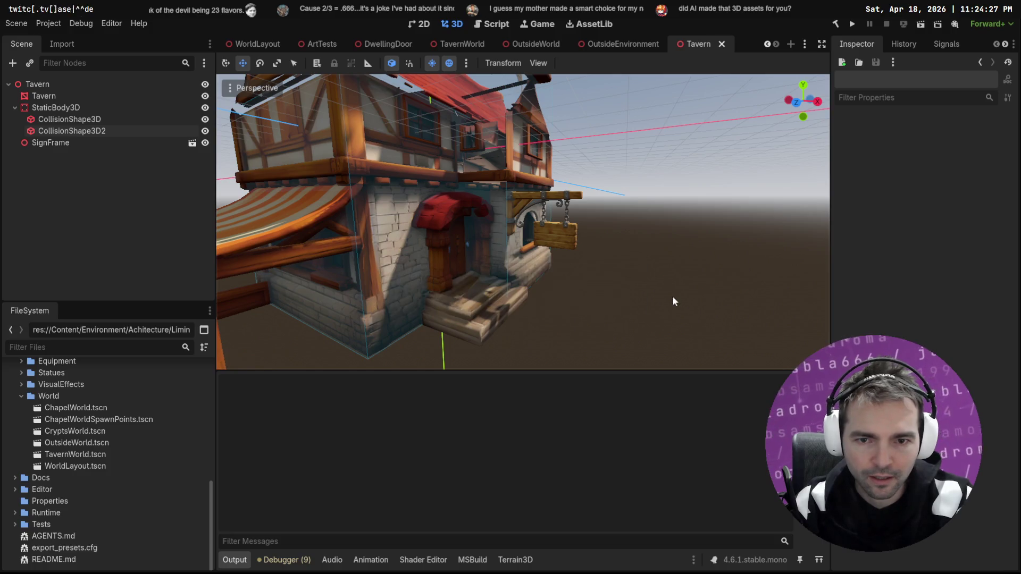
Close the Tavern tab, switch to AutoMatchHarness and launch the game with F6
drag(588, 275, 588, 275)
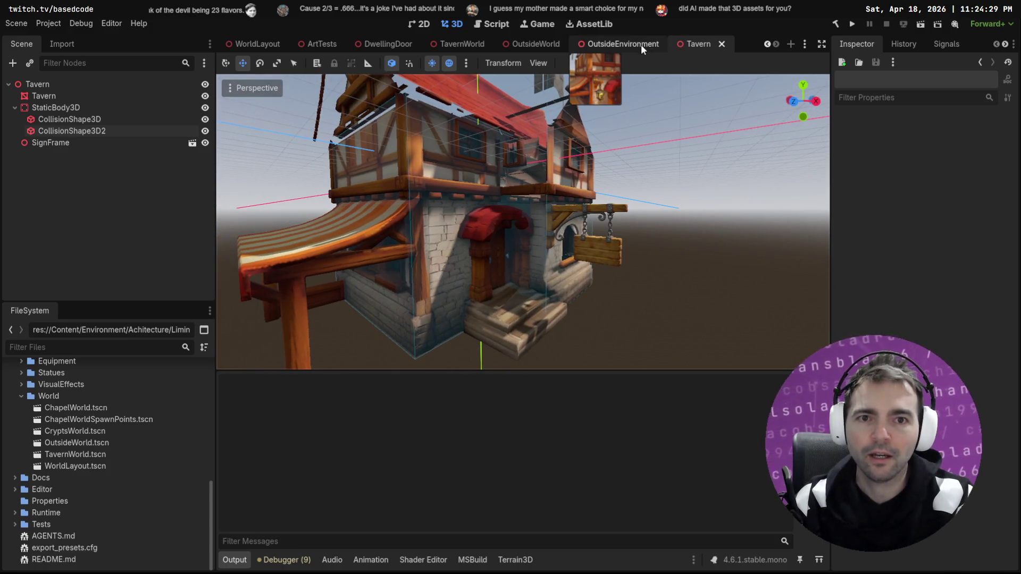
click(722, 44)
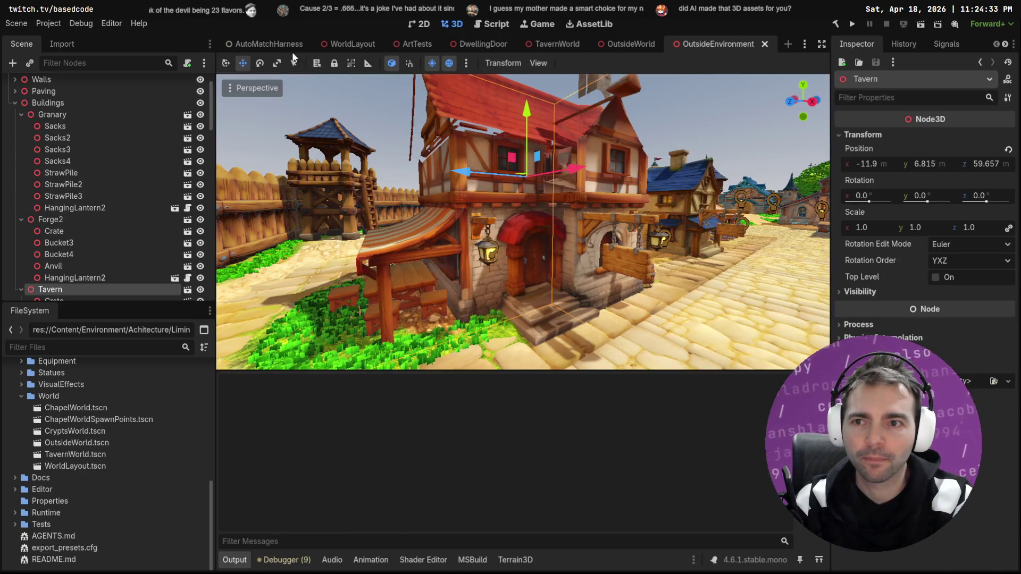
click(248, 44)
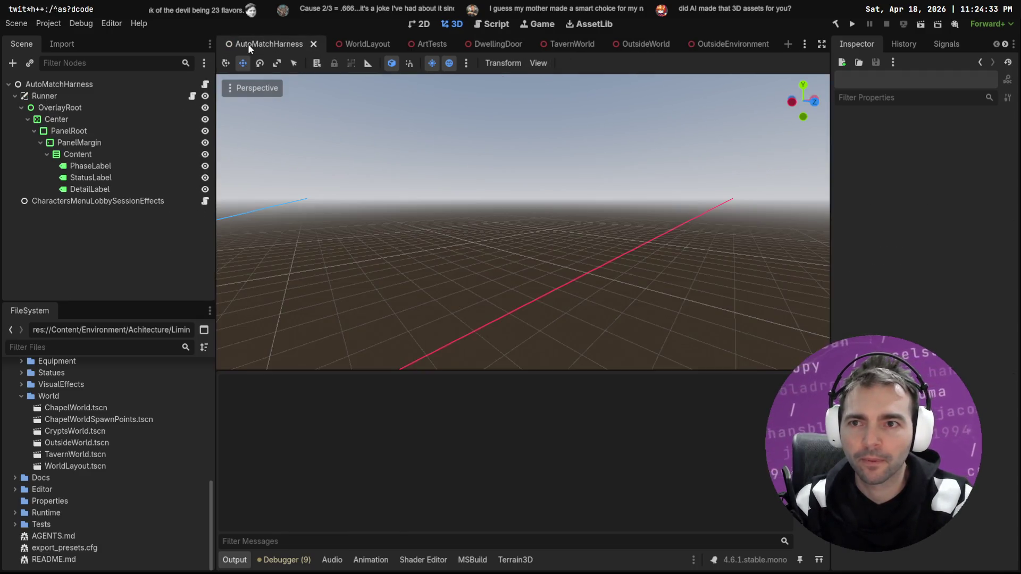
key(F6)
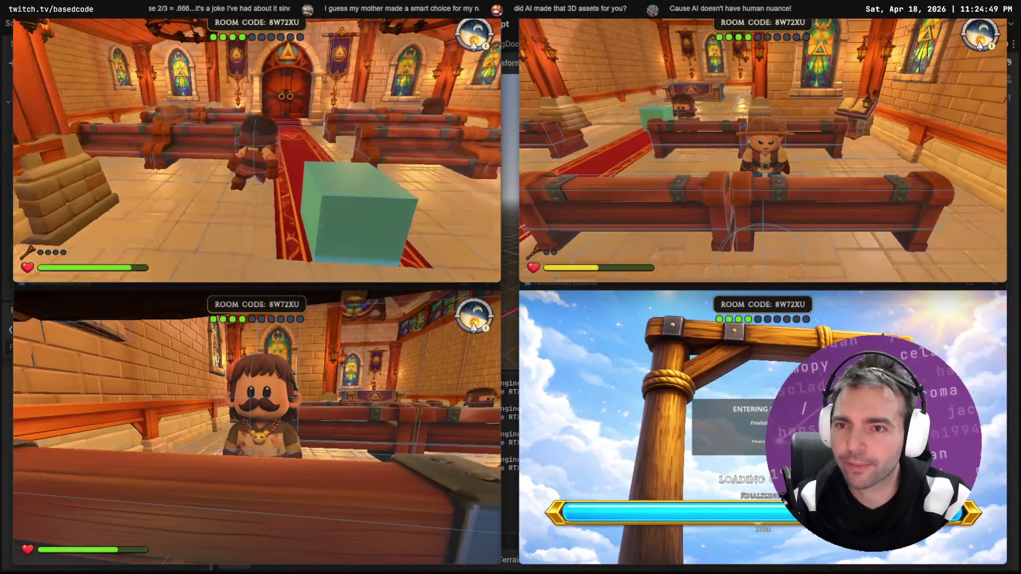
Walk the top-left player to the chapel door and leave for the town square
key(w)
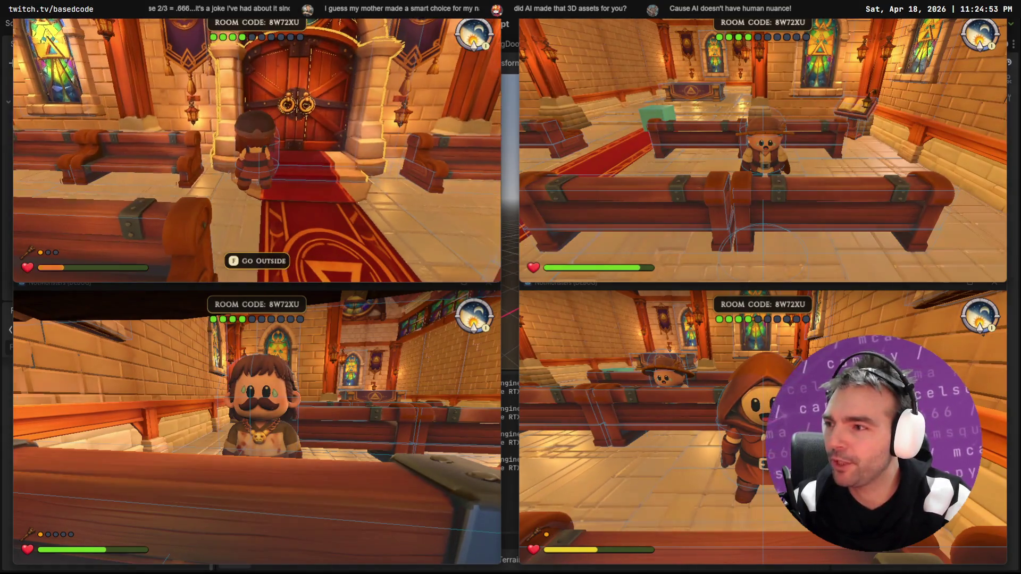
key(a)
key(d)
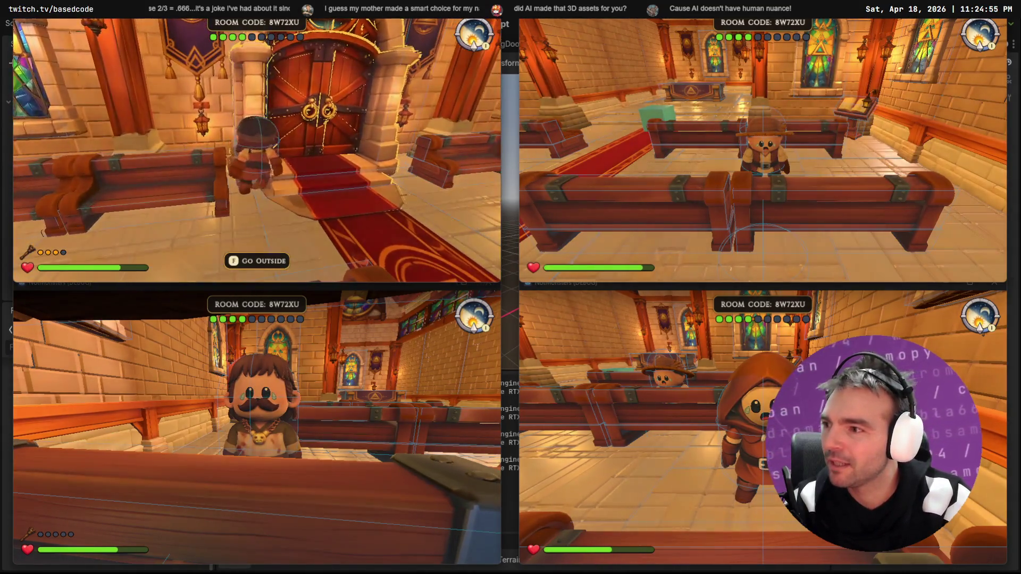
key(d)
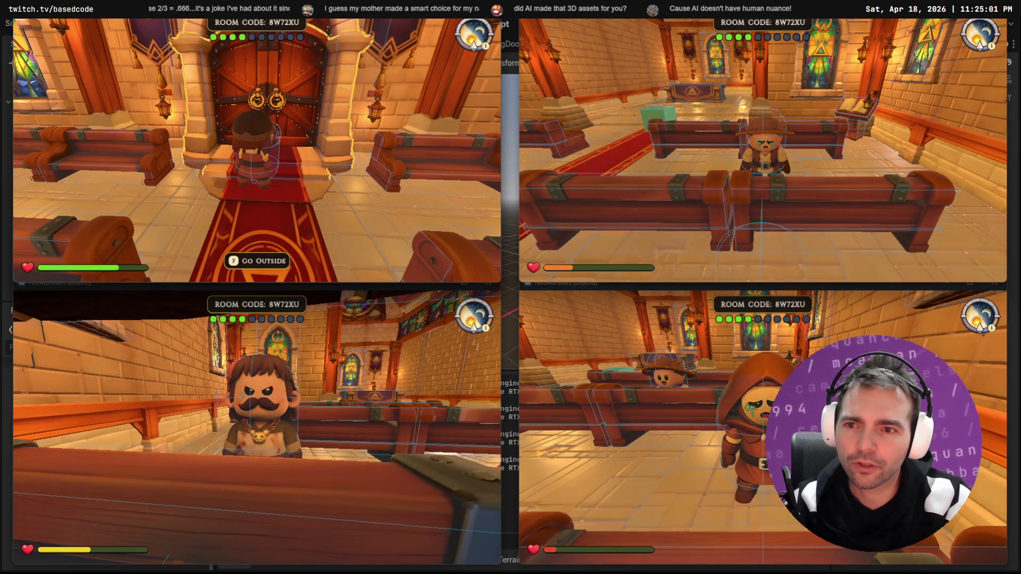
key(f)
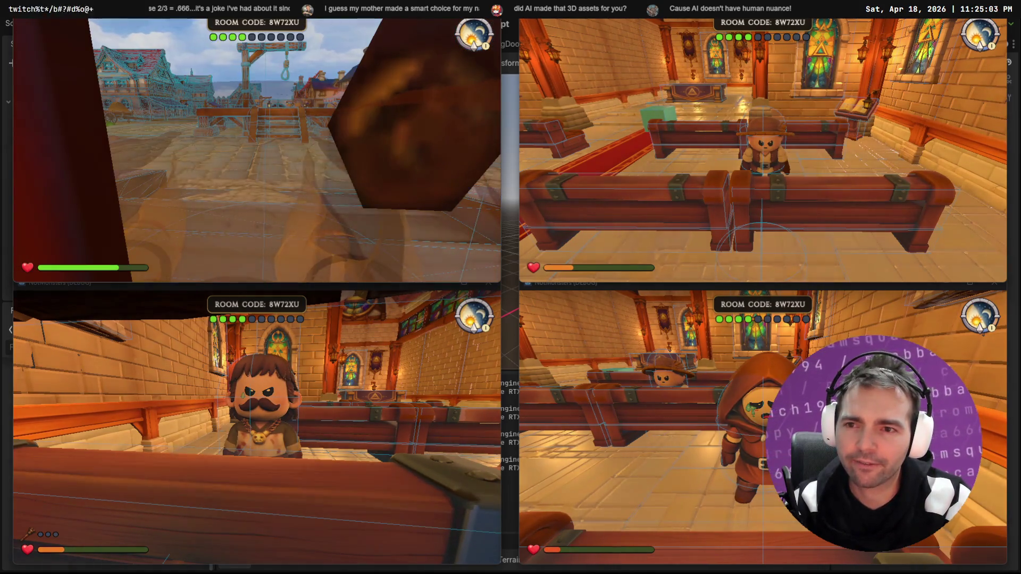
Run through town into the tavern, check its stone wall, and exit again
key(w)
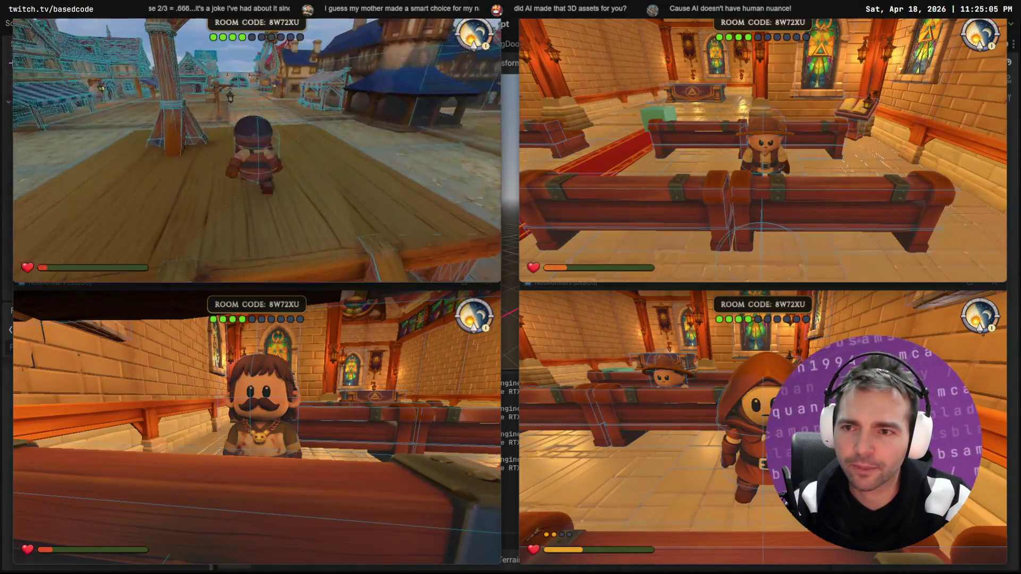
key(w)
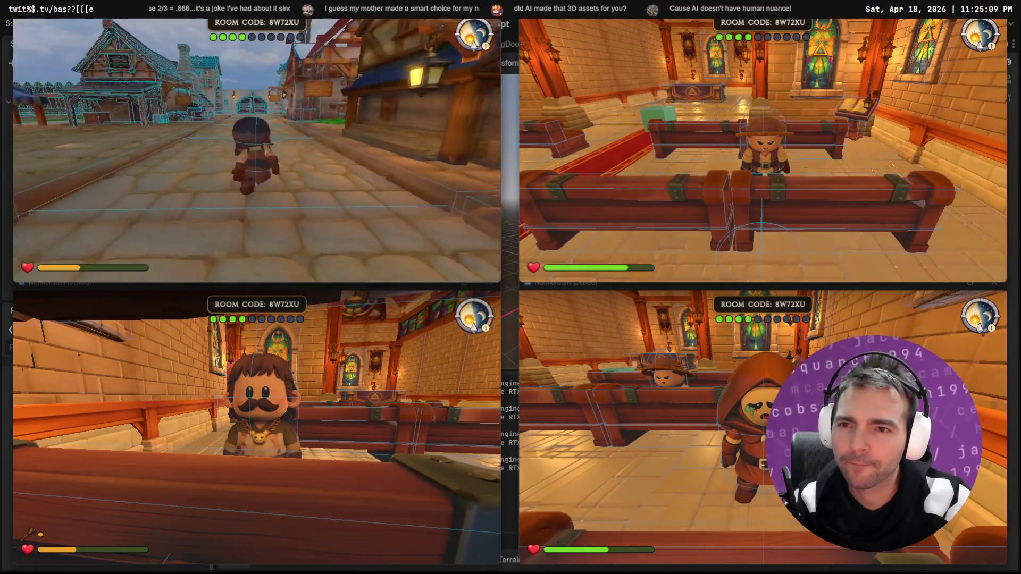
key(w)
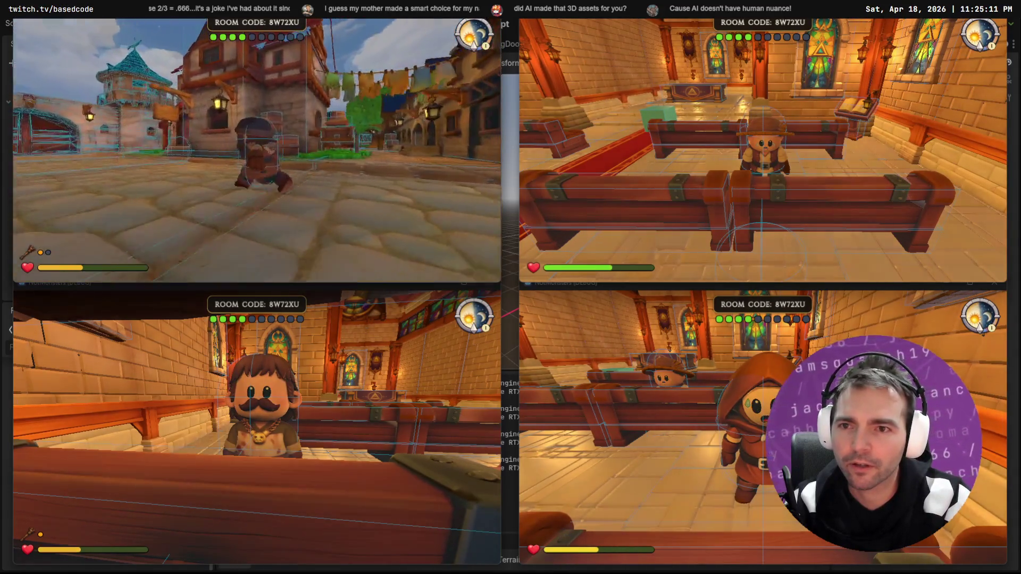
key(w)
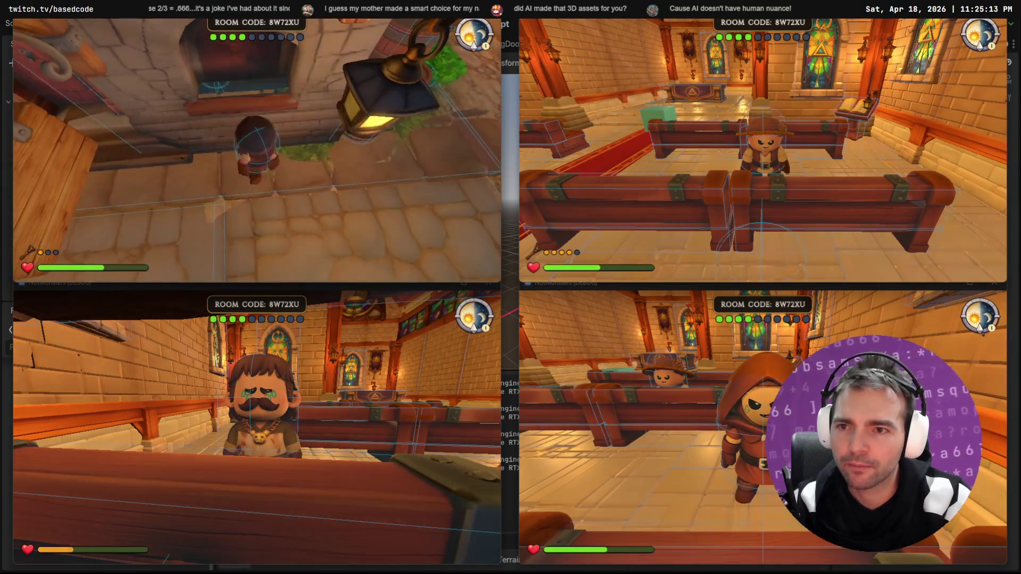
key(w)
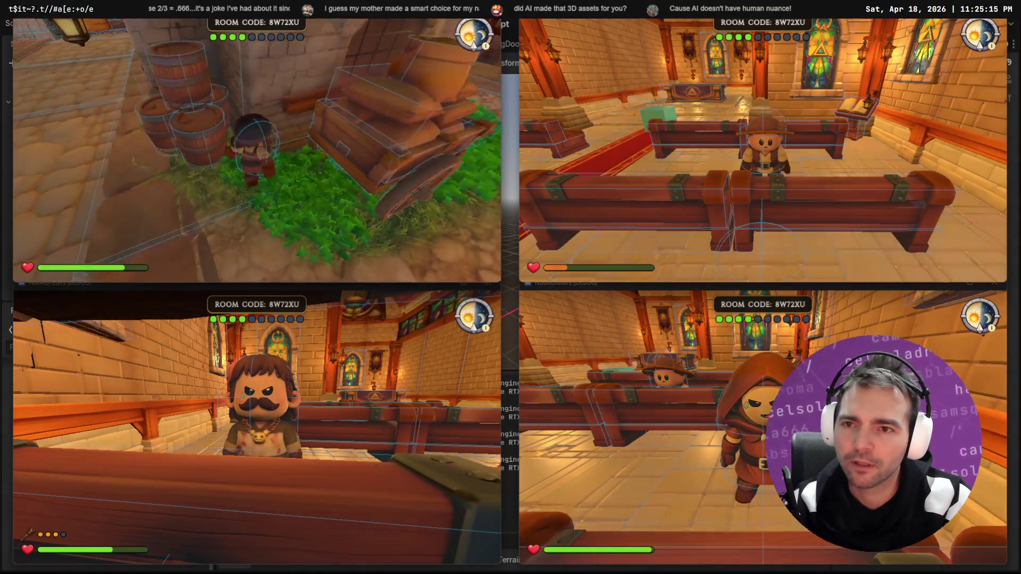
key(w)
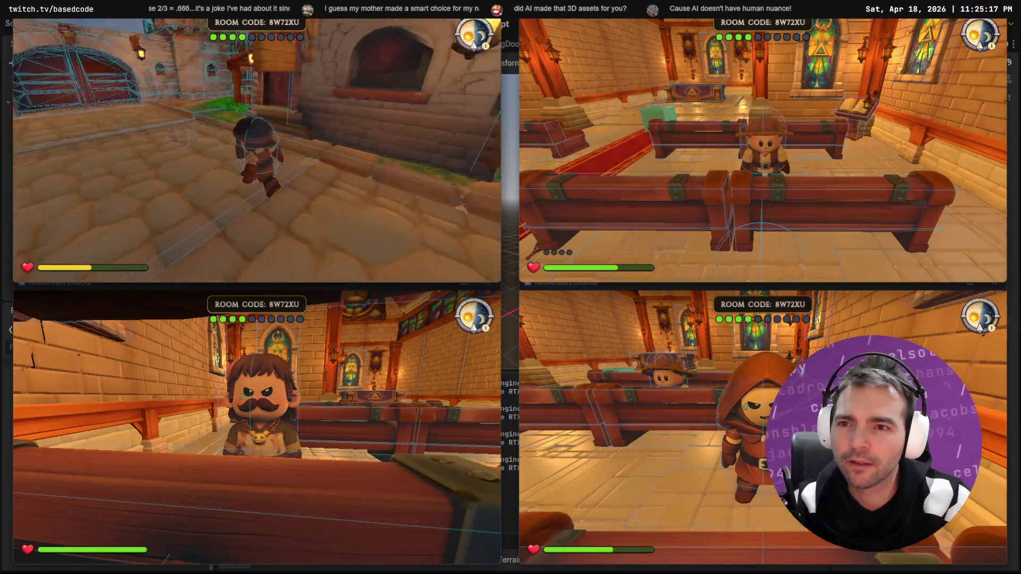
key(w)
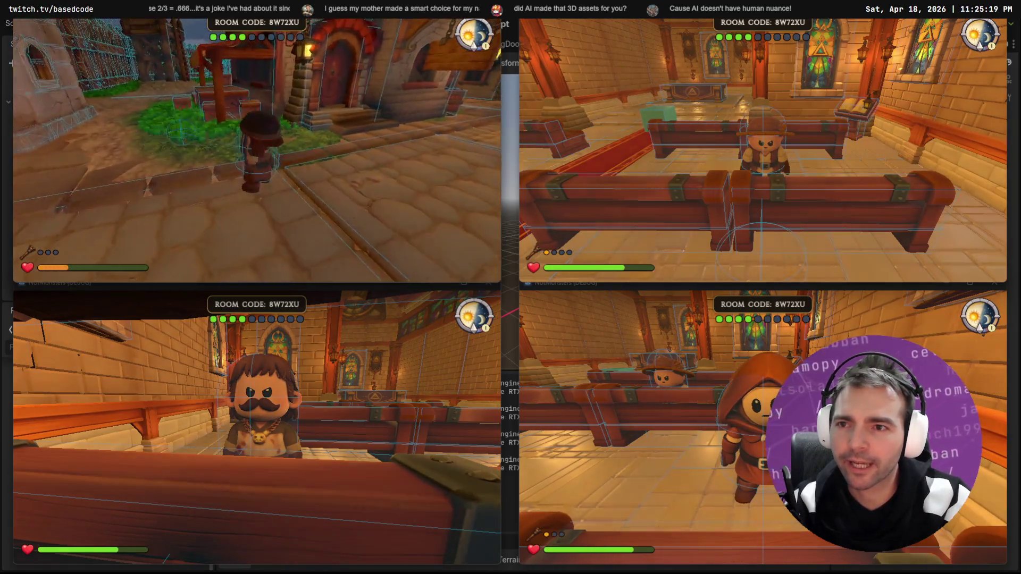
key(f)
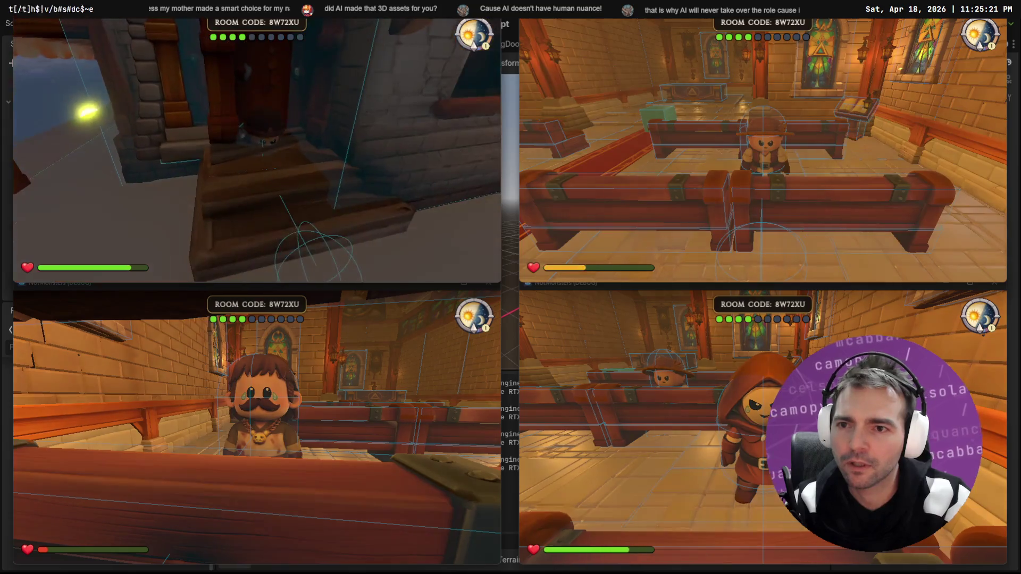
key(w)
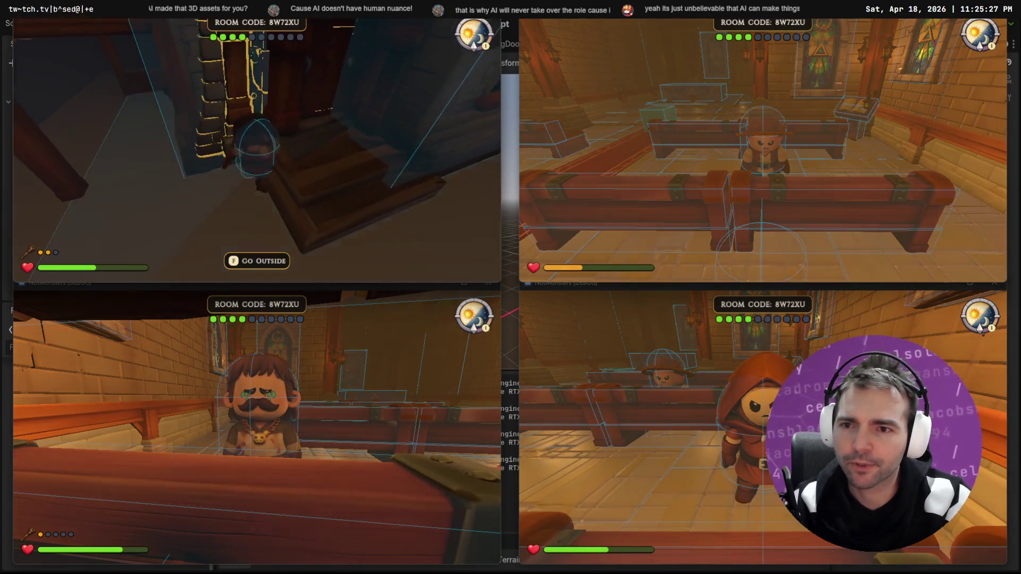
key(f)
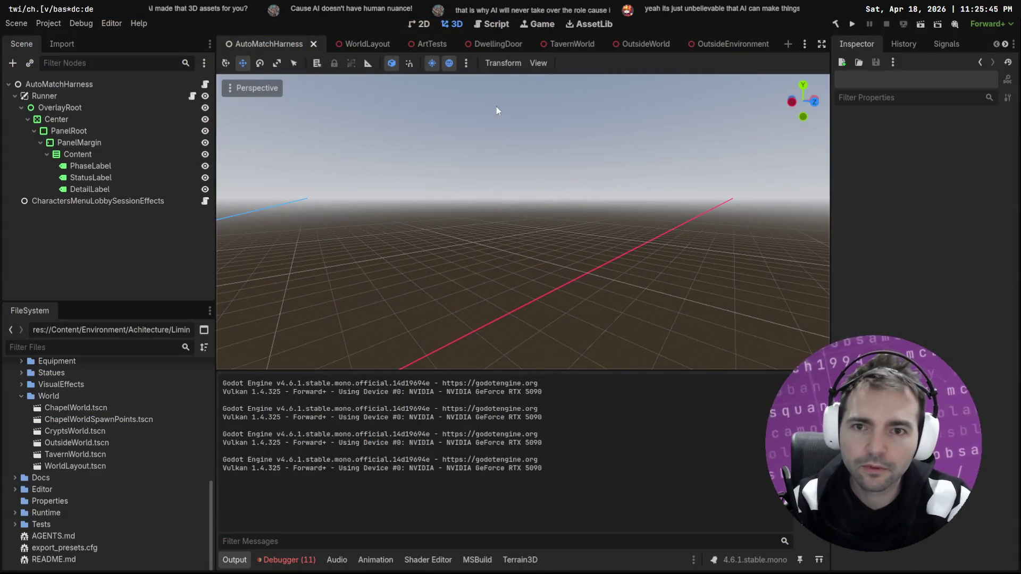
Close the WorldLayout, ArtTests, DwellingDoor, TavernWorld and OutsideWorld scene tabs
middle_click(359, 44)
middle_click(359, 43)
middle_click(360, 43)
middle_click(360, 43)
middle_click(360, 44)
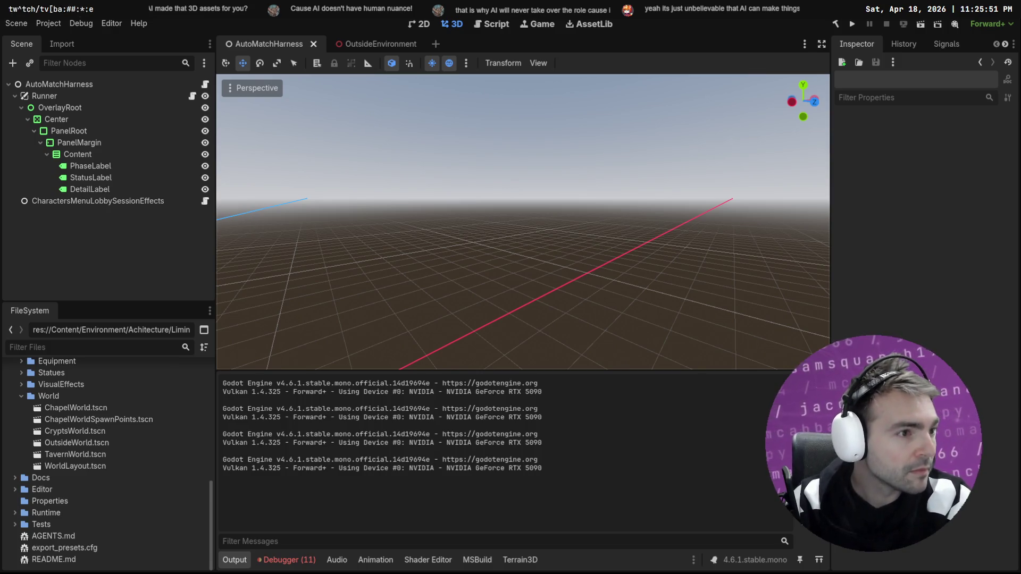
Copy the full path of the changed Tavern.tscn file from Fork
key(alt+Tab)
click(220, 136)
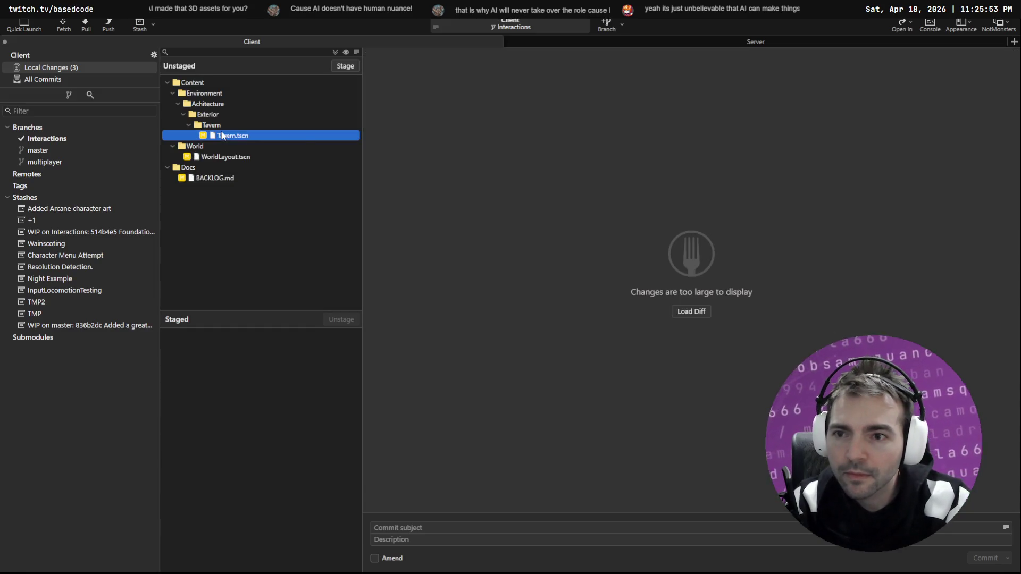
right_click(221, 134)
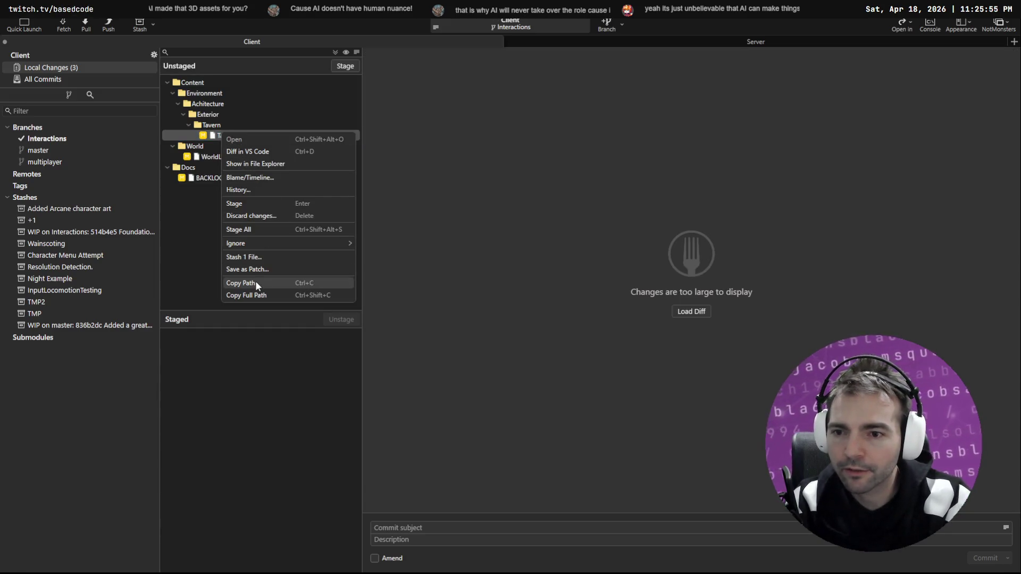
click(266, 296)
key(alt+Tab)
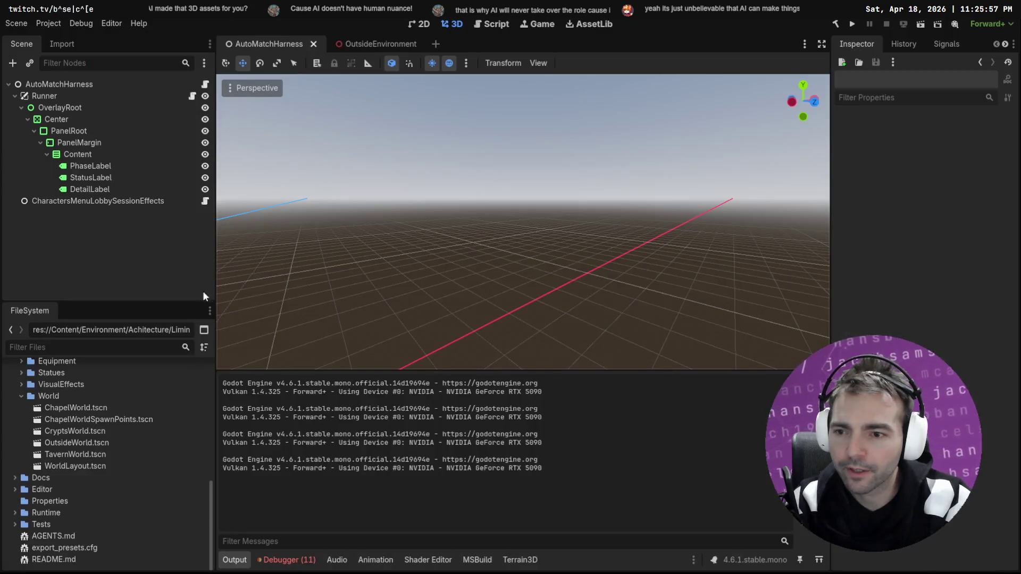
Filter the FileSystem dock for Tavern.tscn and open it
click(132, 348)
key(ctrl+v)
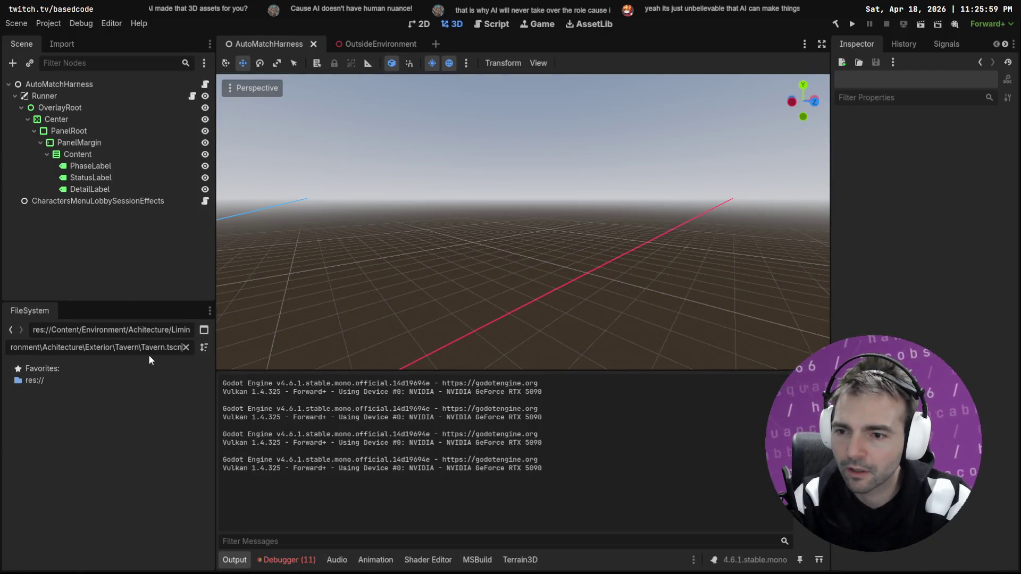
key(ctrl+a)
text(Tavern.tscn)
double_click(93, 452)
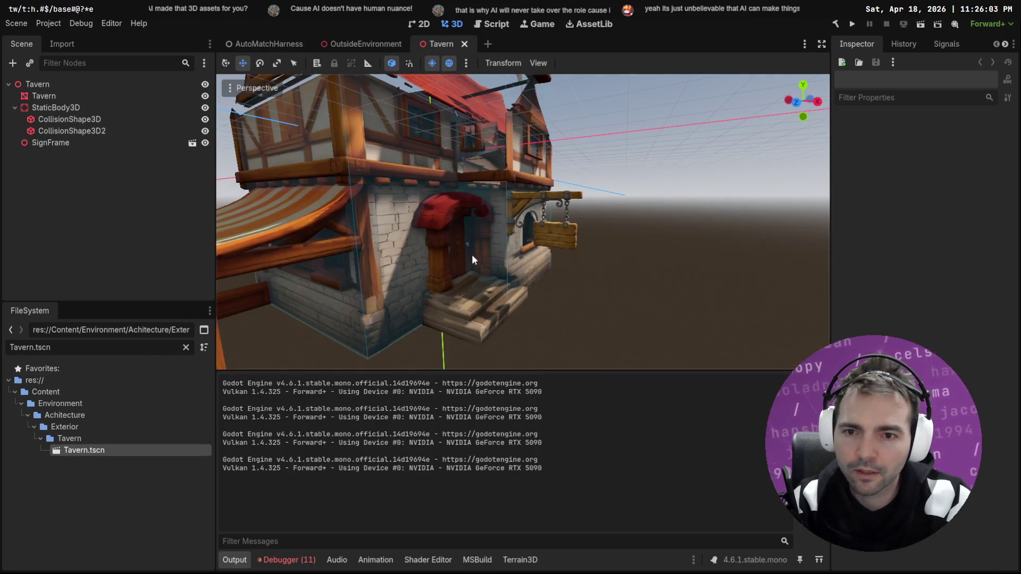
Frame the CollisionShape3D2 box in view and clear the file filter
click(66, 131)
key(f)
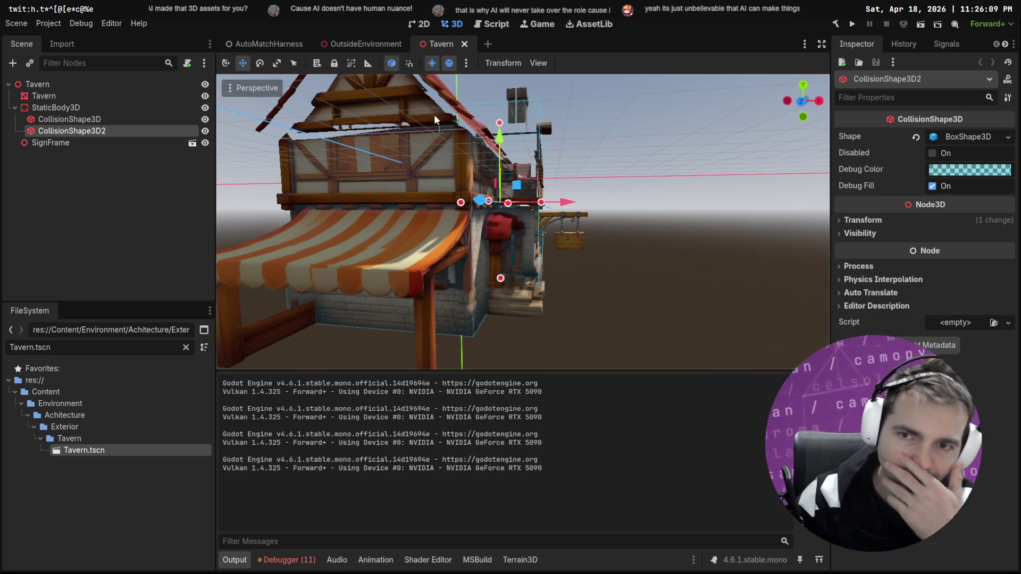
click(186, 348)
scroll(122, 431, down, 5)
scroll(98, 437, down, 10)
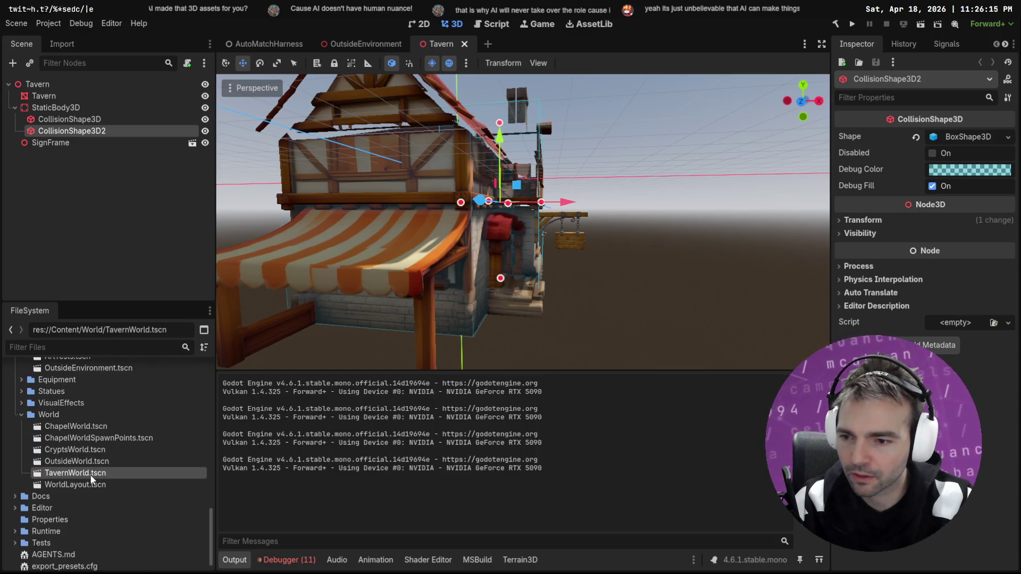
double_click(91, 475)
click(431, 198)
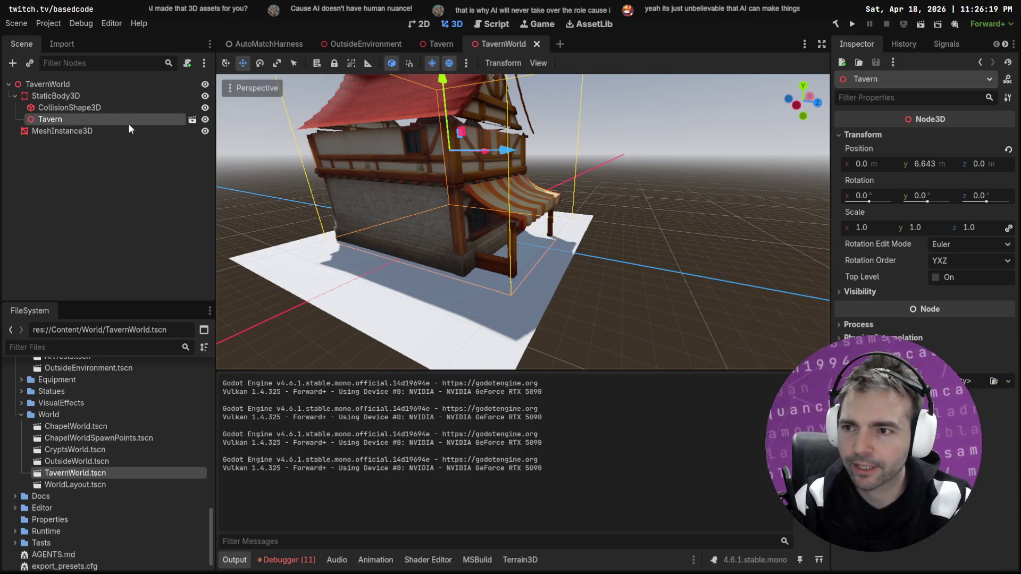
key(Delete)
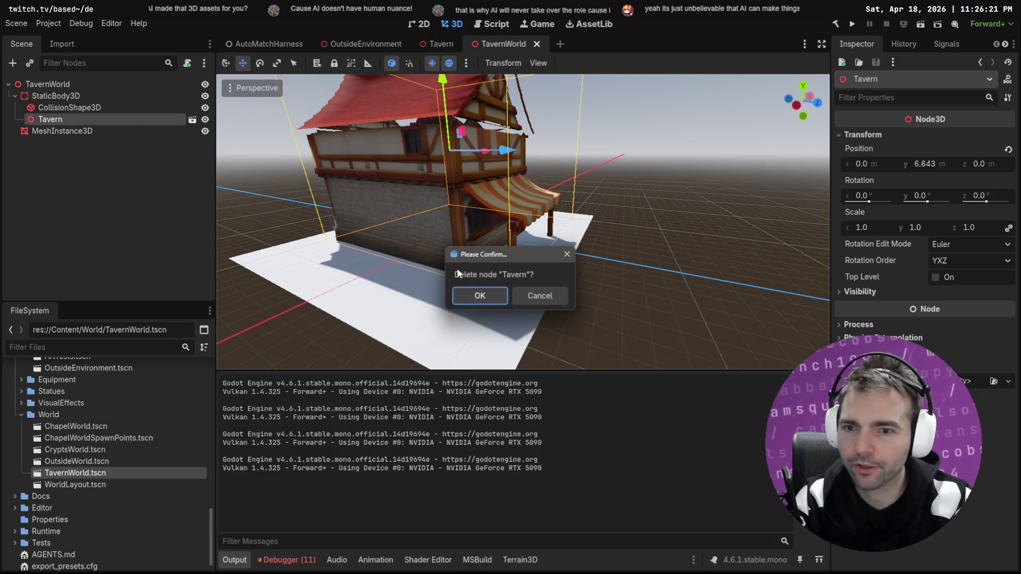
click(480, 295)
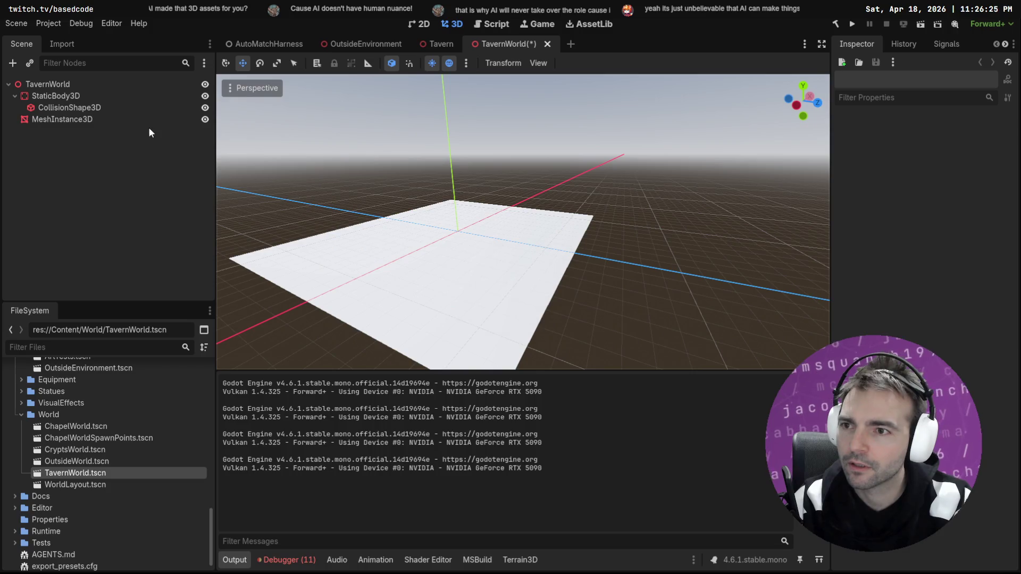
click(64, 96)
right_click(75, 92)
click(104, 101)
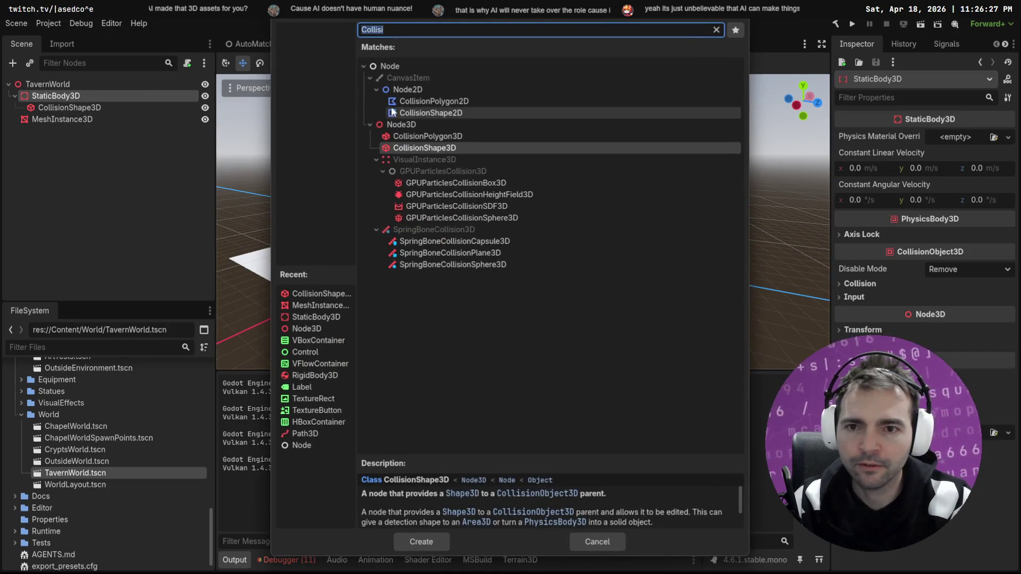
key(Escape)
click(73, 85)
right_click(73, 85)
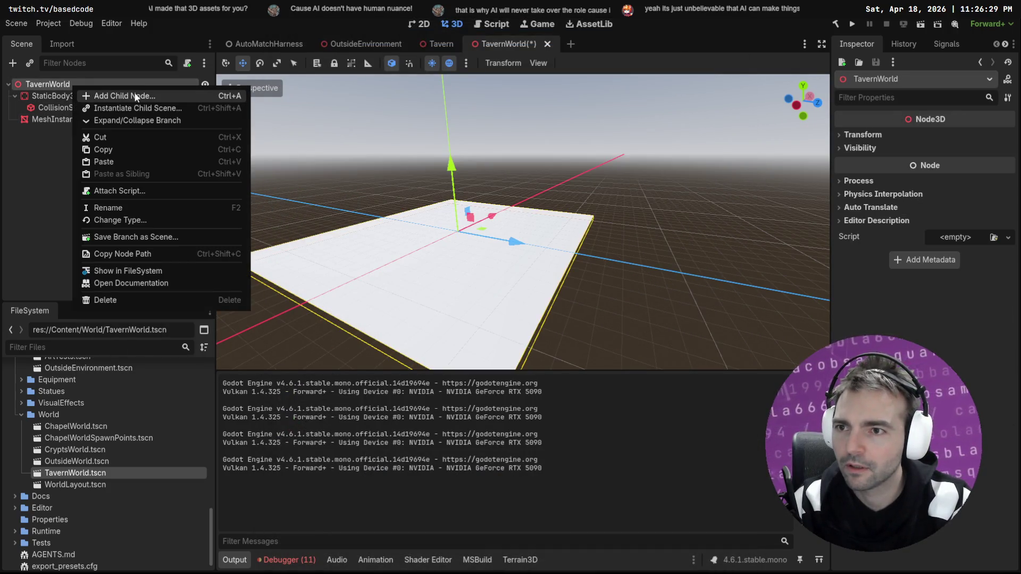
click(152, 108)
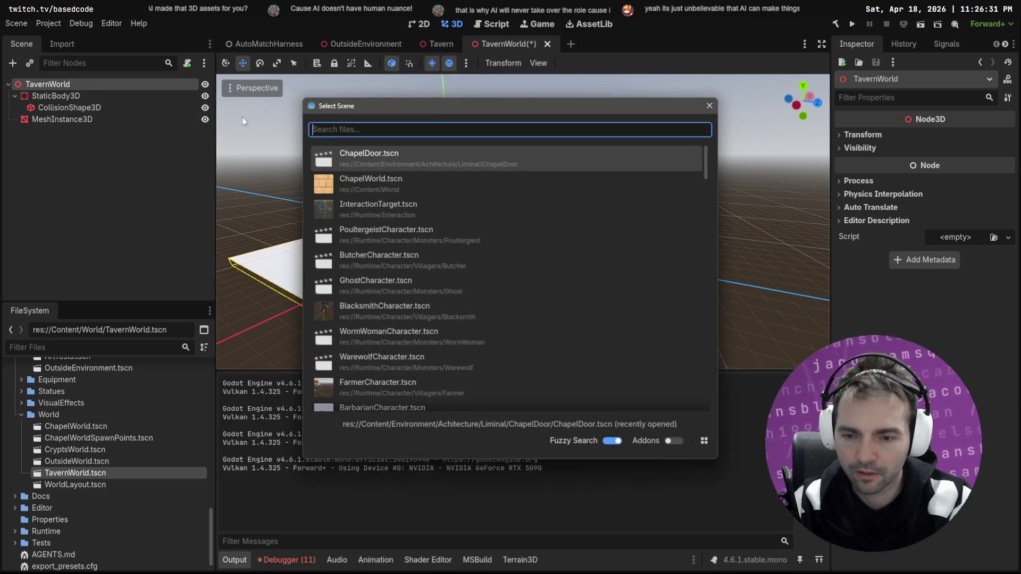
text(Tavern)
double_click(393, 180)
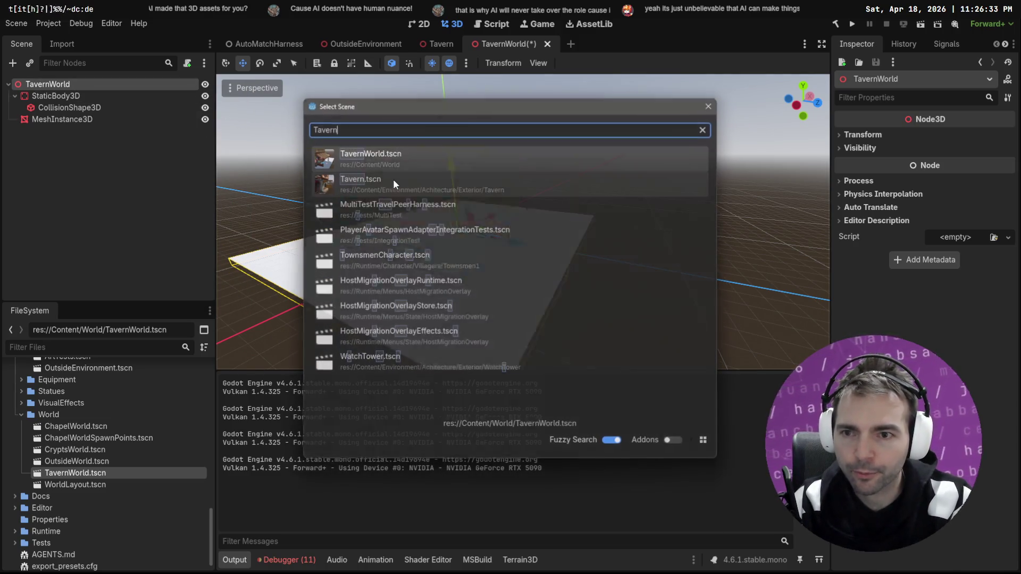
mouse_move(450, 179)
mouse_down()
mouse_move(453, 63)
mouse_move(460, 80)
mouse_move(462, 71)
mouse_up()
key(ctrl+s)
click(610, 151)
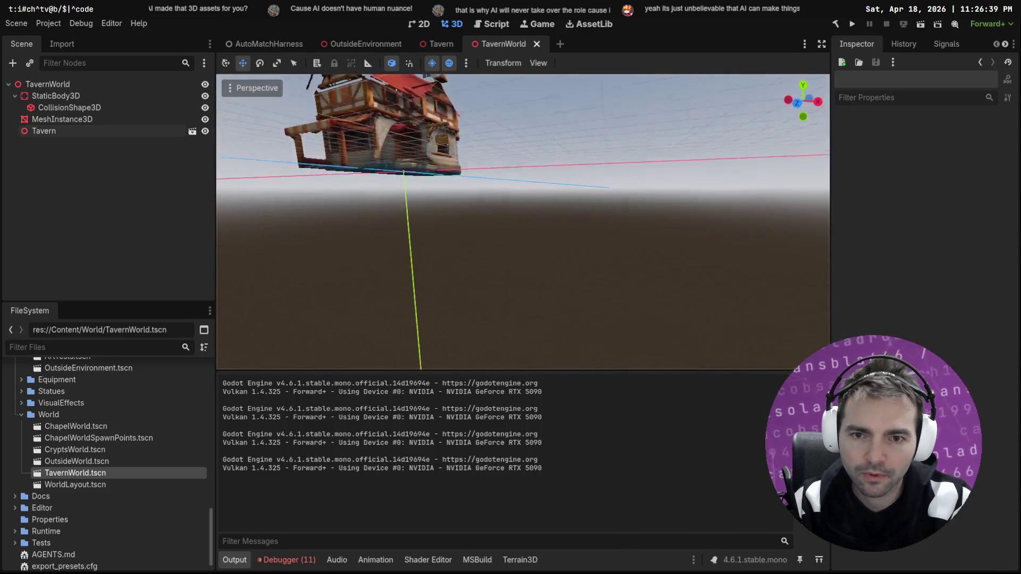
scroll(522, 221, up, 6)
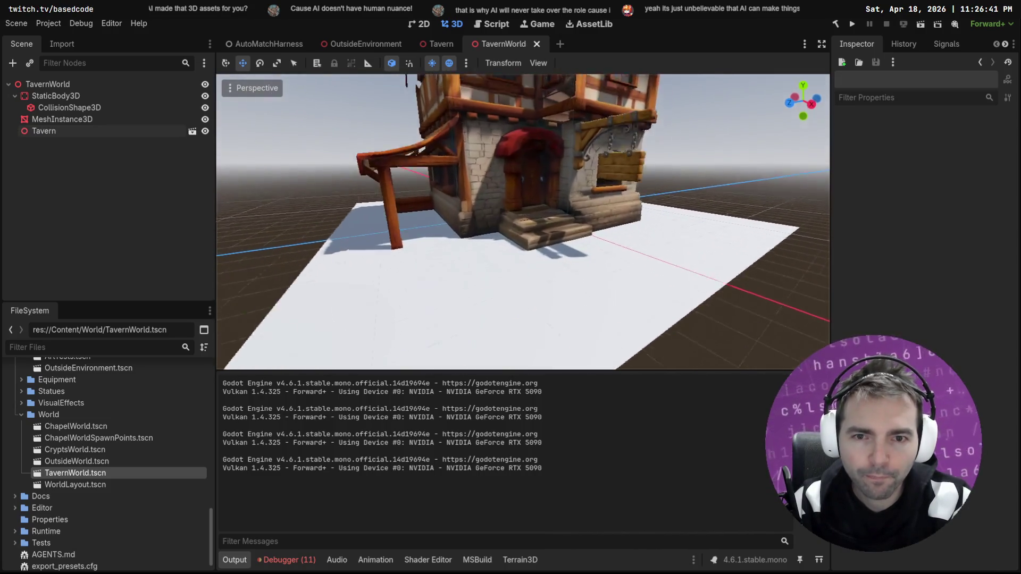
scroll(523, 222, down, 6)
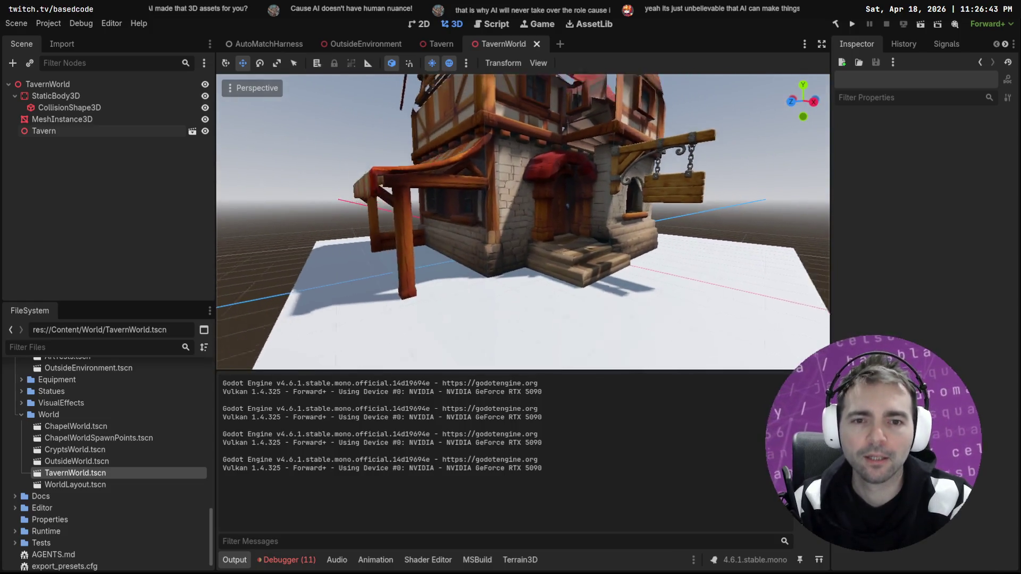
Launch the AutoMatchHarness scene and clear the pause menu in the top-left game window
click(263, 43)
key(F6)
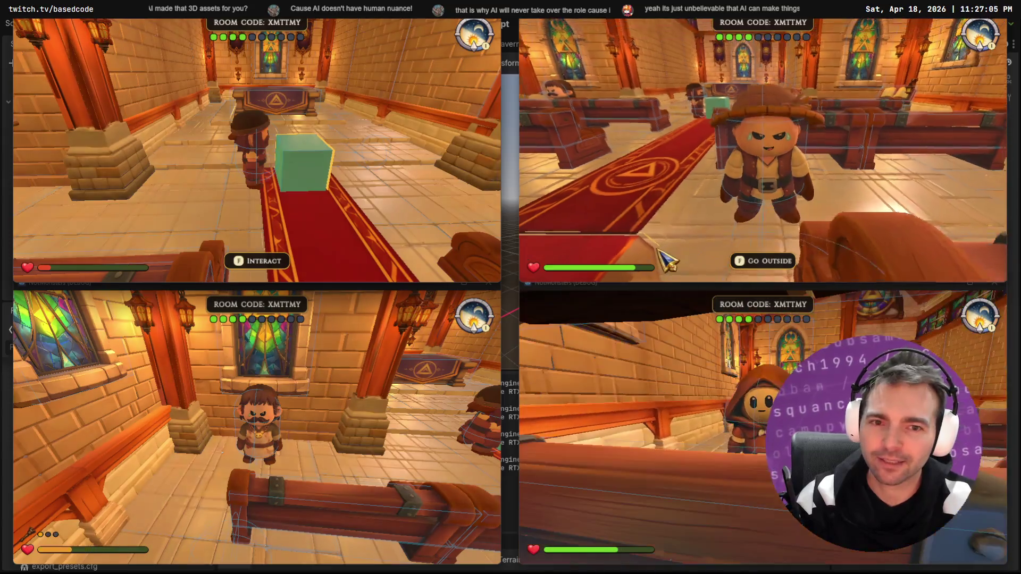
click(764, 432)
key(Escape)
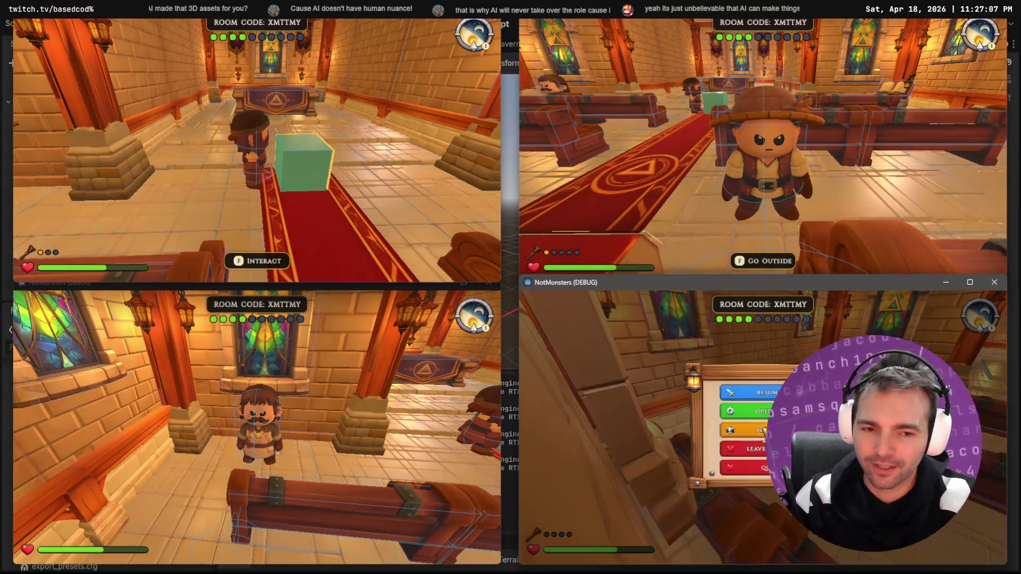
click(713, 269)
click(349, 160)
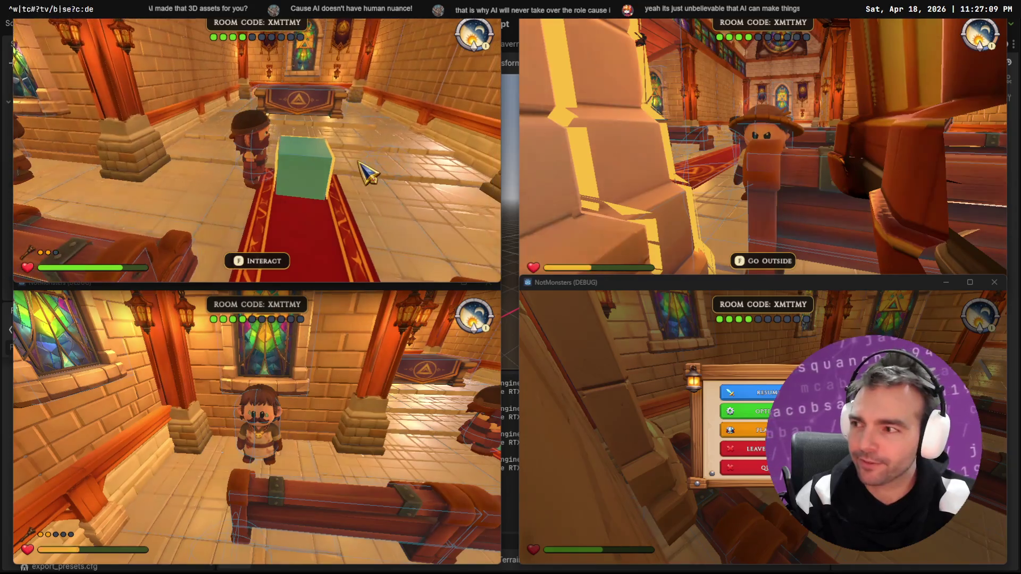
key(Escape)
key(Escape)
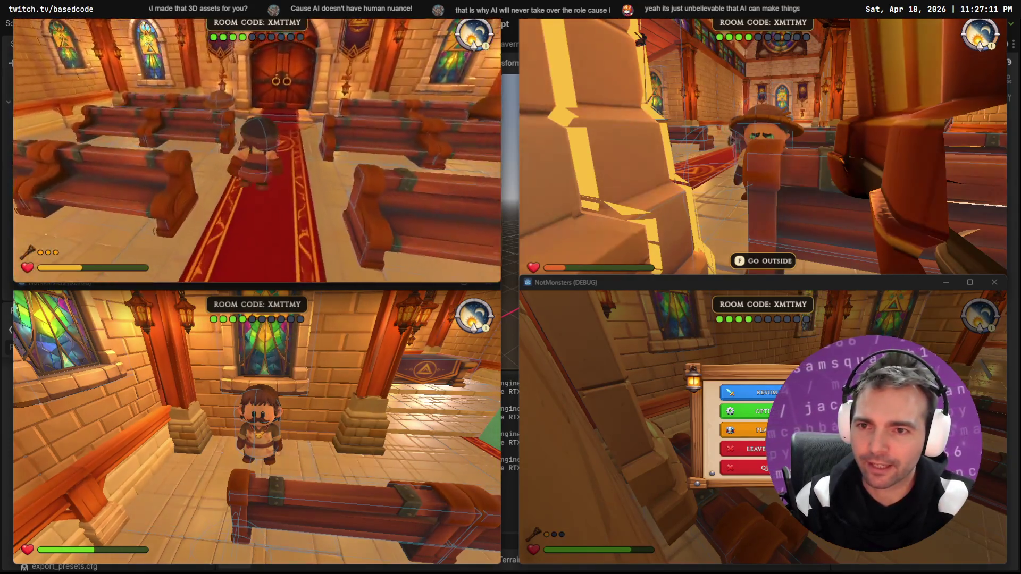
Walk the top-left player out of the chapel, through town to the tavern doorway, then stop the game
key(w)
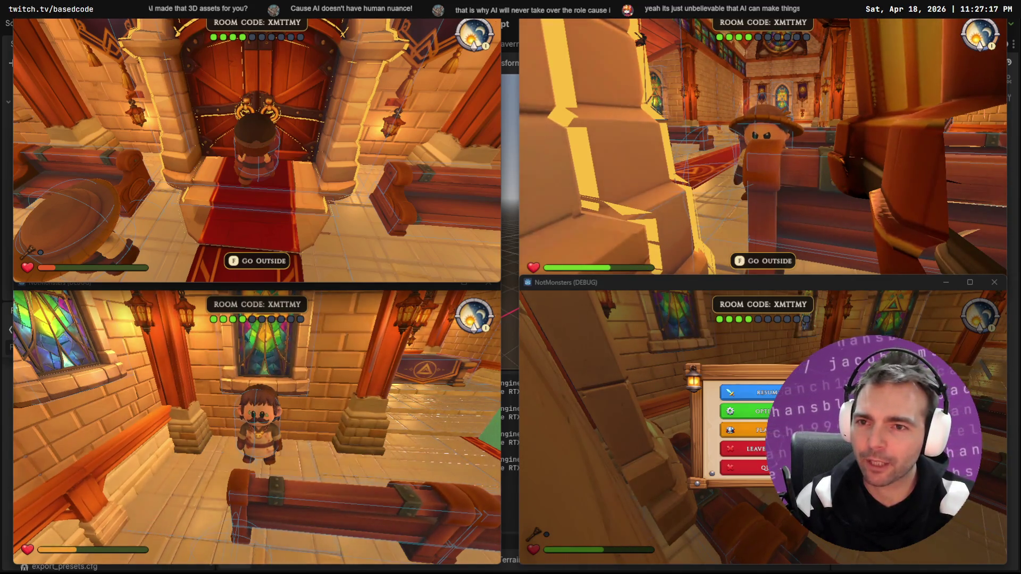
key(f)
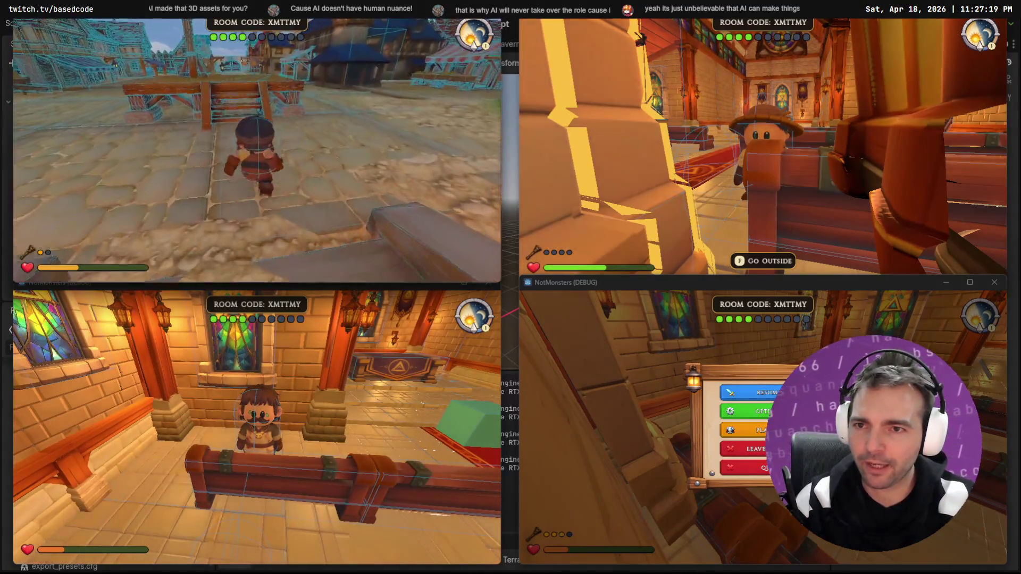
key(w)
key(w)
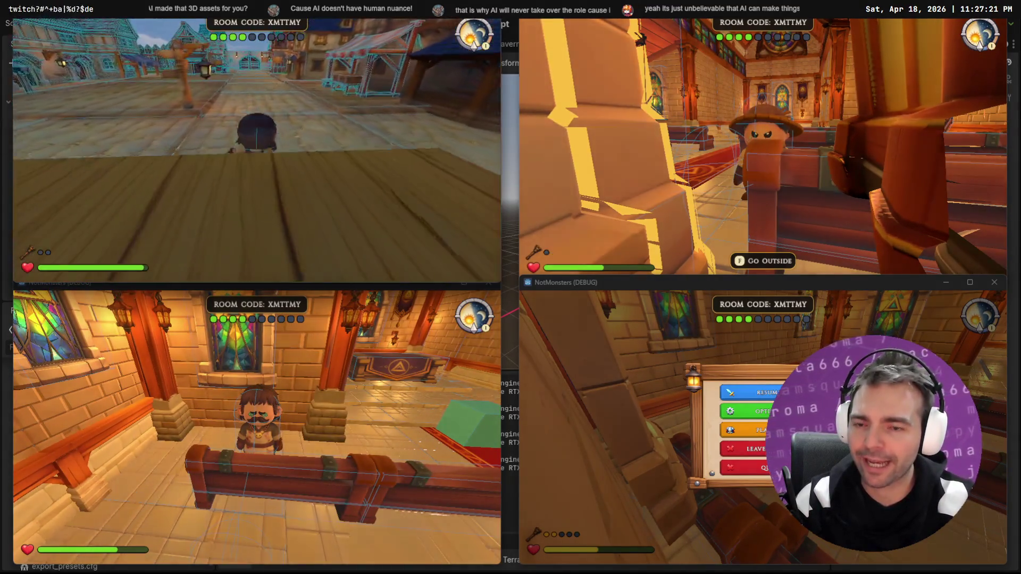
key(w)
key(w)
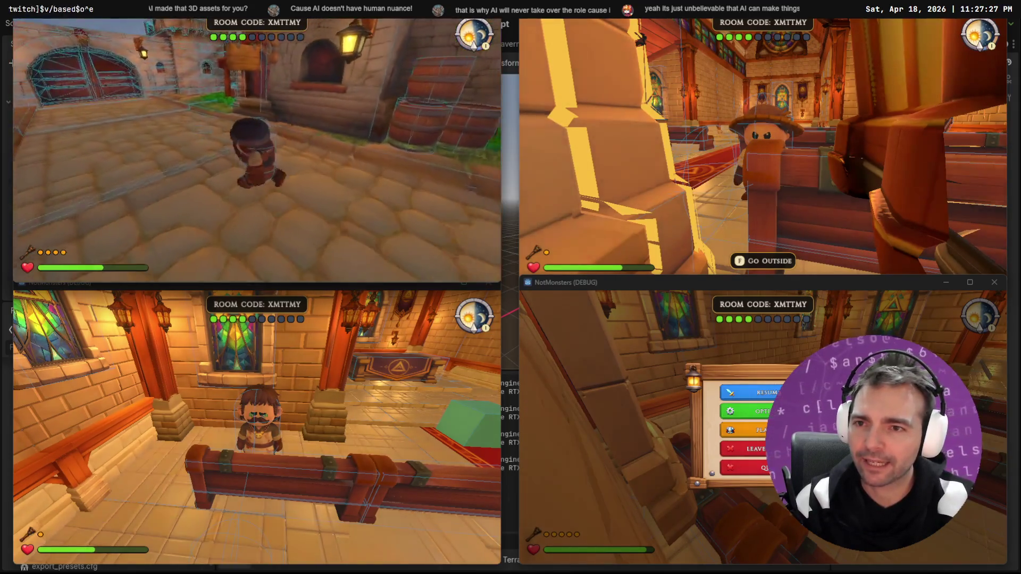
key(w)
key(w)
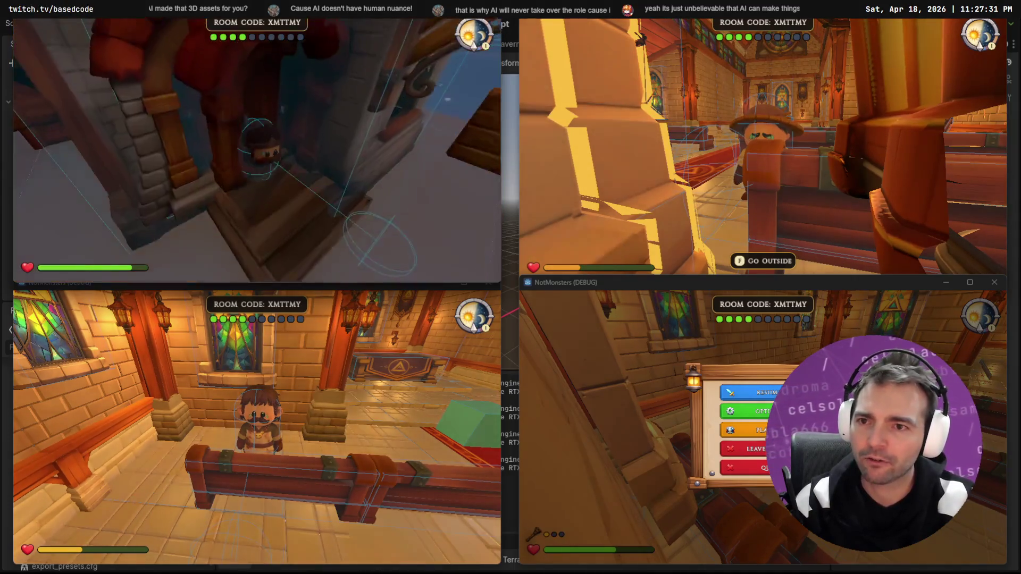
key(w)
key(w)
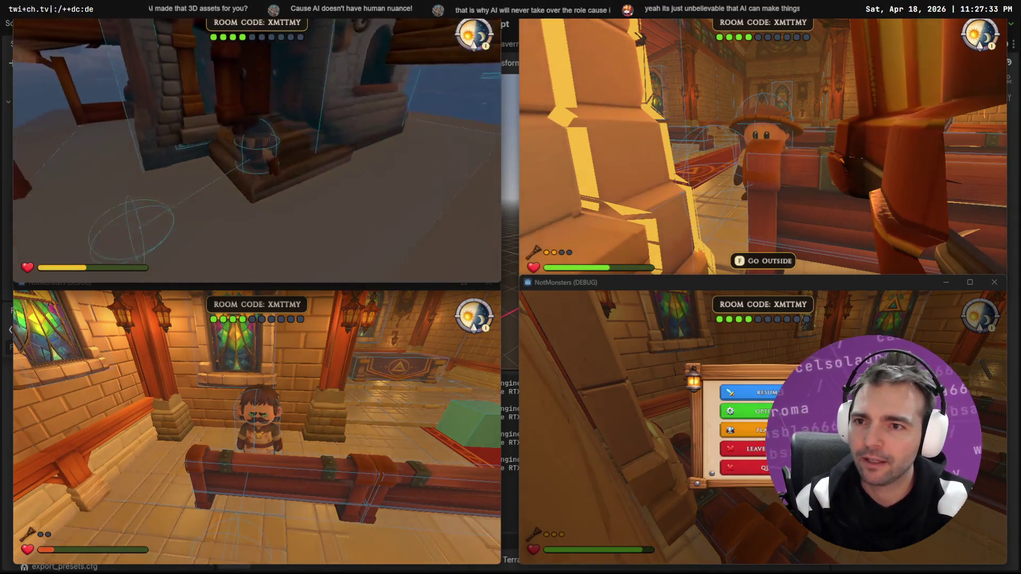
key(w)
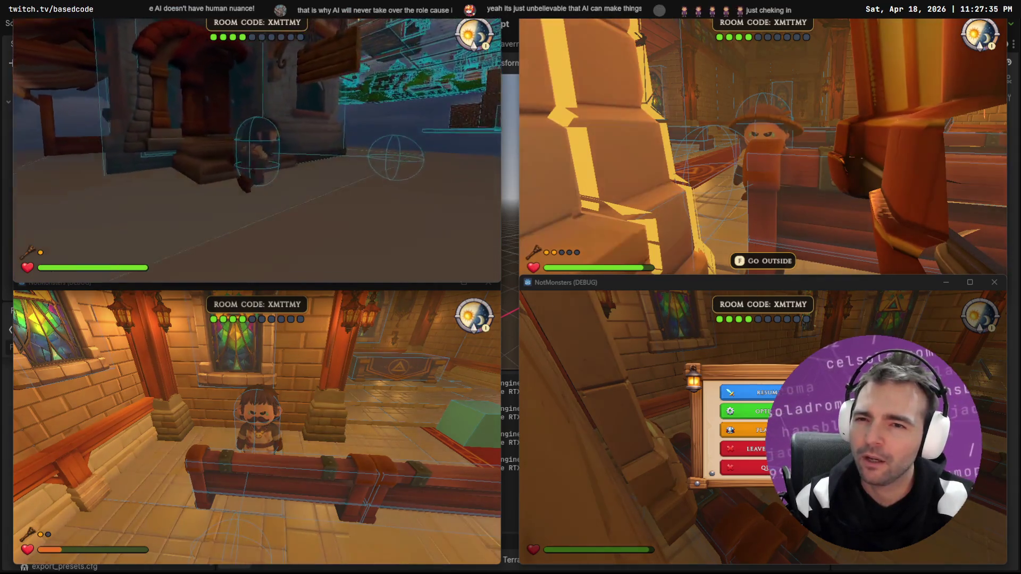
key(w)
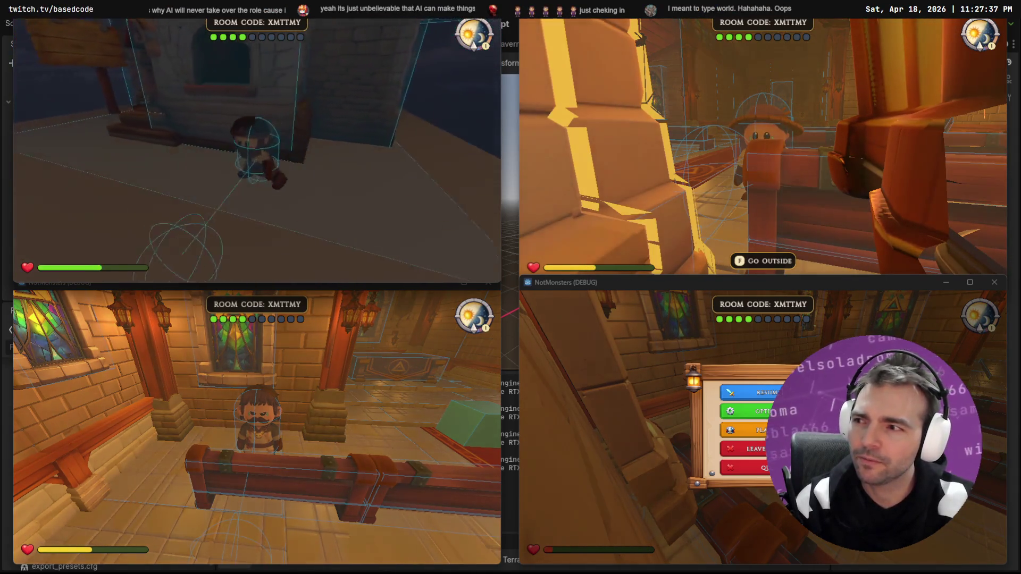
key(w)
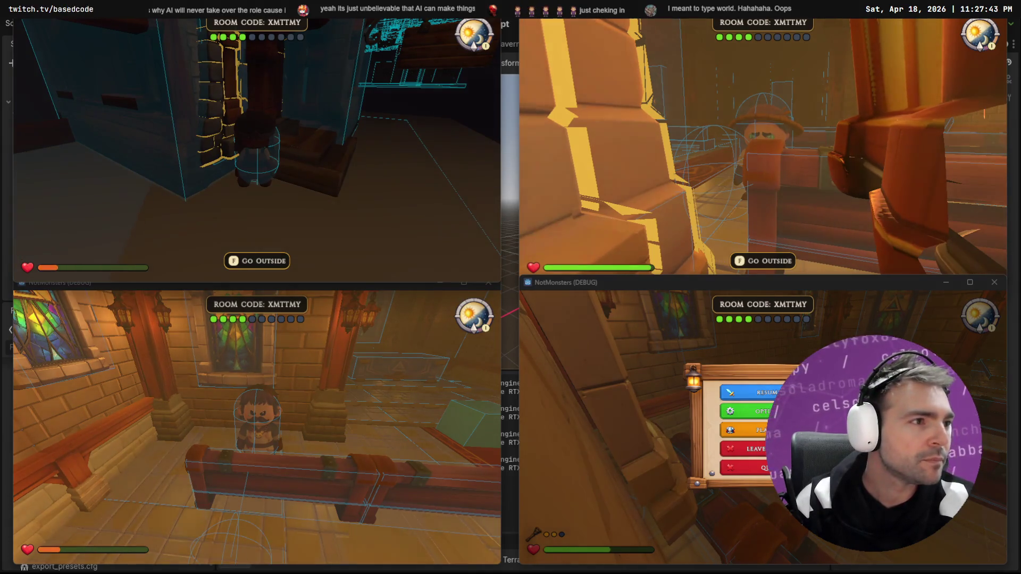
key(F8)
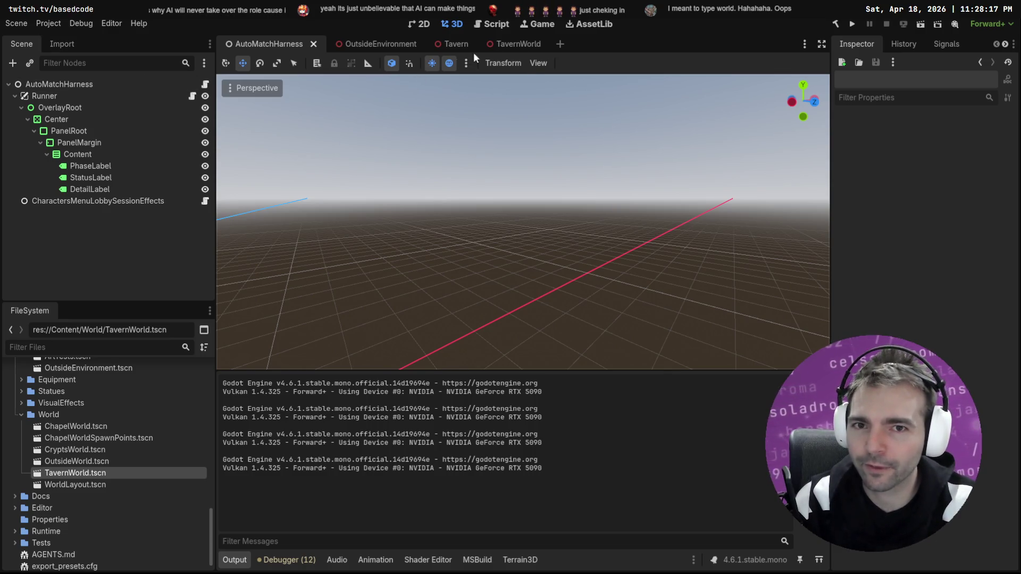
In TavernWorld, select and frame the floor MeshInstance3D and its CollisionShape3D
click(502, 45)
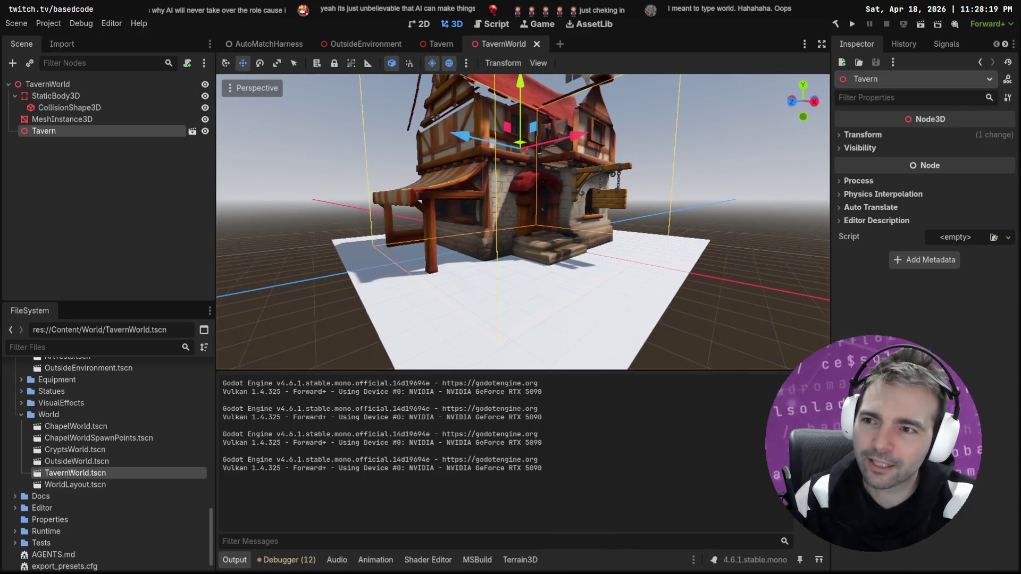
click(163, 186)
click(84, 119)
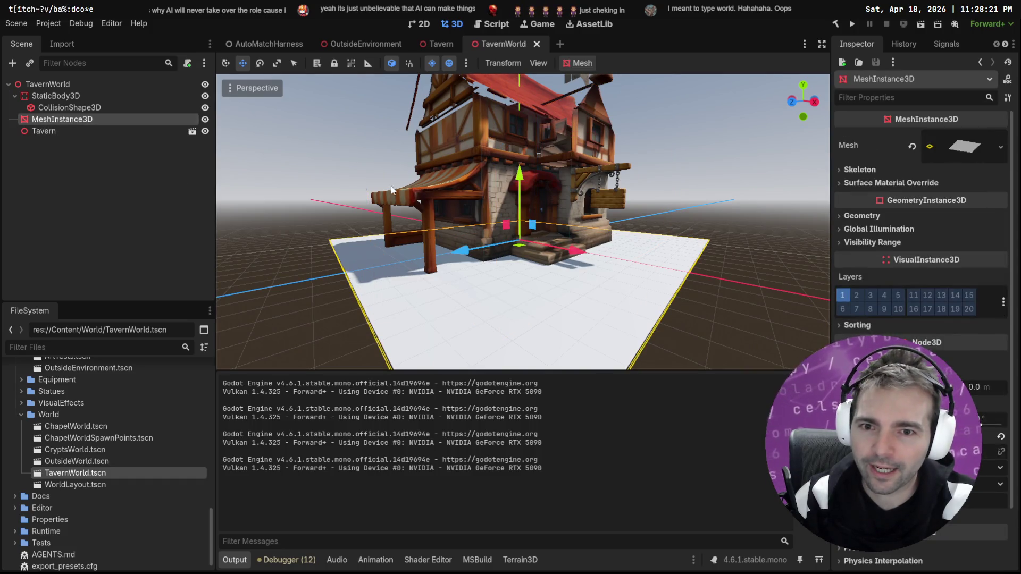
key(f)
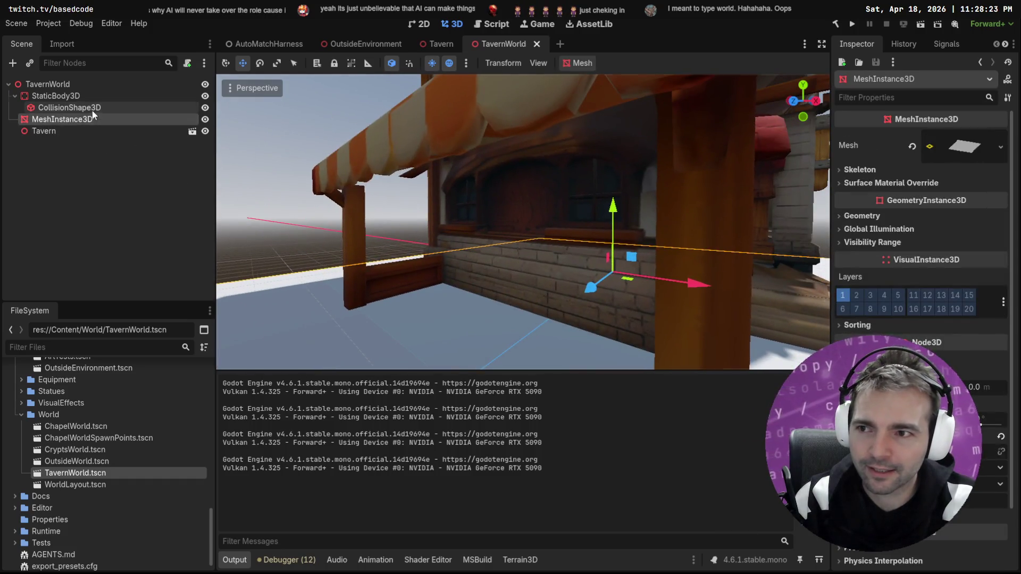
click(91, 108)
key(f)
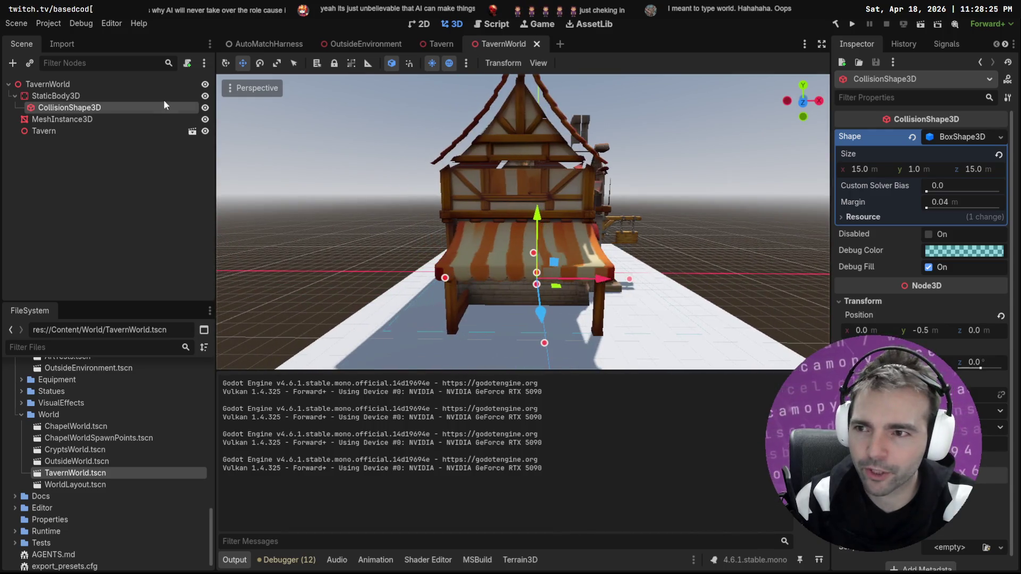
Frame the whole TavernWorld scene from the left side, then open WorldLayout
click(77, 95)
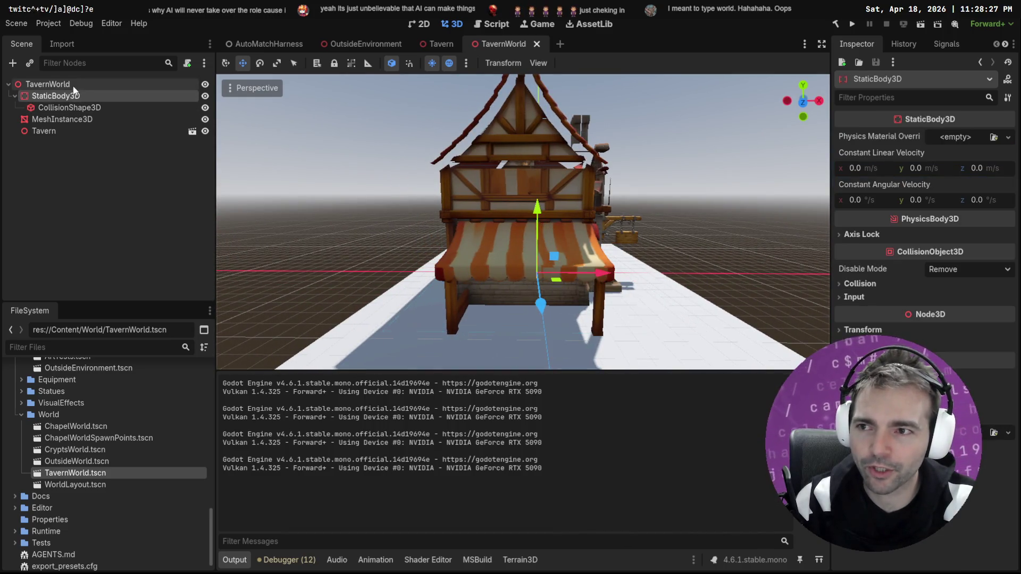
click(48, 84)
key(f)
drag(511, 149, 391, 145)
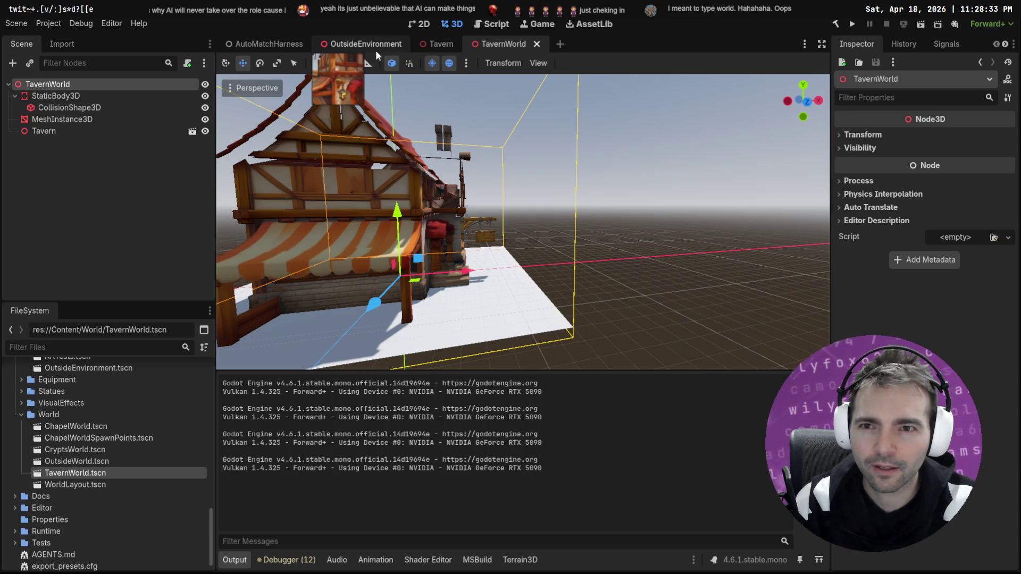
click(71, 484)
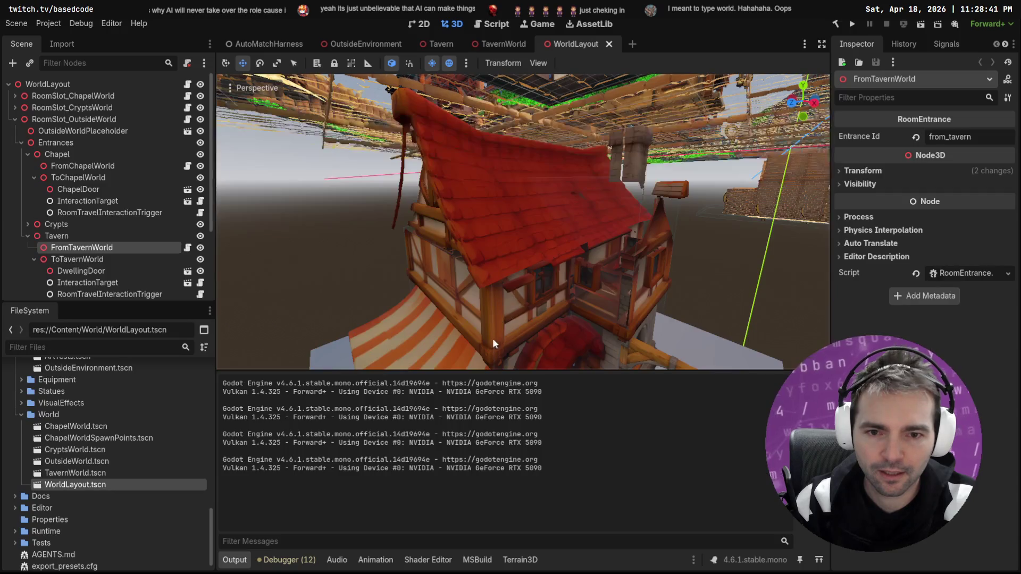
Raise the FromOutsideWorld entrance marker slightly at the TavernWorldPlaceholder's door
click(493, 344)
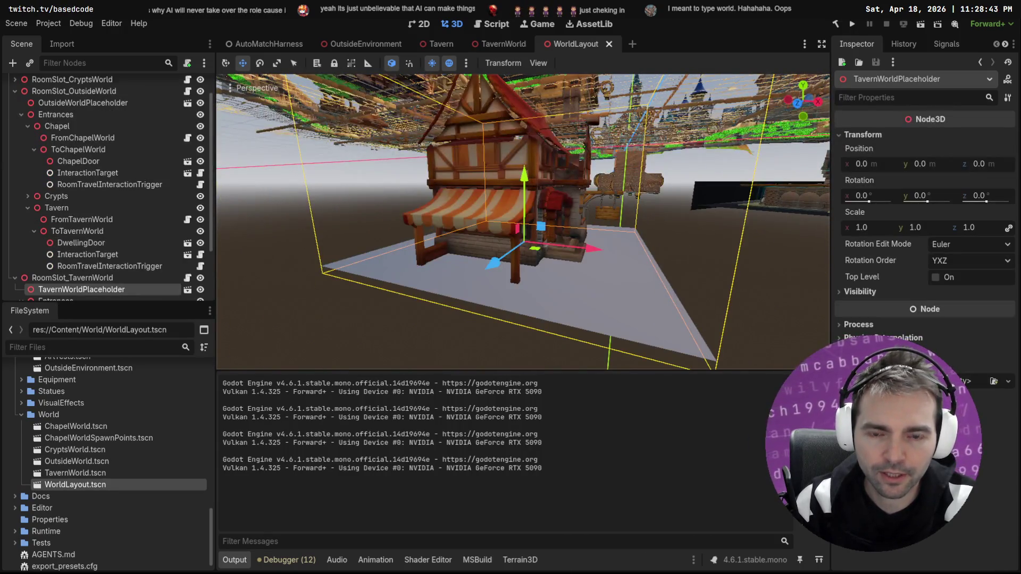
key(w)
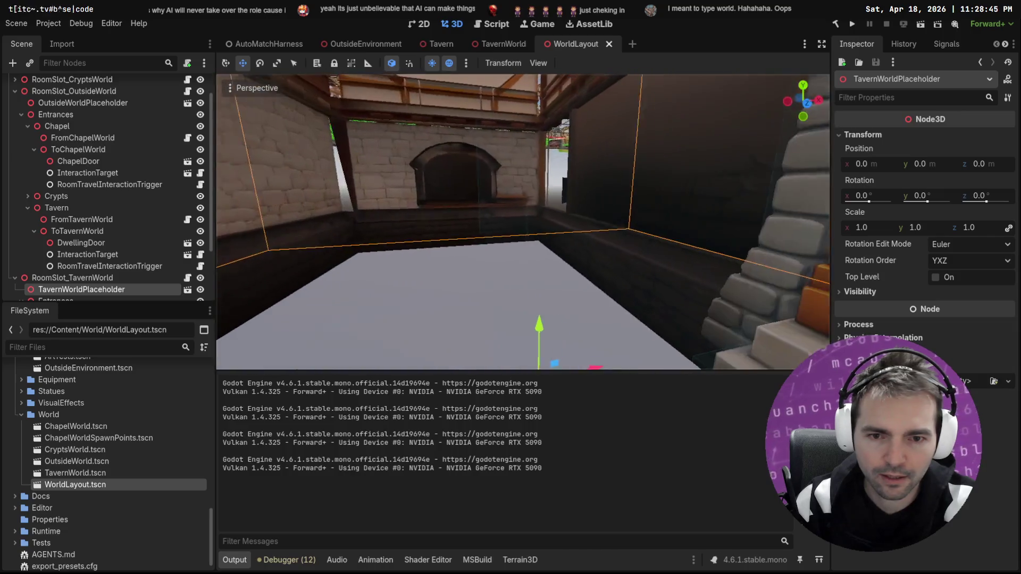
double_click(112, 291)
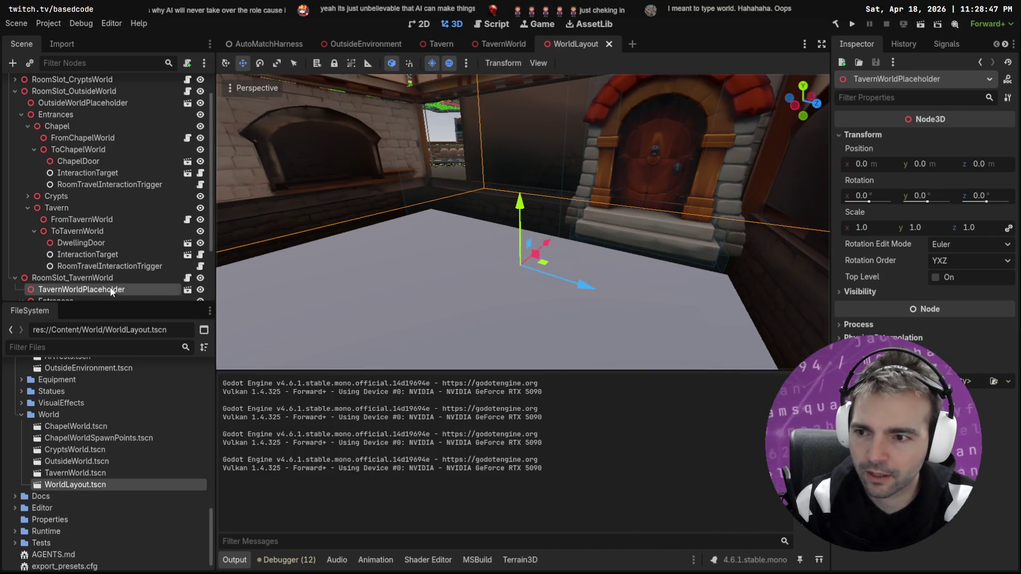
scroll(111, 291, down, 2)
click(93, 261)
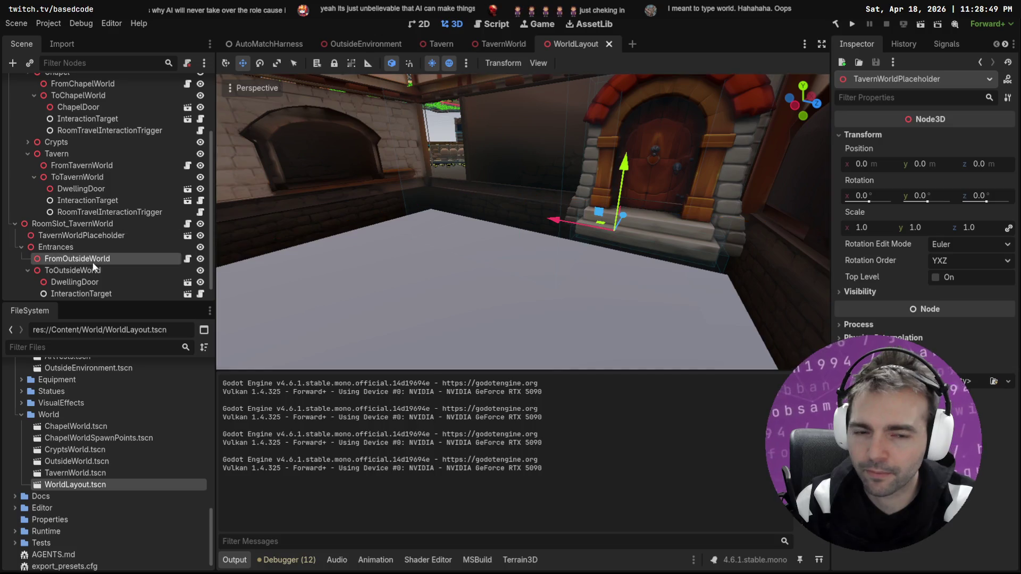
double_click(94, 264)
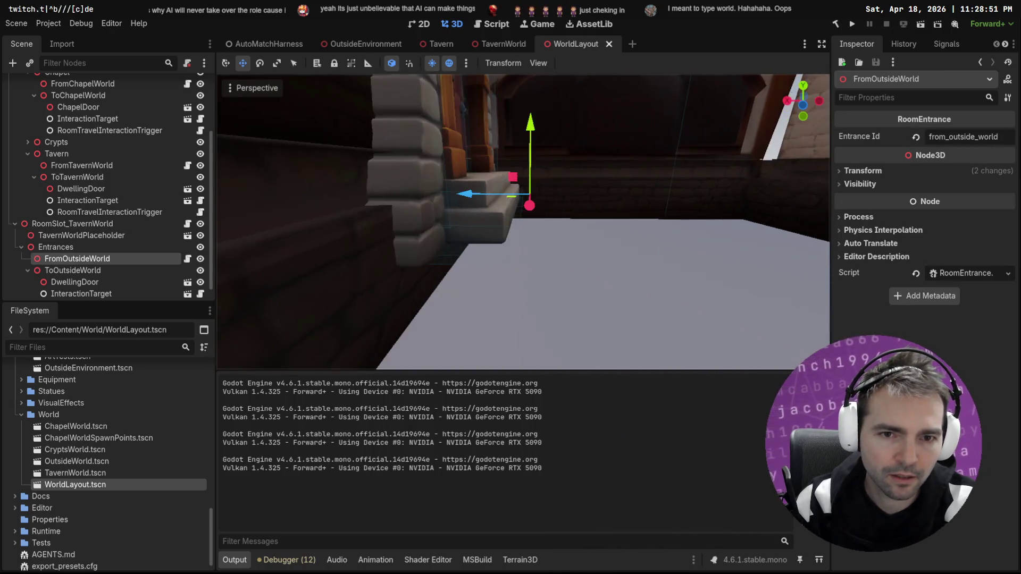
drag(538, 141, 538, 96)
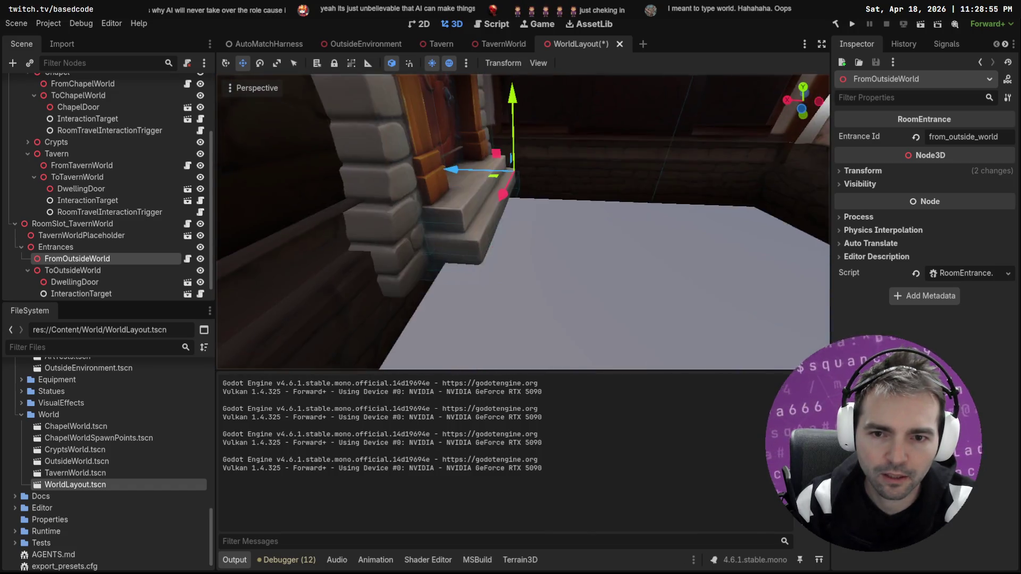
drag(519, 138, 518, 104)
drag(468, 164, 462, 165)
drag(532, 166, 542, 166)
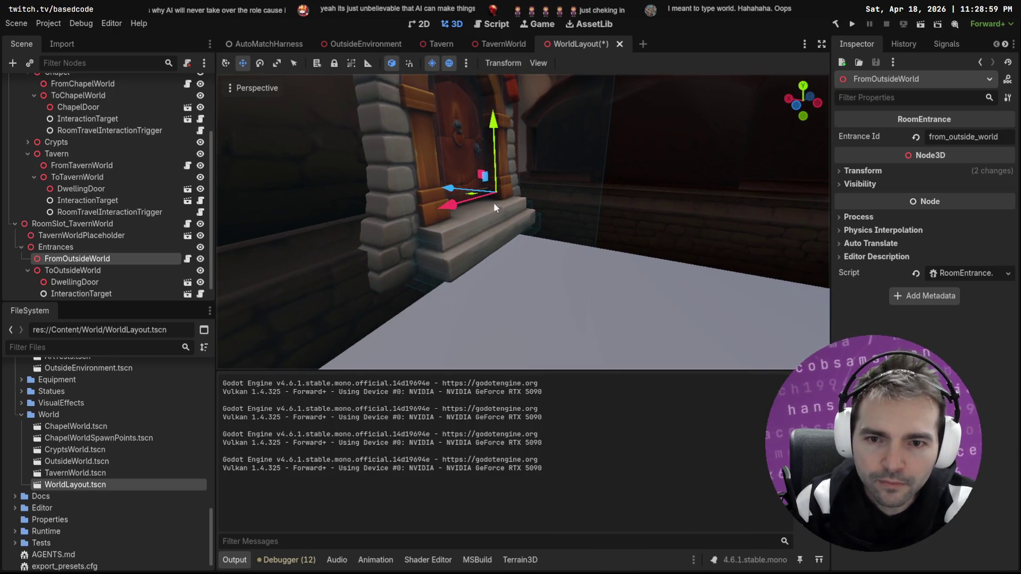
Save WorldLayout and run the AutoMatchHarness scene with F6
key(ctrl+s)
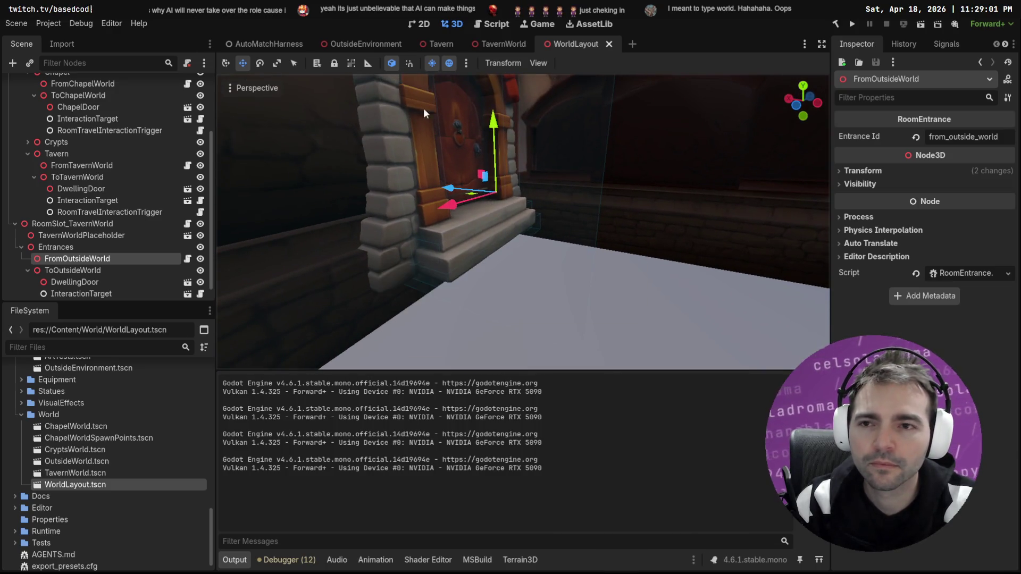
click(263, 43)
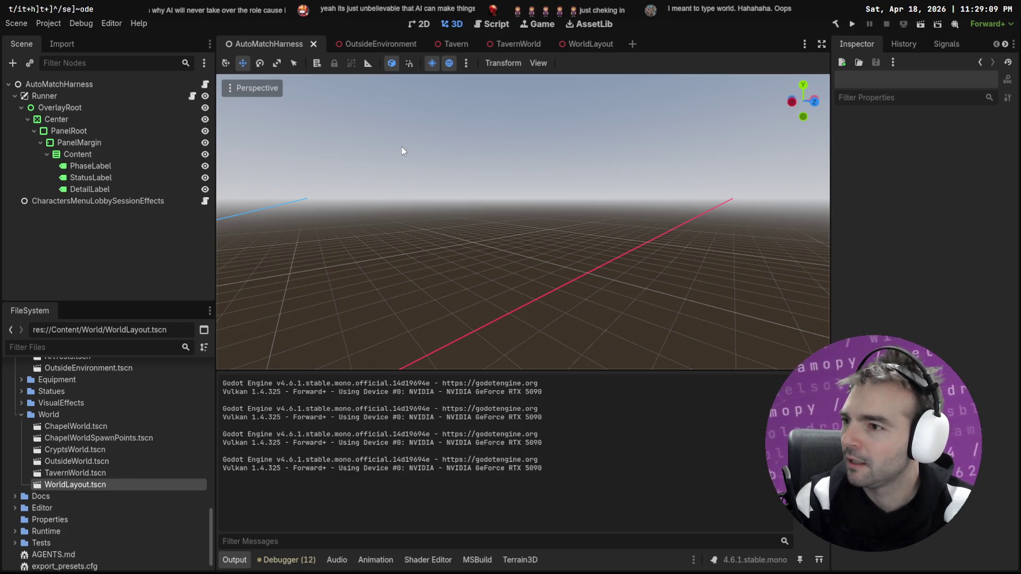
key(F6)
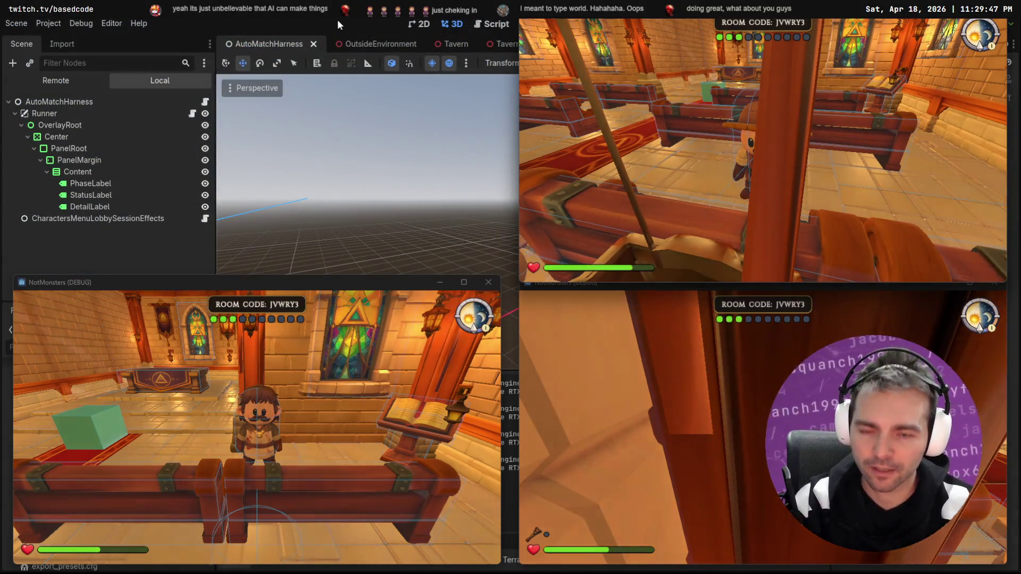
key(F8)
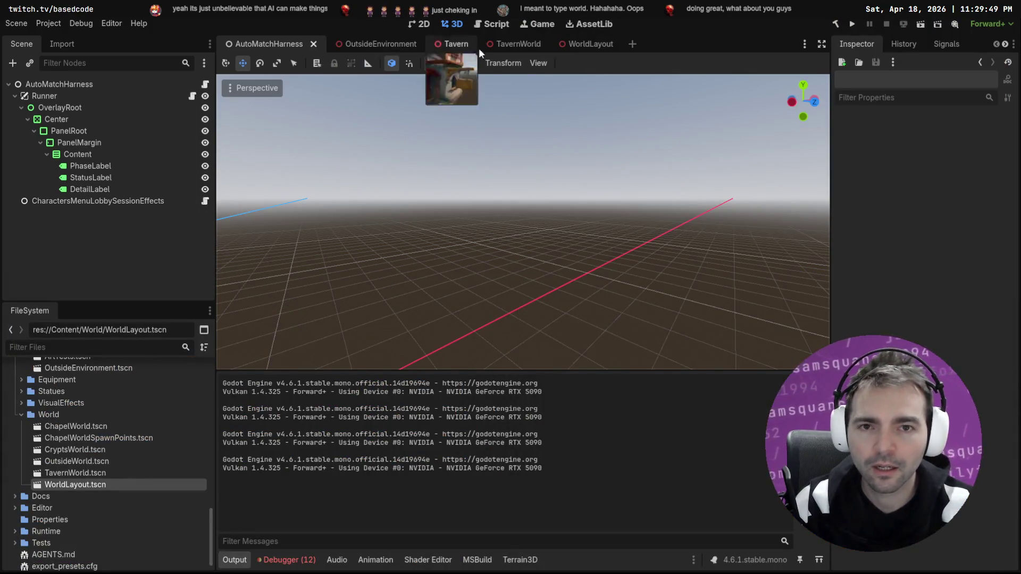
Check WorldLayout, then open TavernWorld from the TavernWorldPlaceholder's open-in-editor icon
click(508, 43)
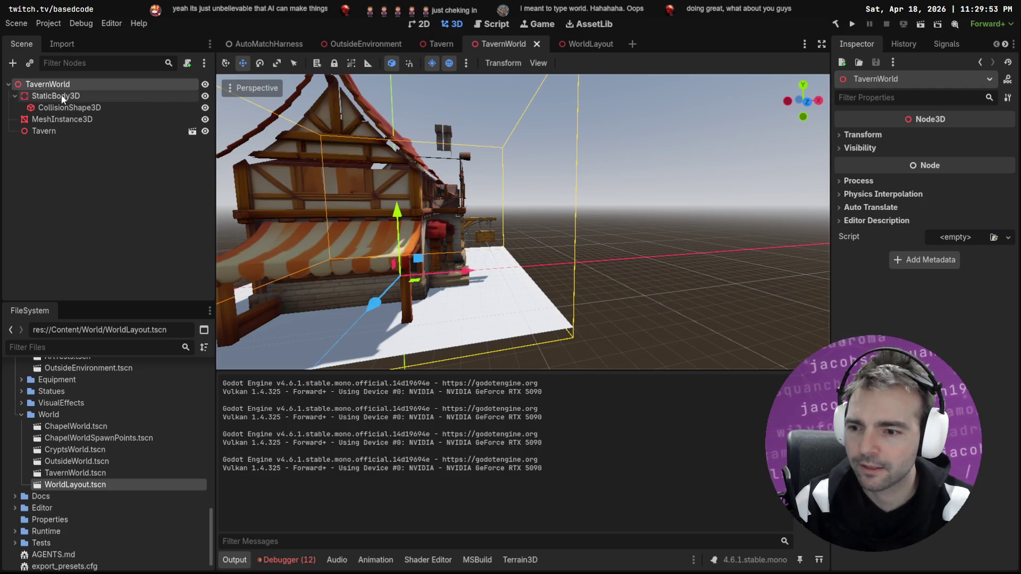
drag(269, 259, 278, 260)
scroll(582, 142, down, 5)
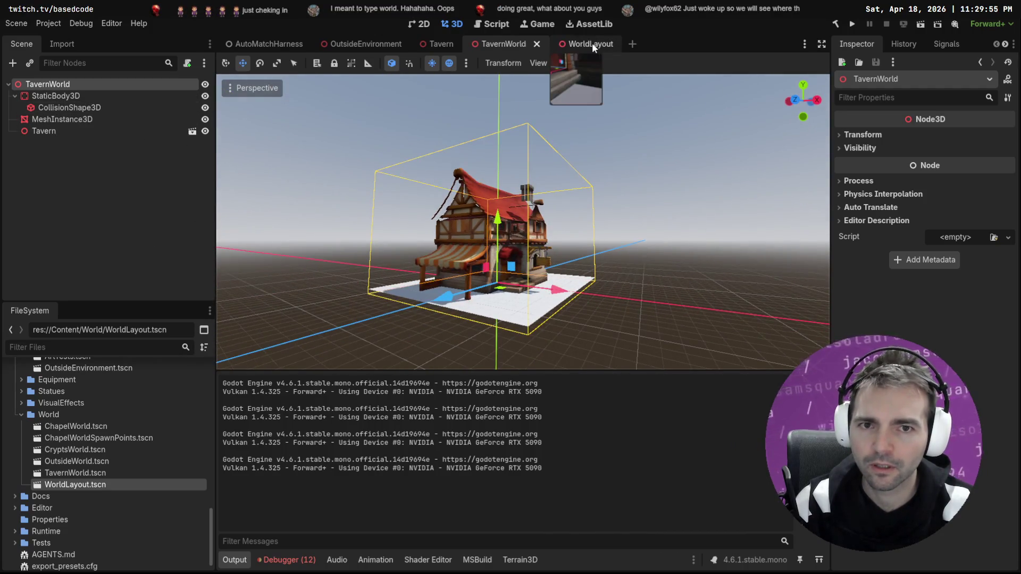
click(565, 44)
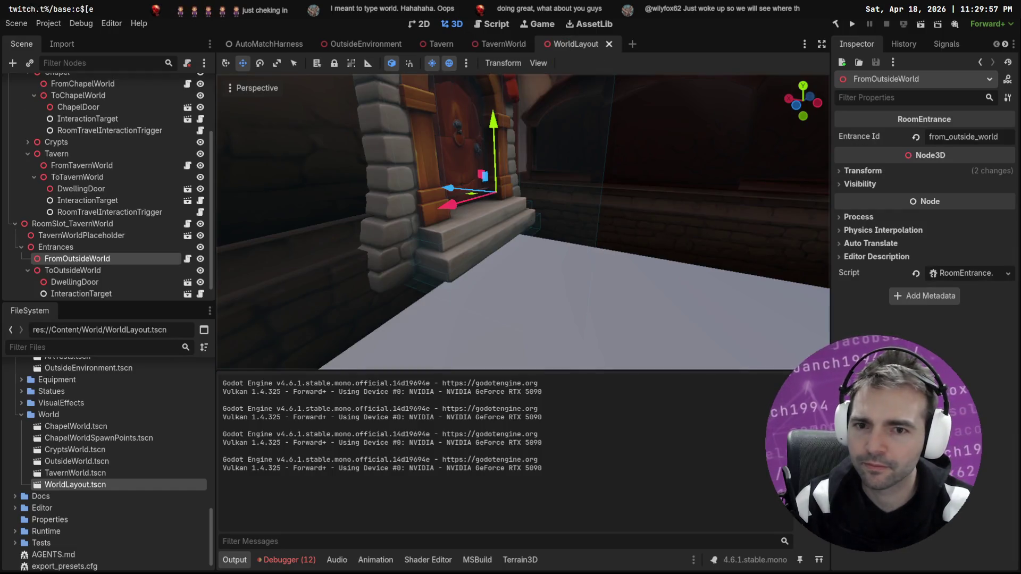
scroll(523, 221, down, 5)
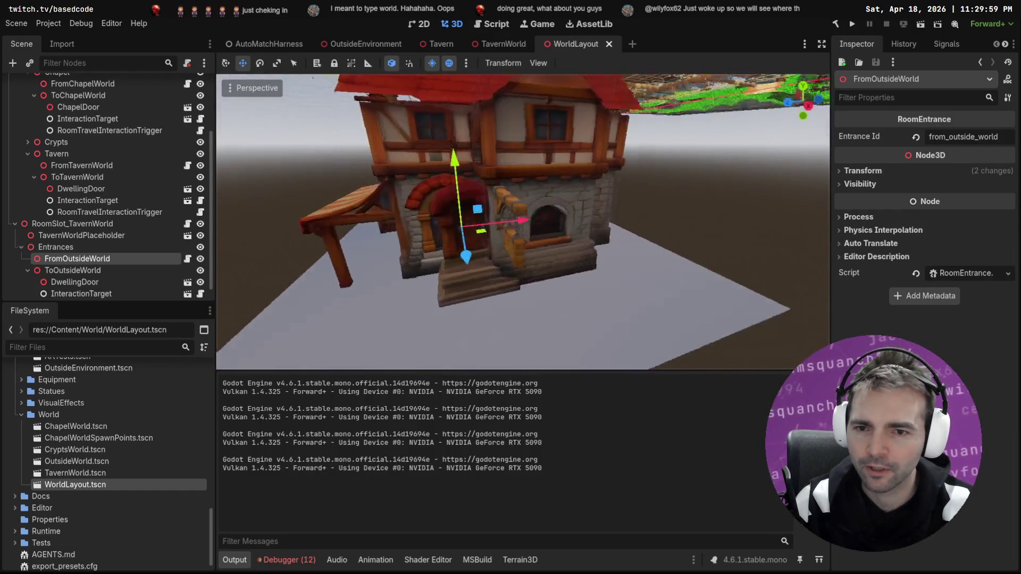
click(508, 317)
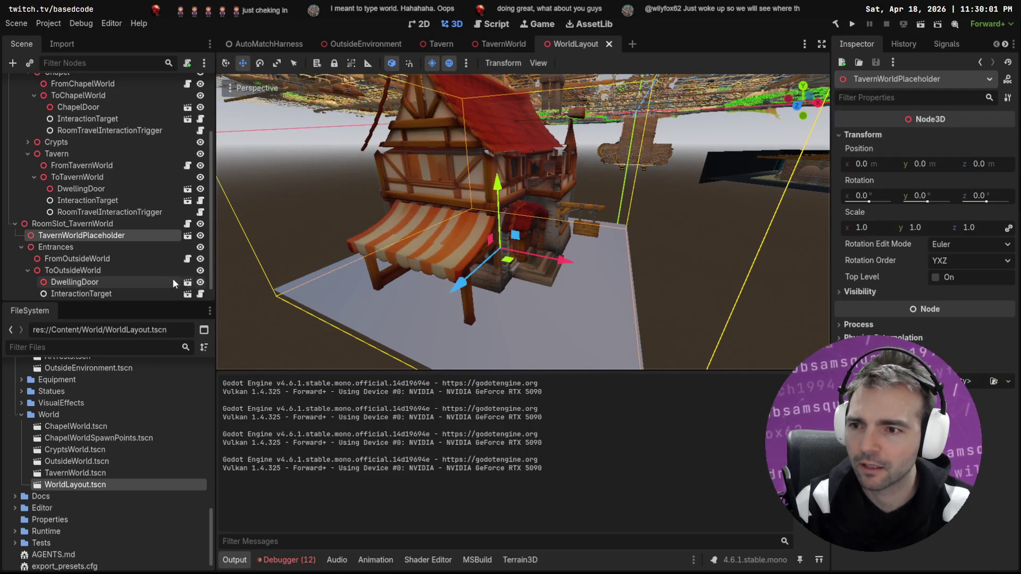
click(187, 236)
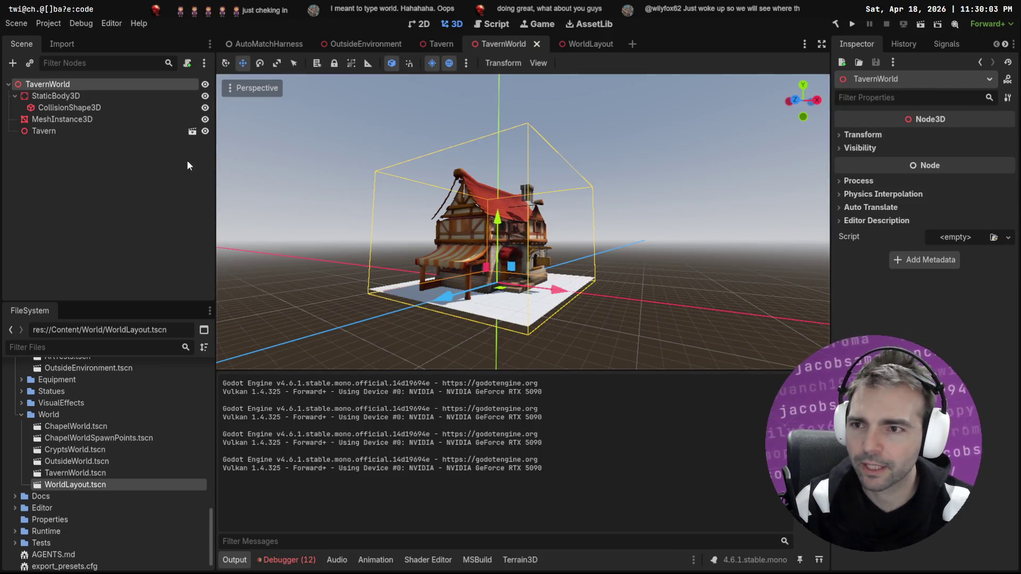
Inspect the CollisionShape3D's 15 × 1 × 15 floor box and the MeshInstance3D node
click(86, 110)
scroll(522, 222, up, 5)
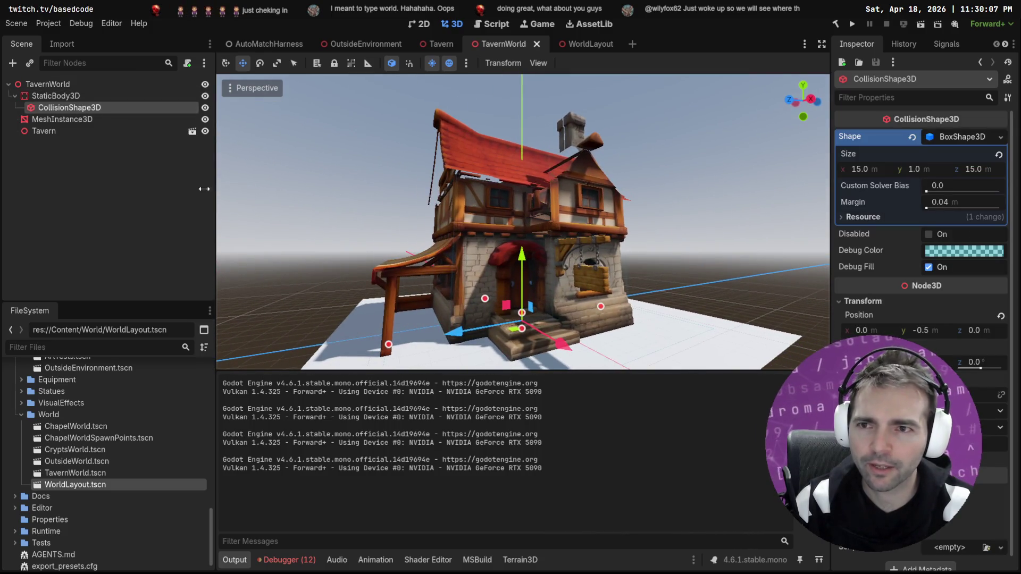
click(127, 189)
click(127, 119)
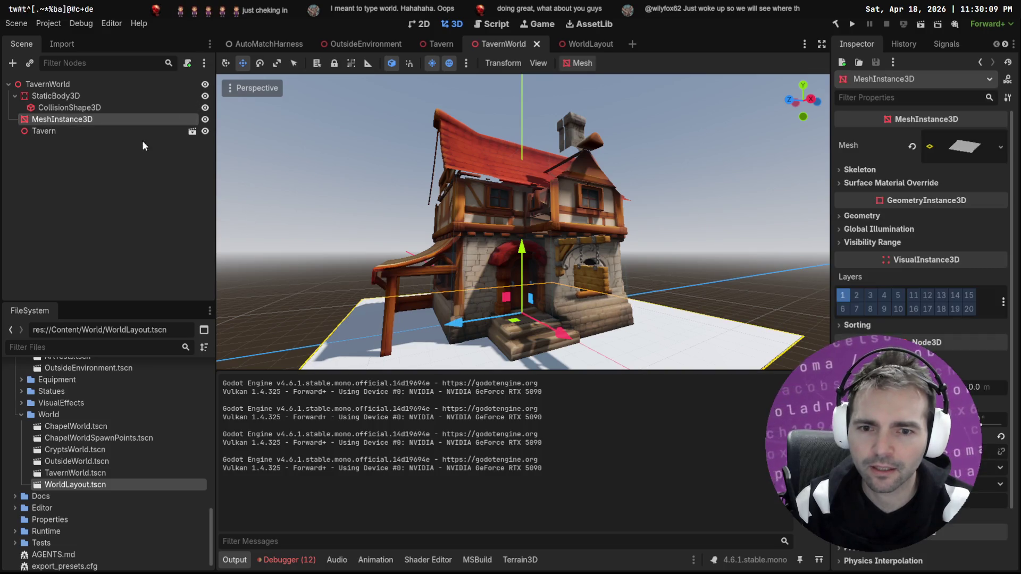
click(76, 109)
drag(407, 242, 499, 292)
Open the instanced Tavern scene to look at it, then return to TavernWorld
click(56, 119)
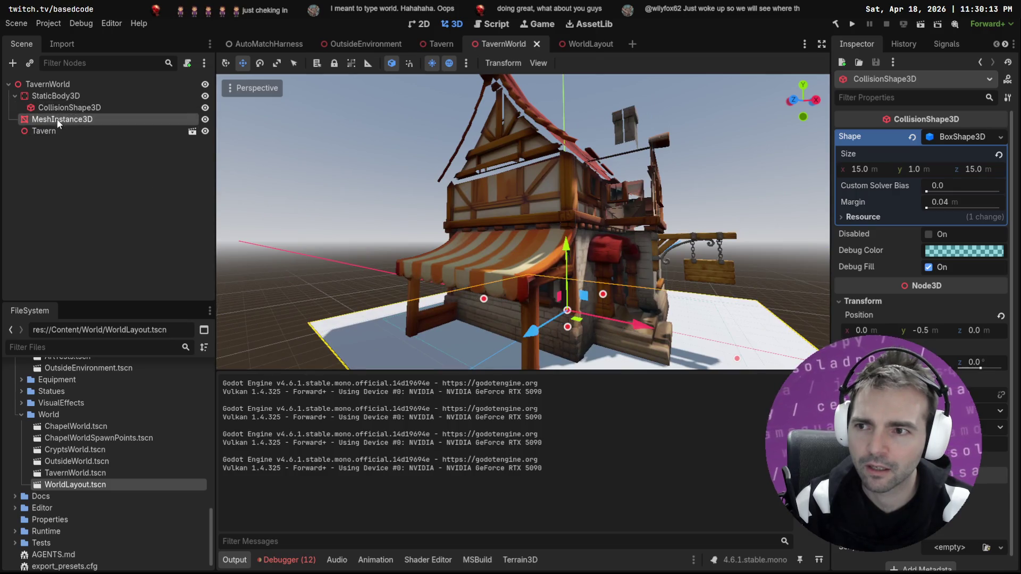
click(60, 132)
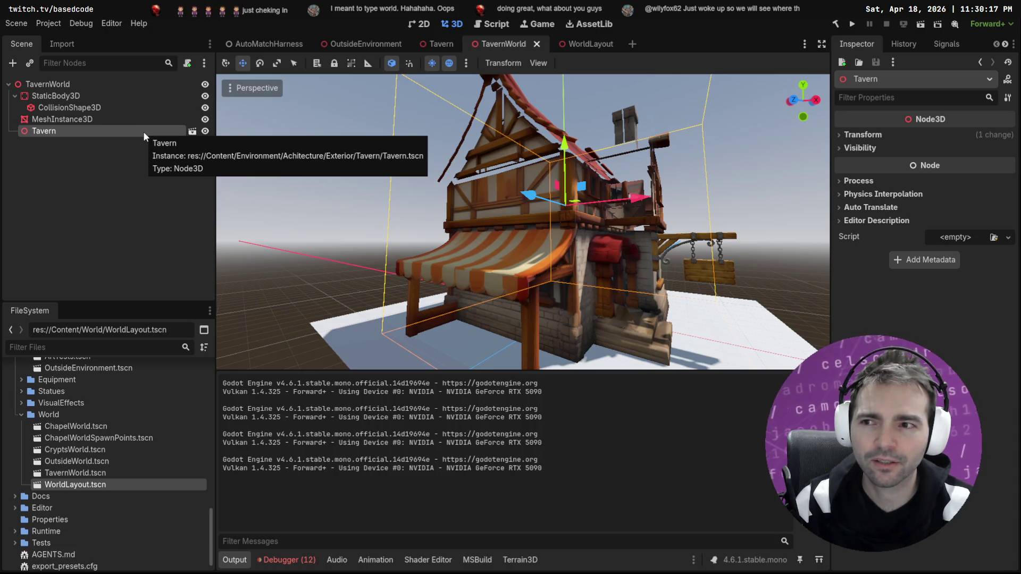
click(192, 131)
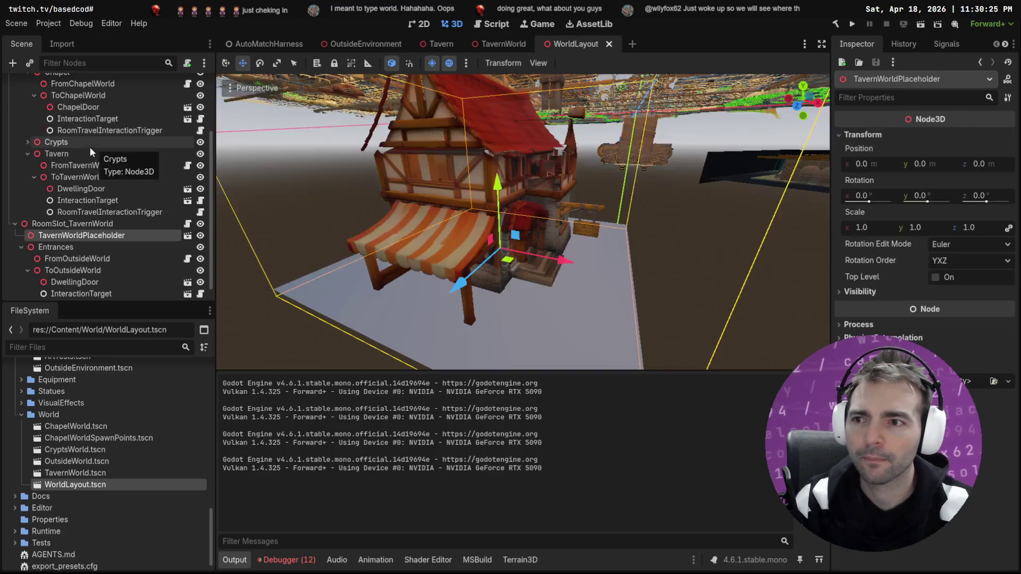
click(499, 44)
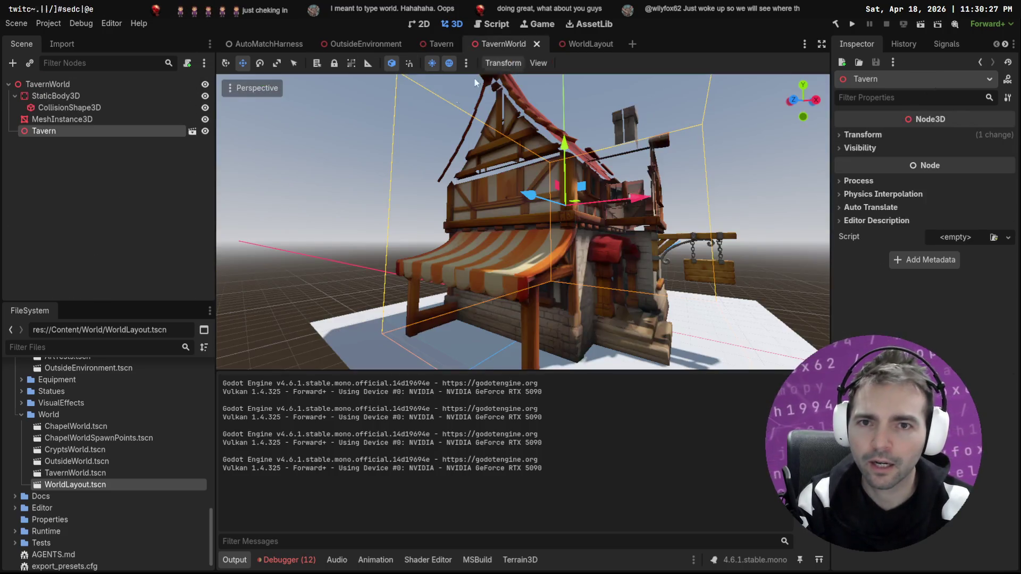
Try deleting the Tavern node and dropping in Tavern.obj, then restore the original Tavern
key(Delete)
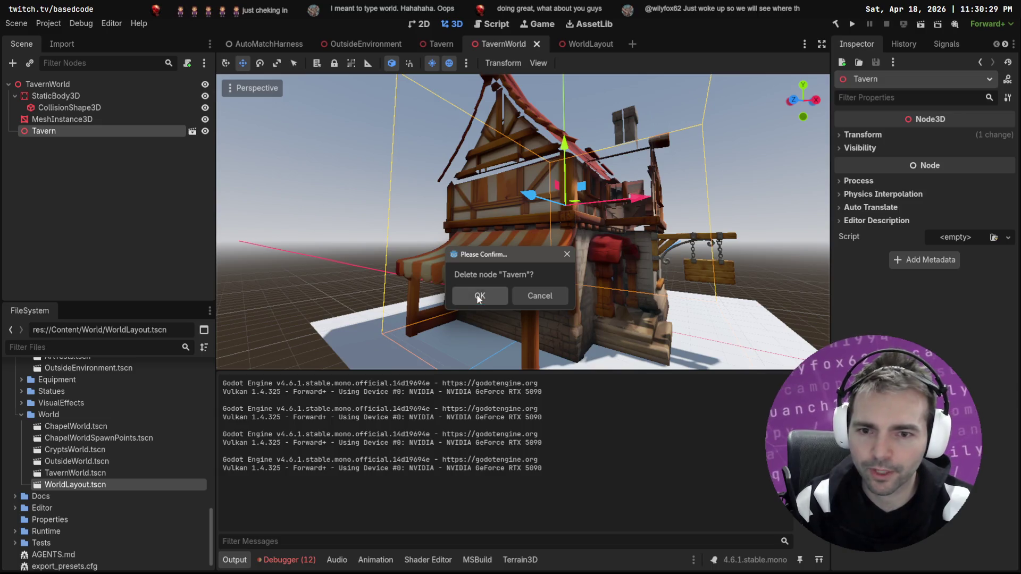
key(Return)
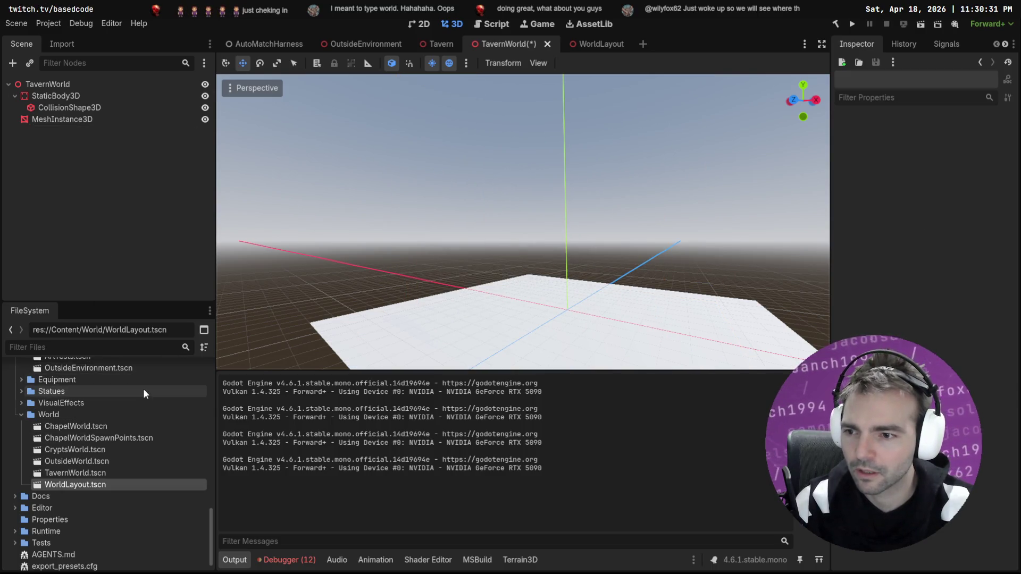
scroll(88, 413, up, 6)
click(41, 418)
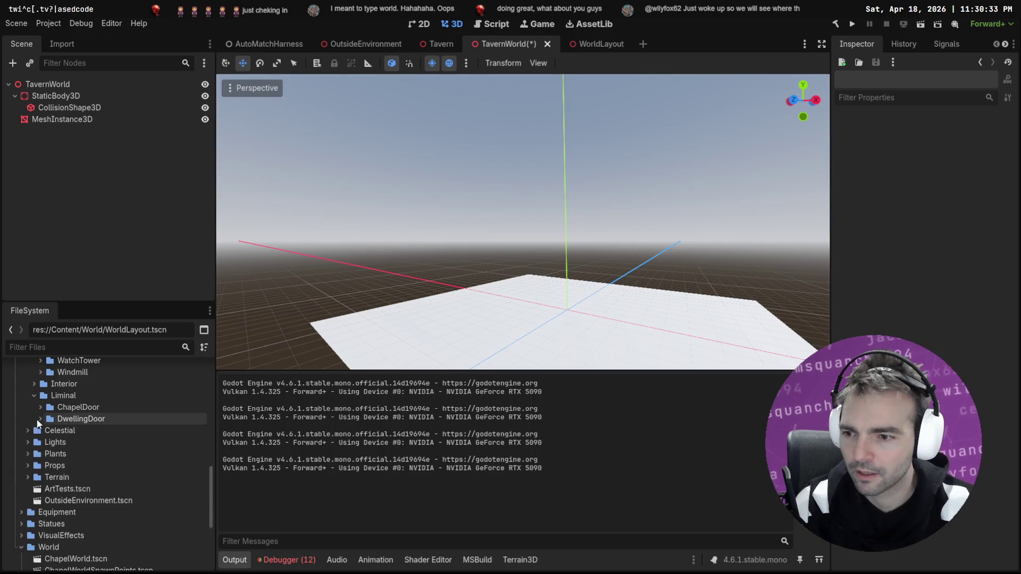
click(34, 395)
scroll(48, 413, up, 3)
scroll(48, 415, up, 3)
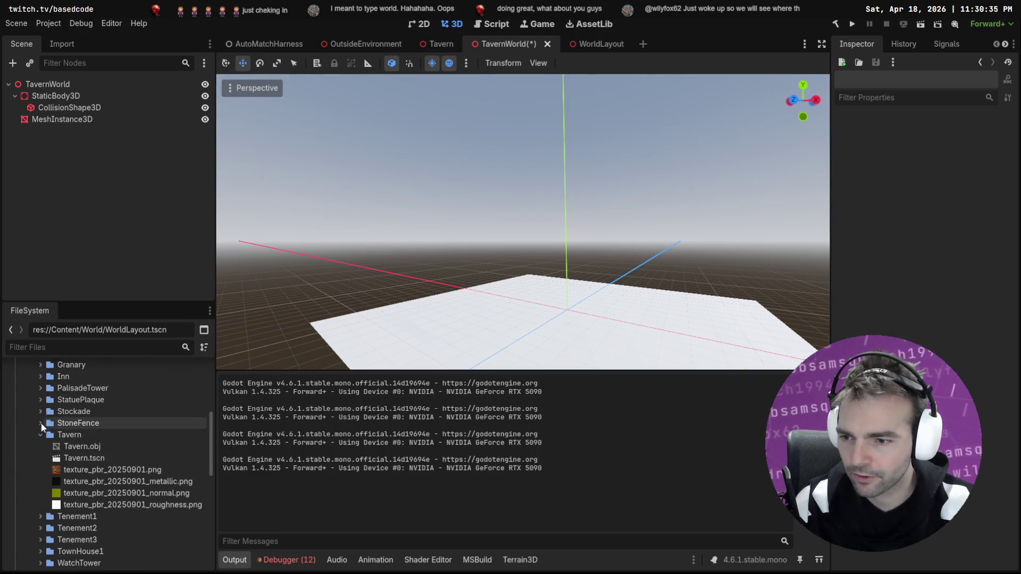
mouse_move(83, 446)
mouse_down()
mouse_move(528, 340)
mouse_move(581, 294)
mouse_move(509, 314)
mouse_up()
click(292, 293)
key(ctrl+s)
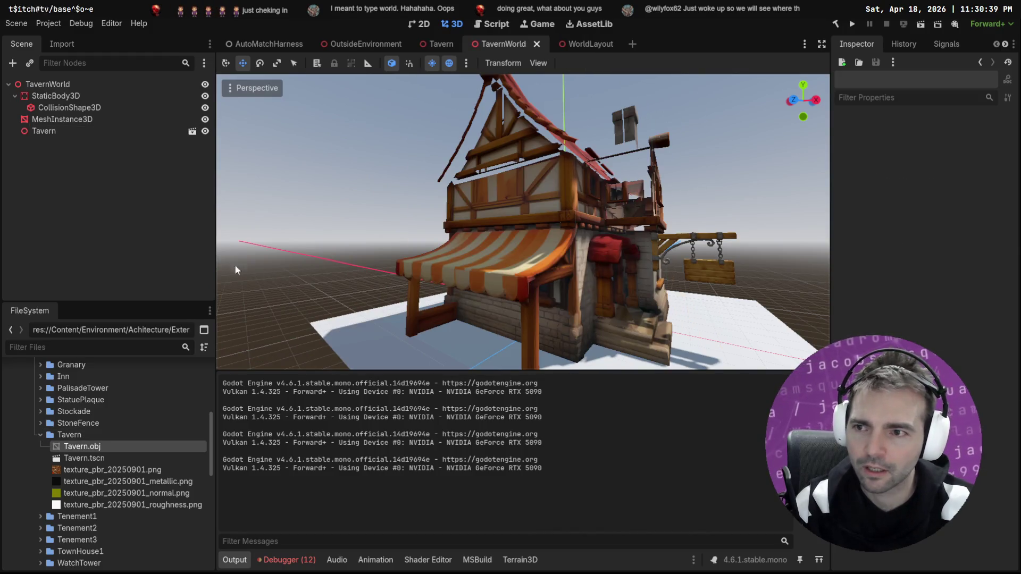
Add Tavern.obj as Tavern2, reset it to the origin, hide Tavern, and raise Tavern2 to 6.685
mouse_move(85, 447)
mouse_down()
mouse_move(71, 158)
mouse_move(430, 291)
mouse_move(442, 316)
mouse_up()
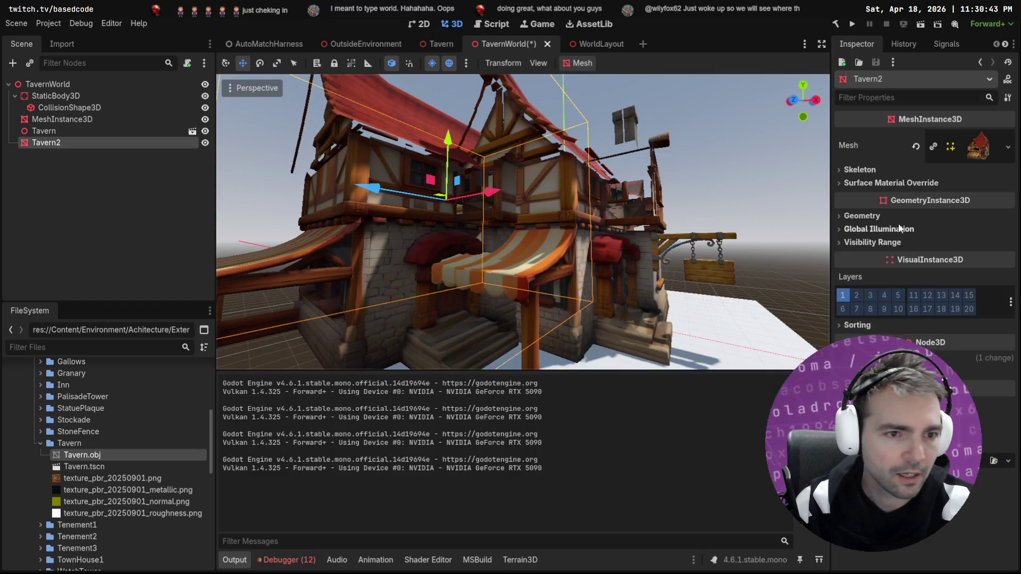
click(861, 358)
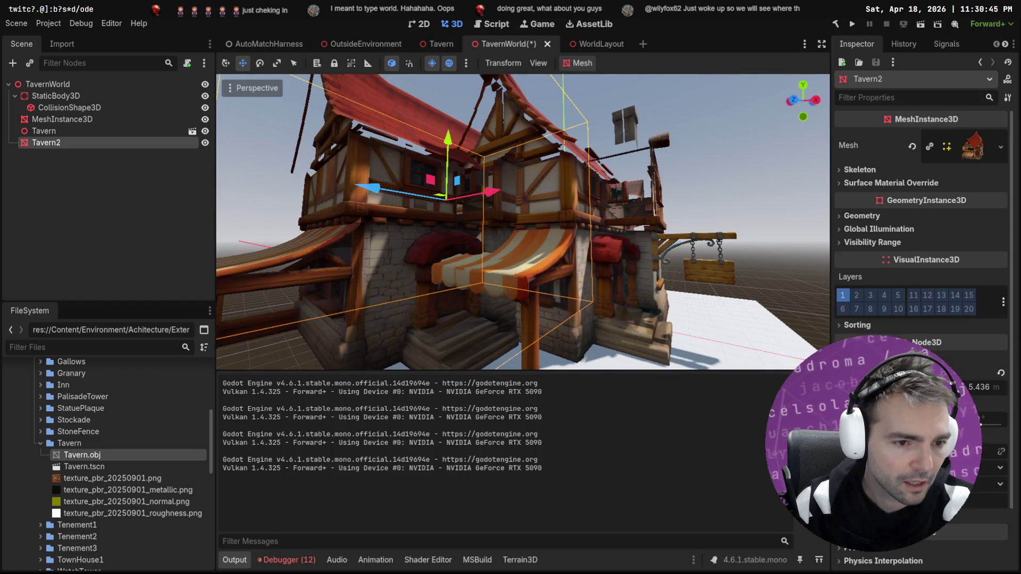
click(1000, 373)
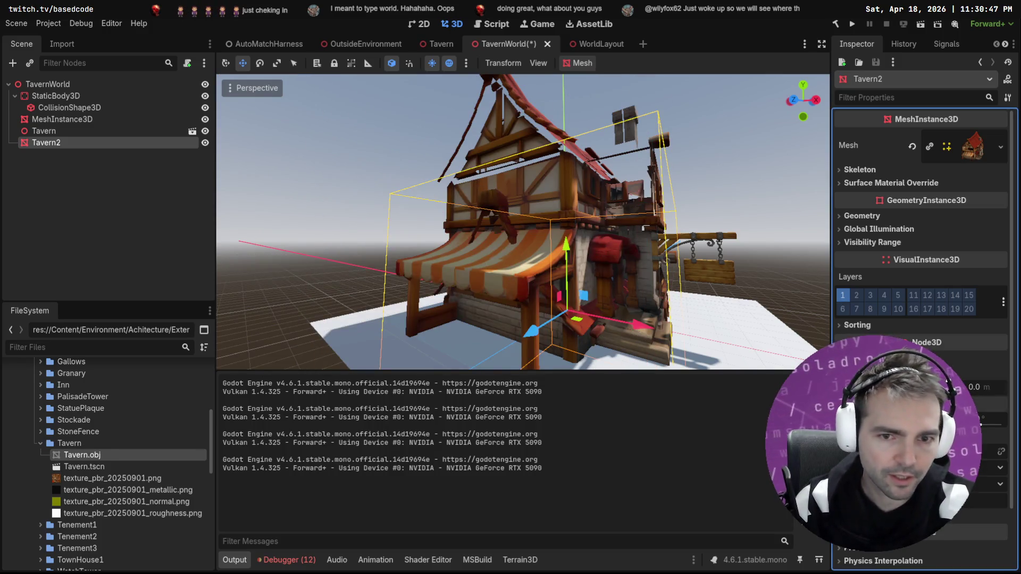
click(81, 132)
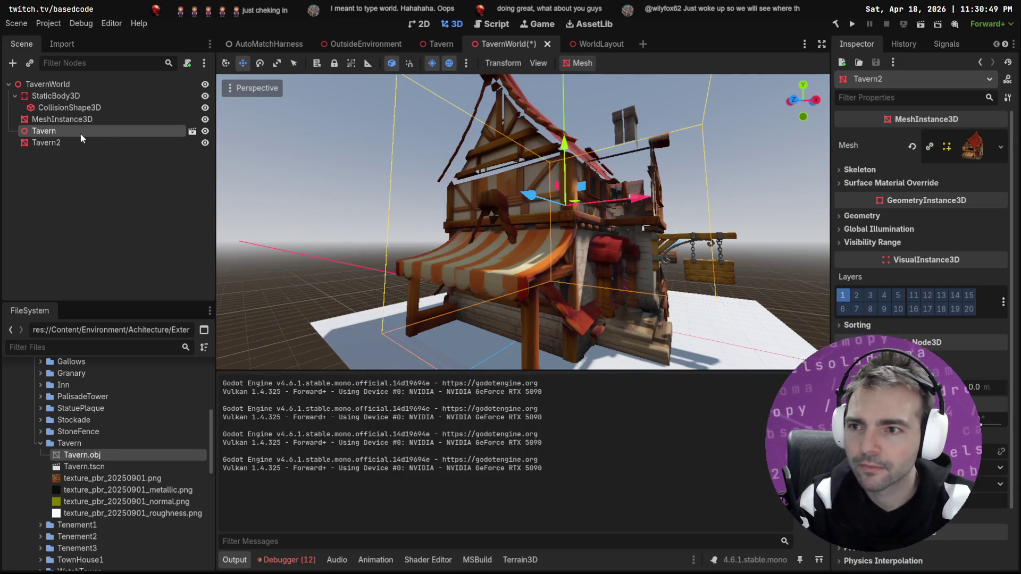
click(204, 131)
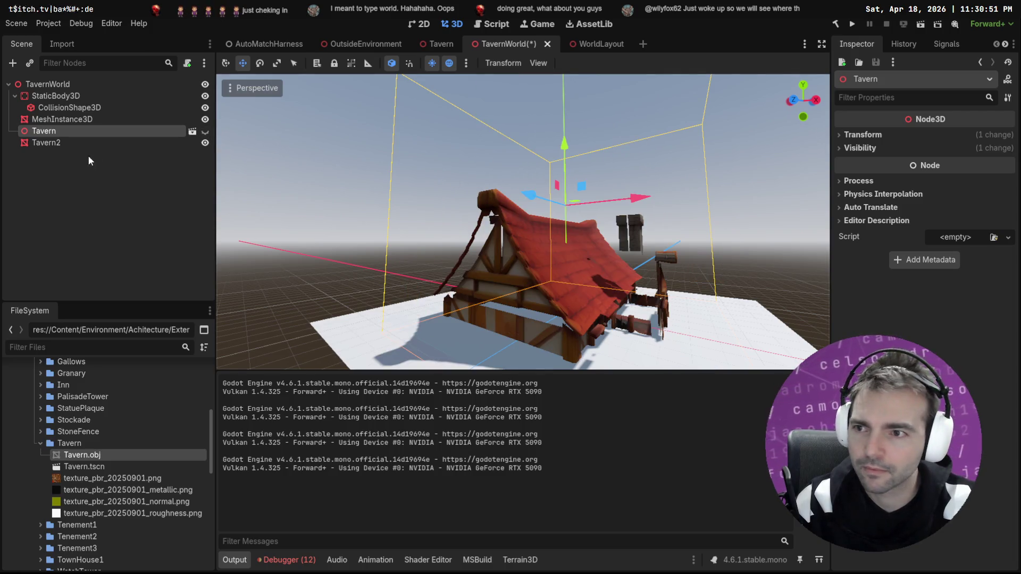
click(117, 142)
mouse_move(565, 253)
mouse_down()
mouse_move(575, 132)
mouse_move(588, 153)
mouse_up()
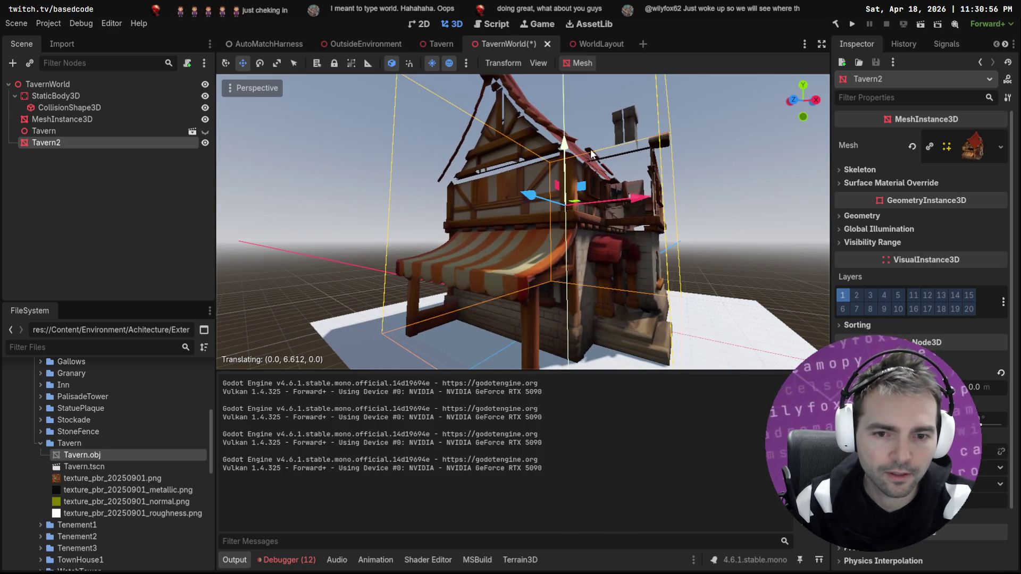
Delete the original Tavern node and save the TavernWorld scene
click(73, 130)
key(Delete)
click(500, 295)
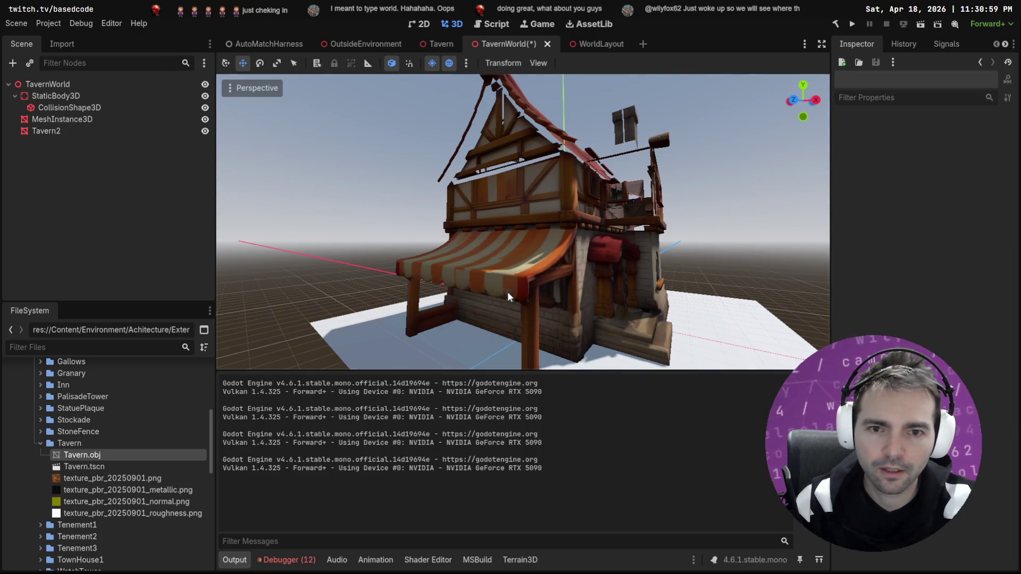
key(ctrl+s)
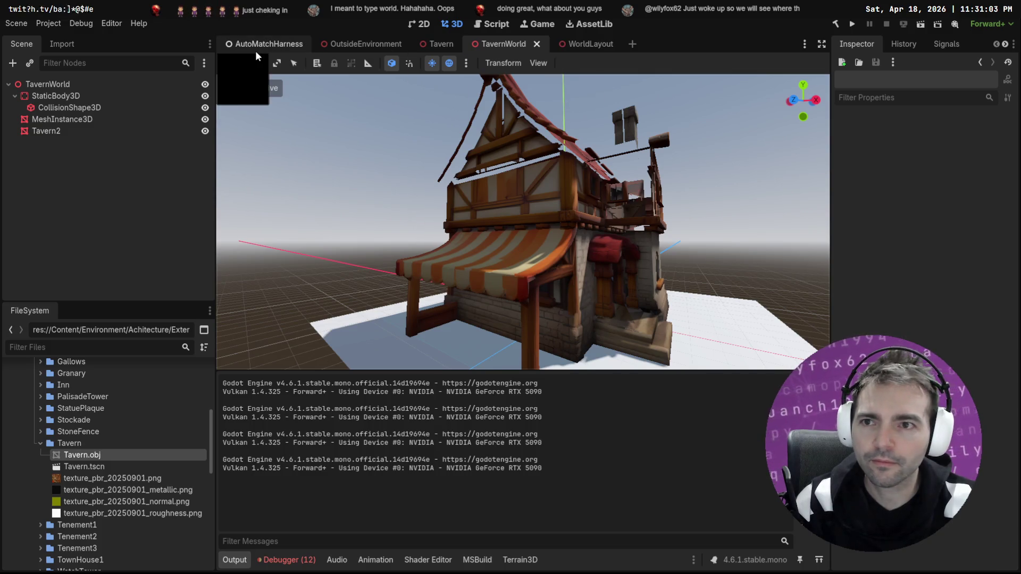
click(267, 43)
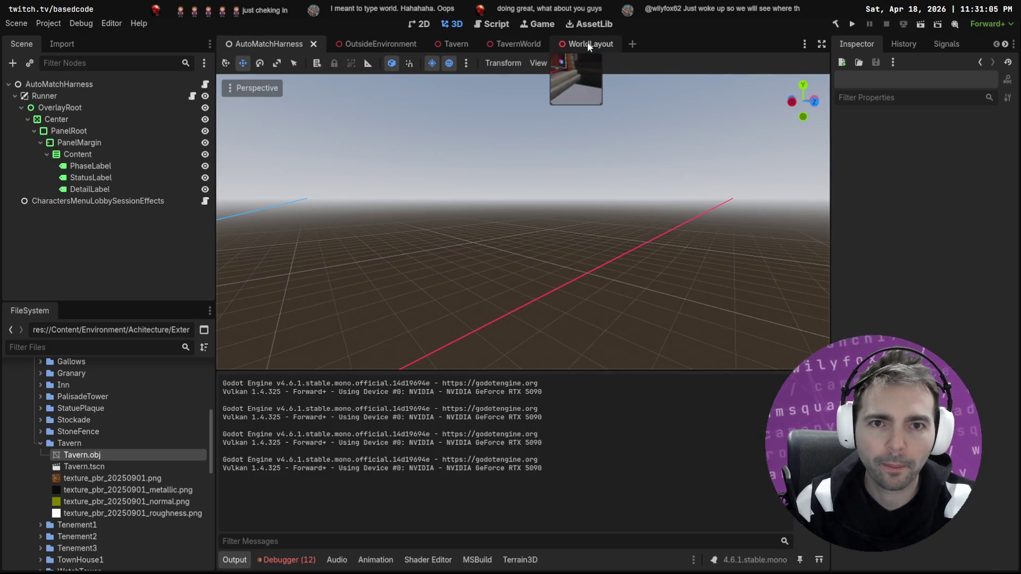
Run AutoMatchHarness with F6, then close the game with Alt+F4 to return to the editor
key(F6)
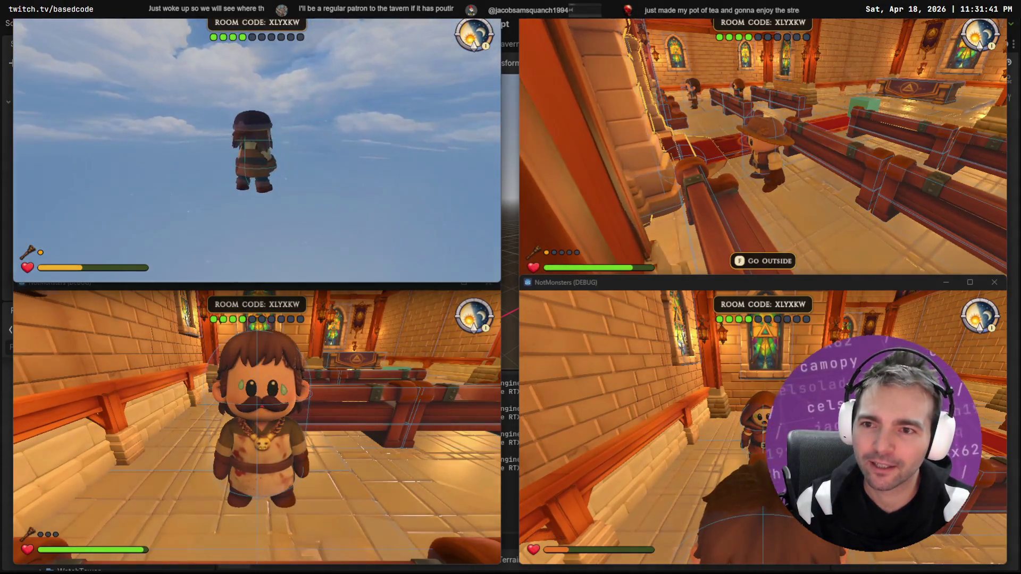
key(alt+F4)
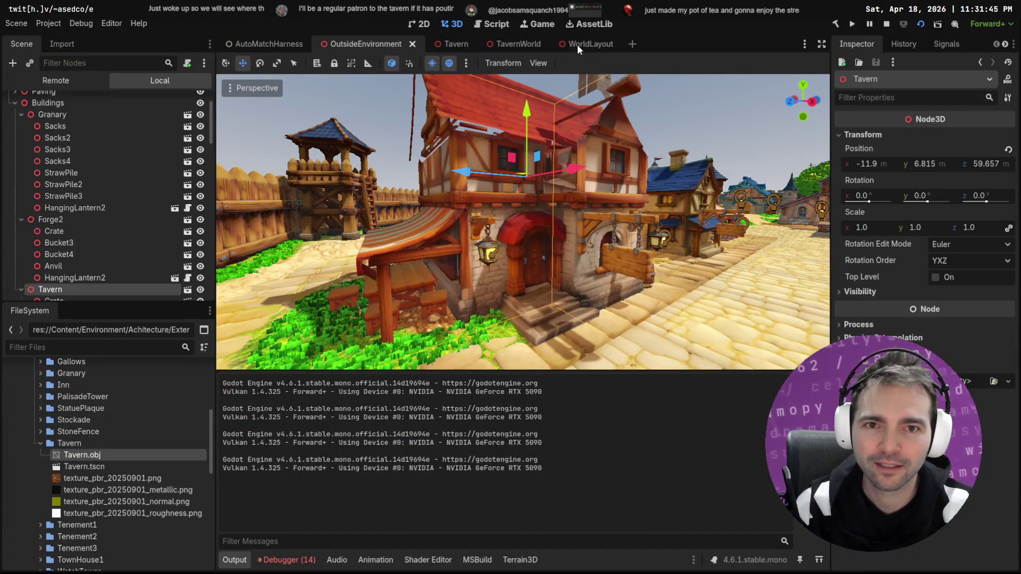
Frame TavernWorld's MeshInstance3D floor and scale it down in X and Z to the tavern's footprint
click(577, 45)
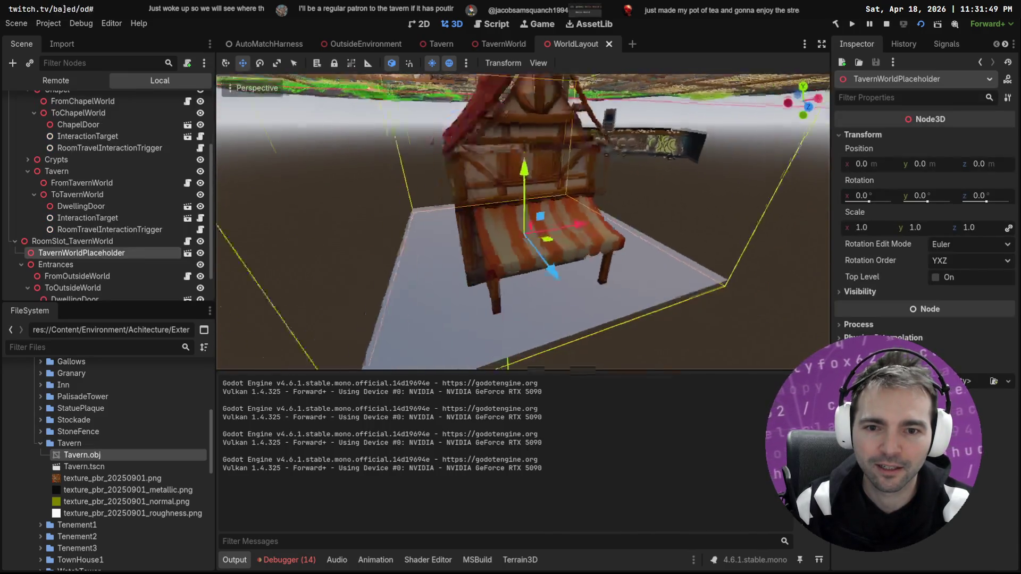
drag(340, 191, 301, 181)
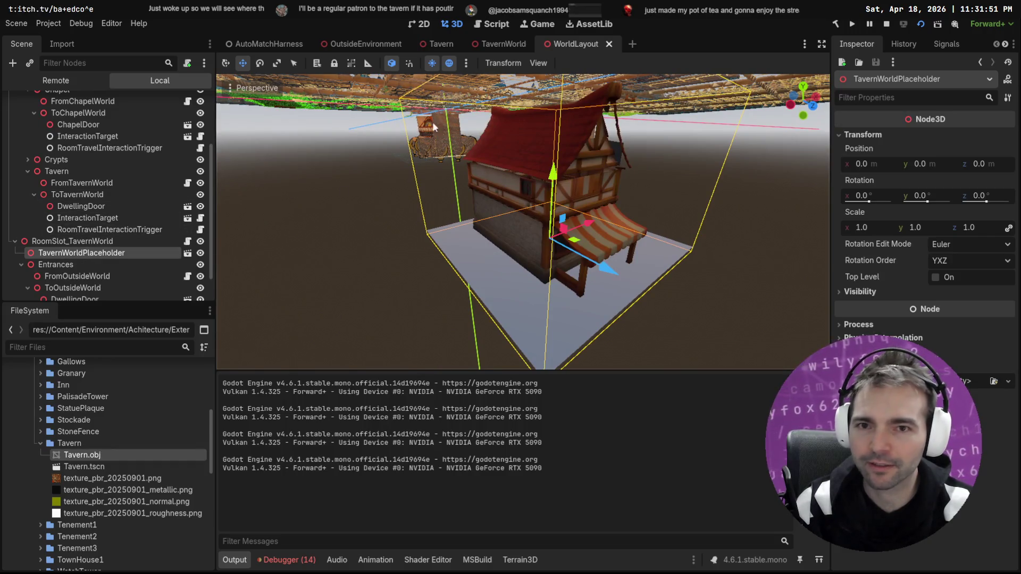
click(509, 44)
scroll(596, 254, up, 5)
click(595, 254)
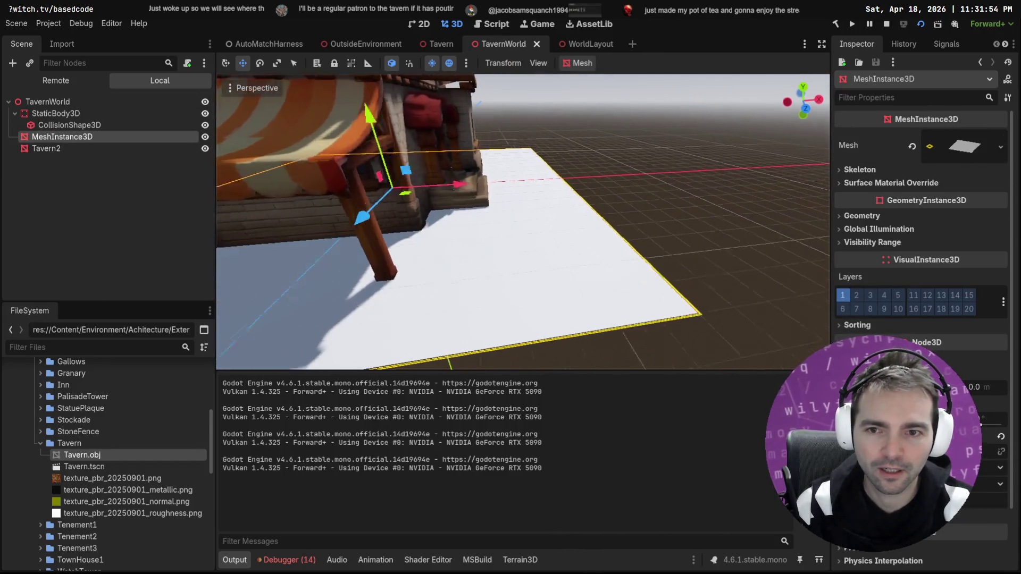
key(f)
mouse_move(584, 214)
mouse_down()
mouse_move(506, 227)
mouse_move(248, 225)
mouse_move(431, 235)
mouse_up()
mouse_move(552, 251)
mouse_down()
mouse_move(470, 186)
mouse_move(490, 212)
mouse_up()
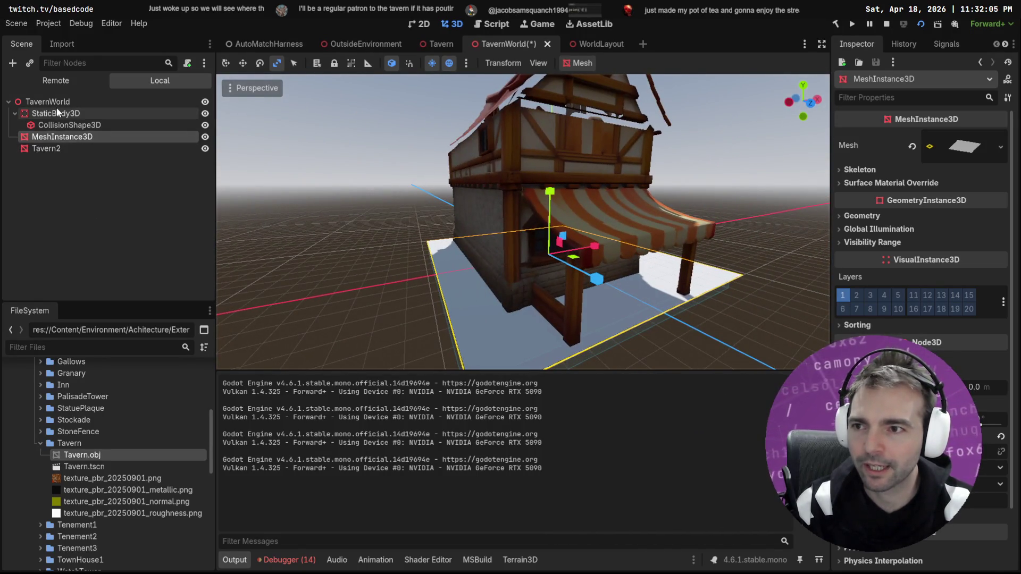
click(57, 114)
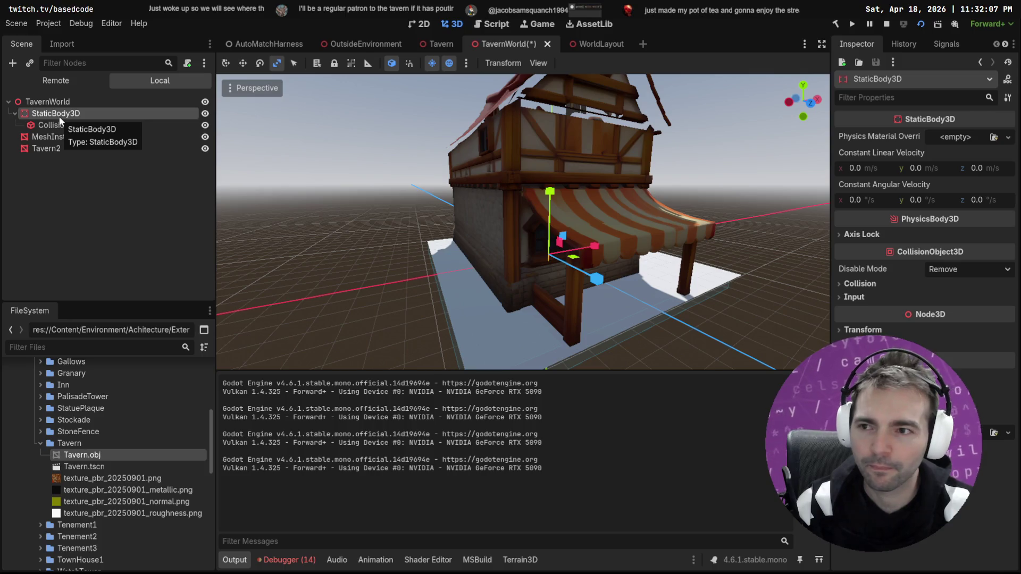
right_click(59, 117)
click(115, 120)
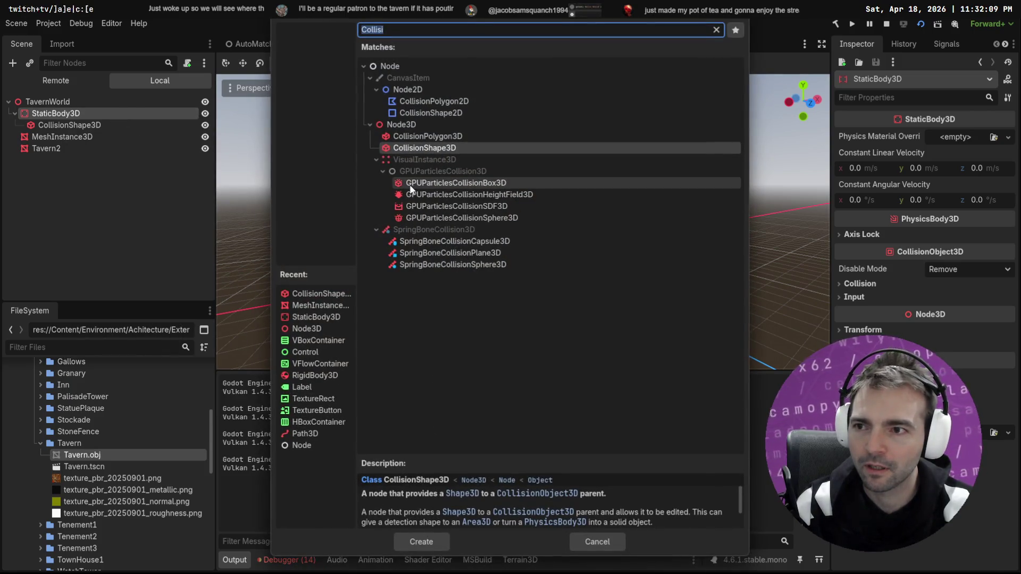
double_click(427, 149)
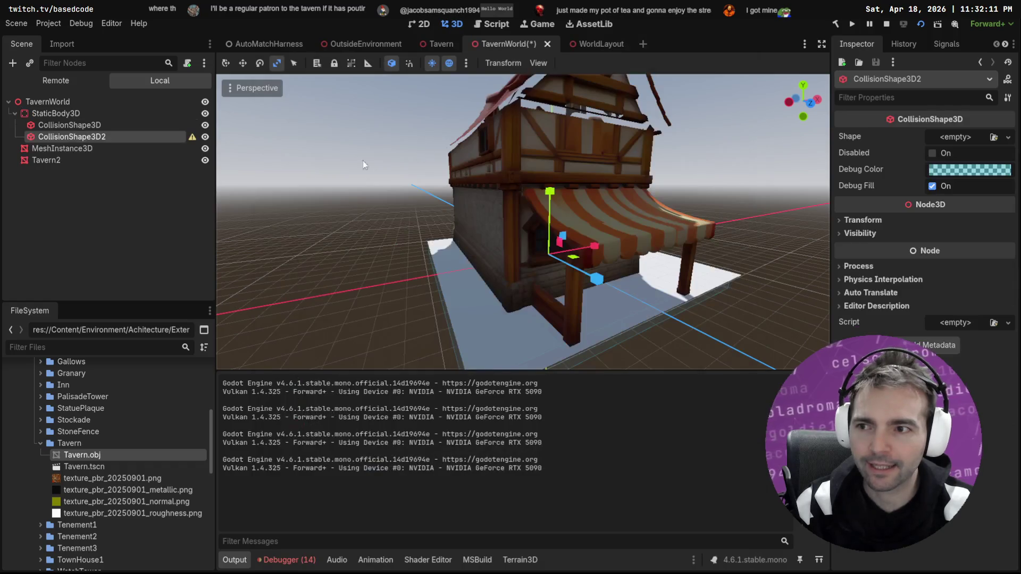
drag(479, 223, 585, 191)
key(Delete)
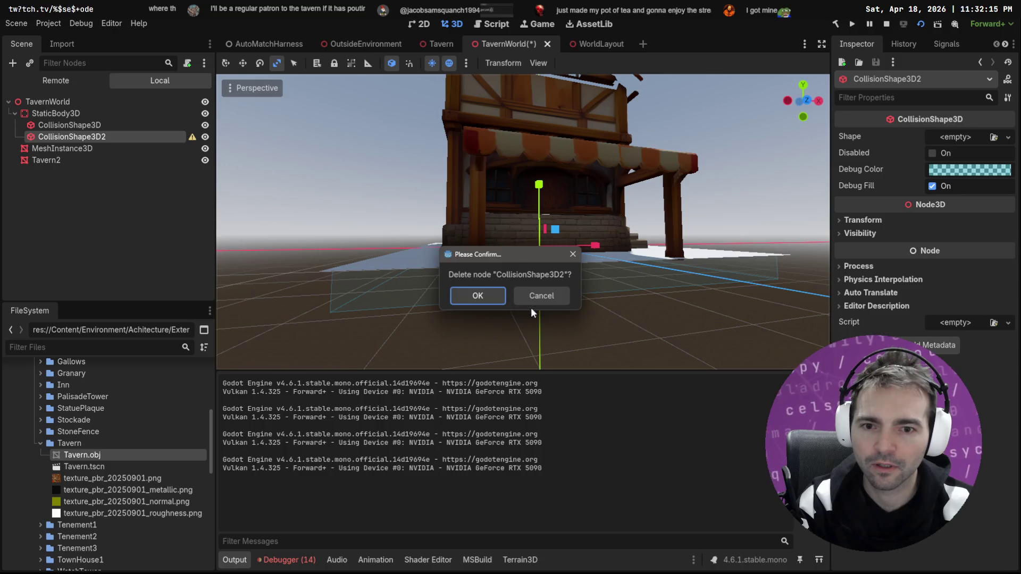
click(470, 295)
click(45, 114)
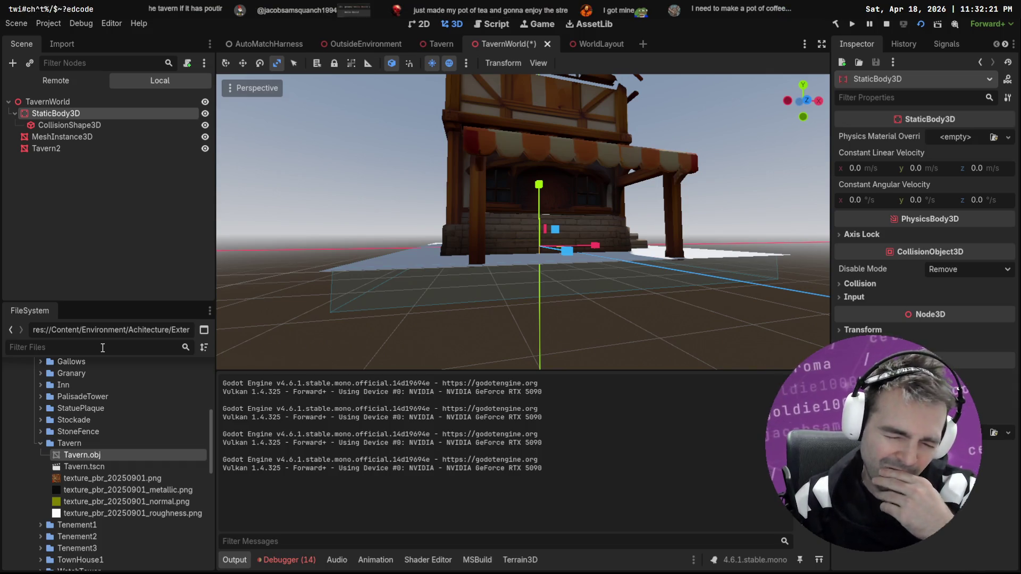
text(Chapel)
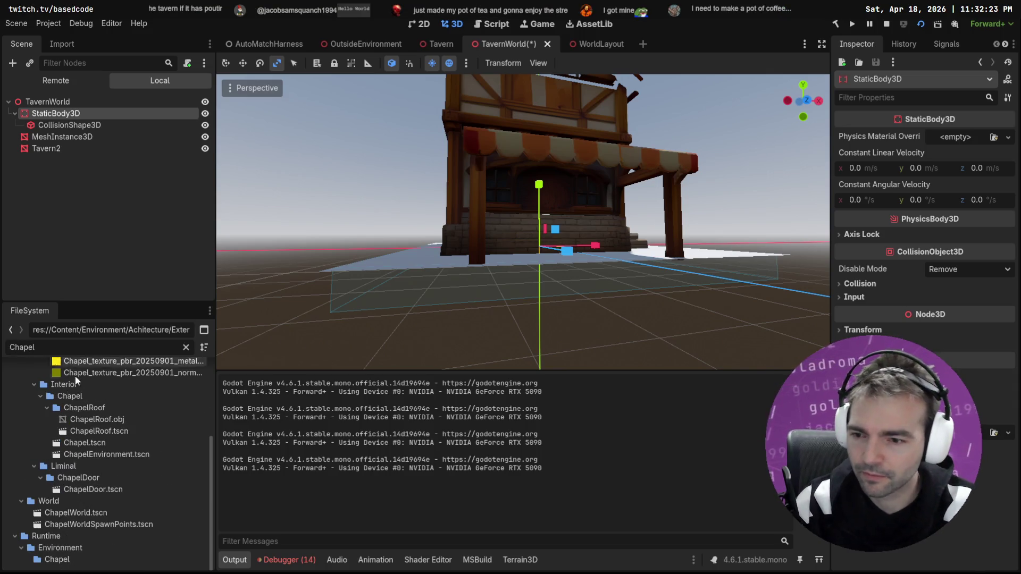
Open ChapelEnvironment.tscn, select the nested StoneWallPlain6 panel under Walls, and return to TavernWorld
double_click(113, 454)
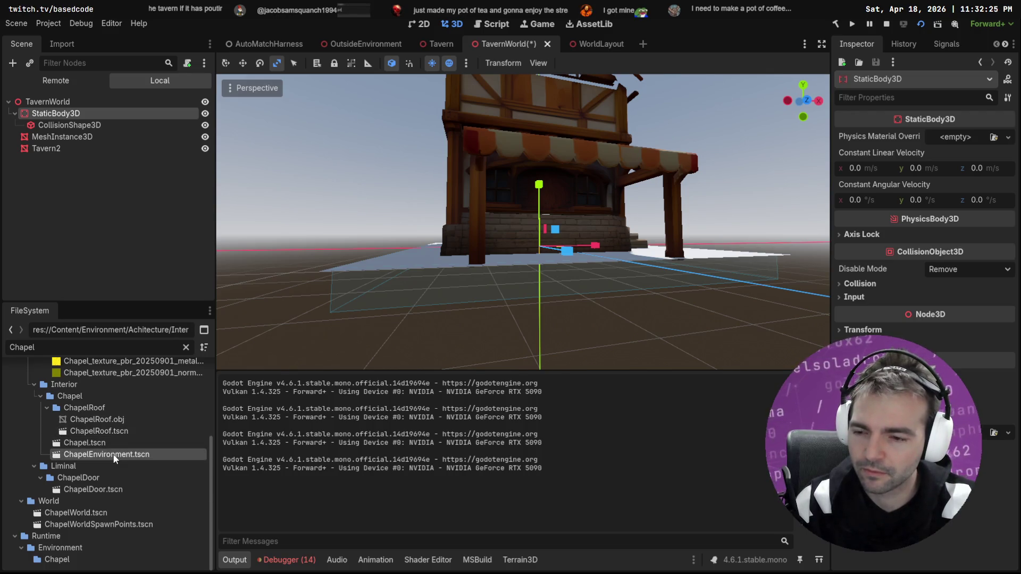
click(15, 136)
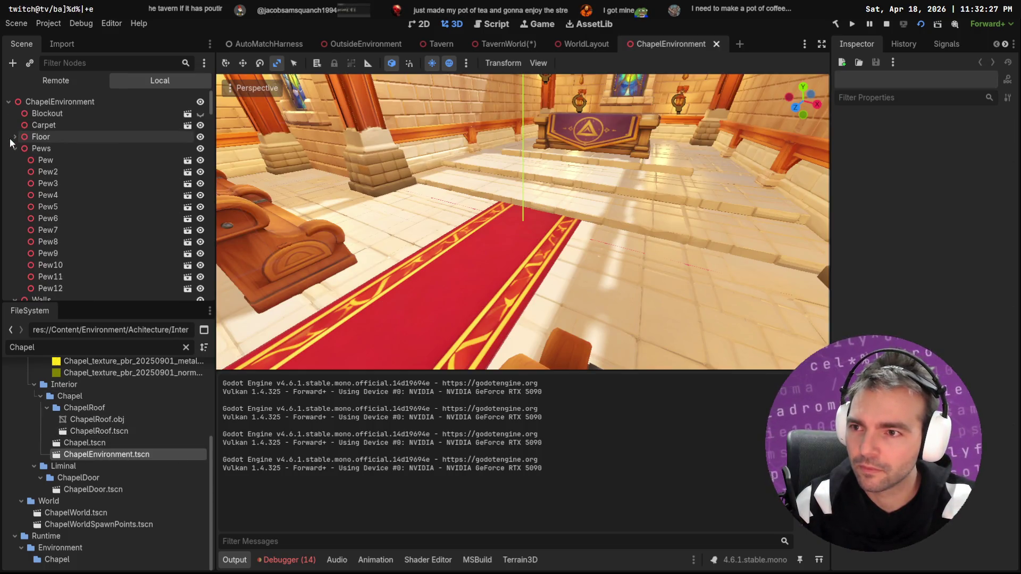
click(14, 148)
click(14, 160)
click(47, 160)
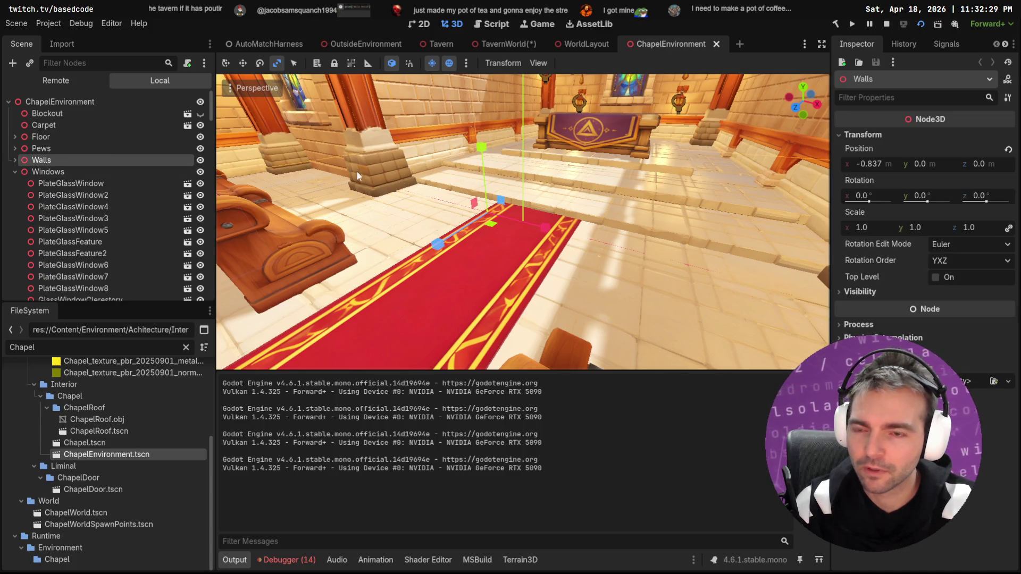
click(14, 160)
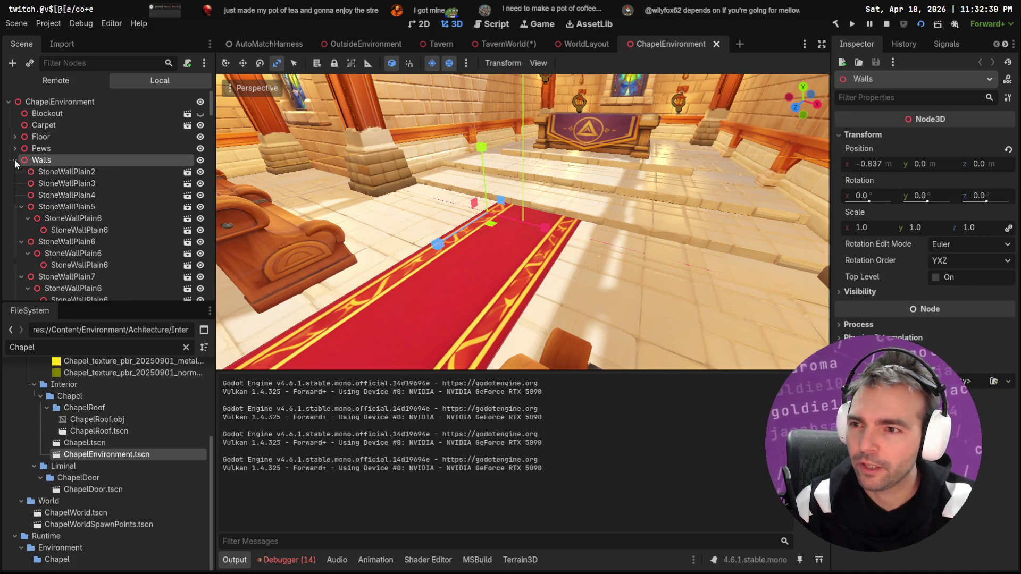
click(90, 173)
click(132, 206)
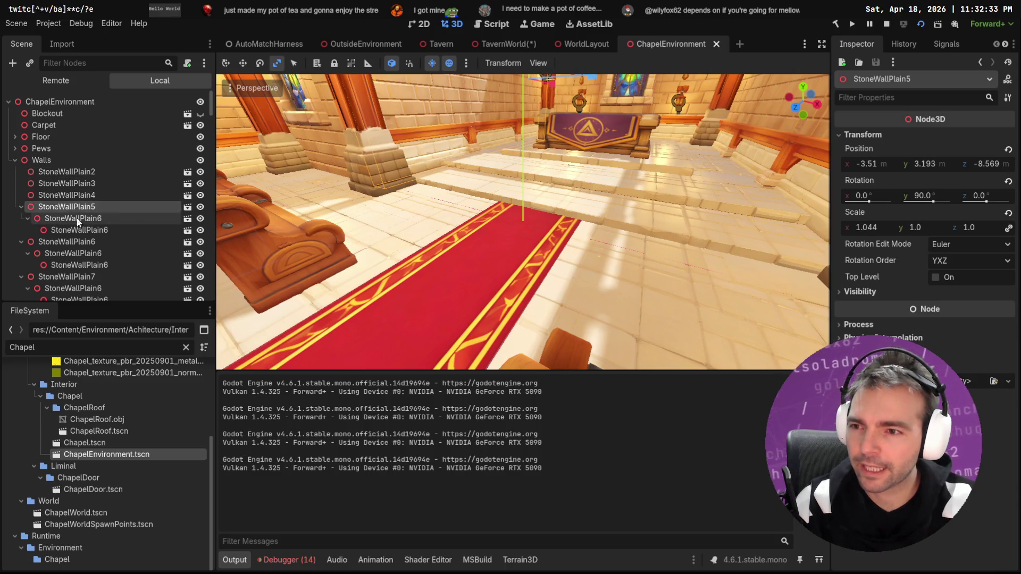
click(174, 230)
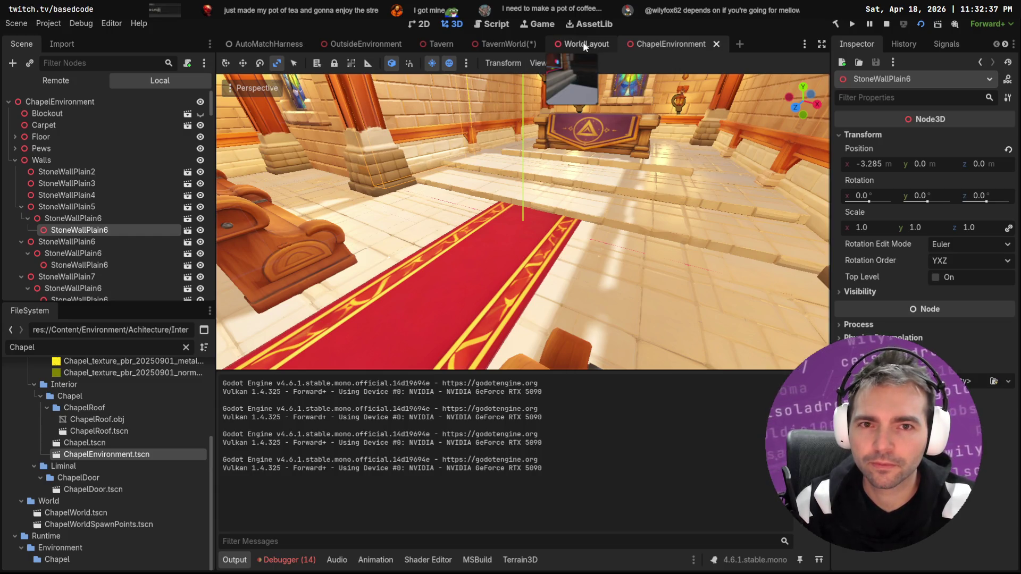
click(492, 41)
click(331, 168)
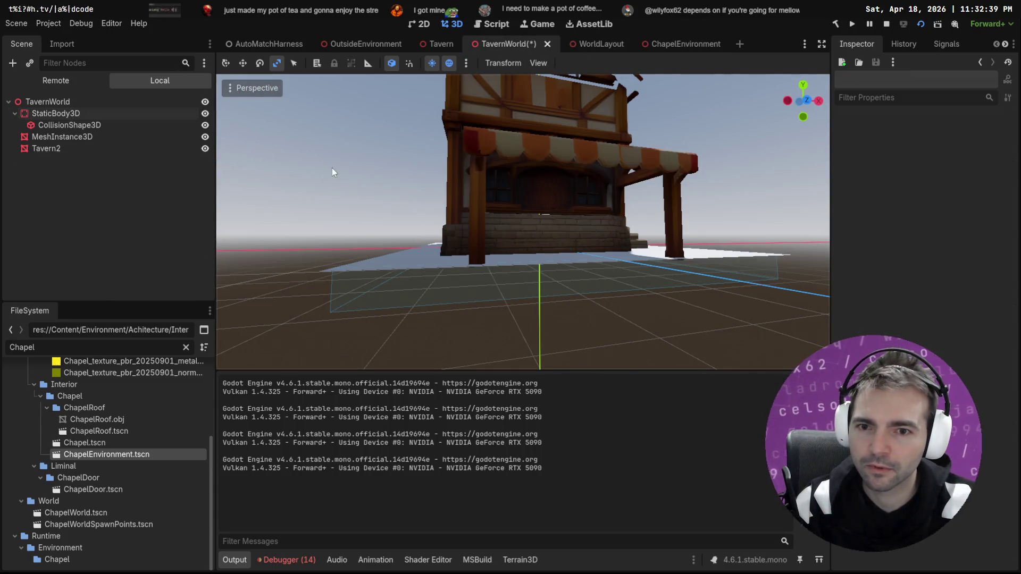
Paste StoneWallPlain6, raise it, rotate it 90°, and set it against the tavern's interior wall
key(ctrl+v)
key(f)
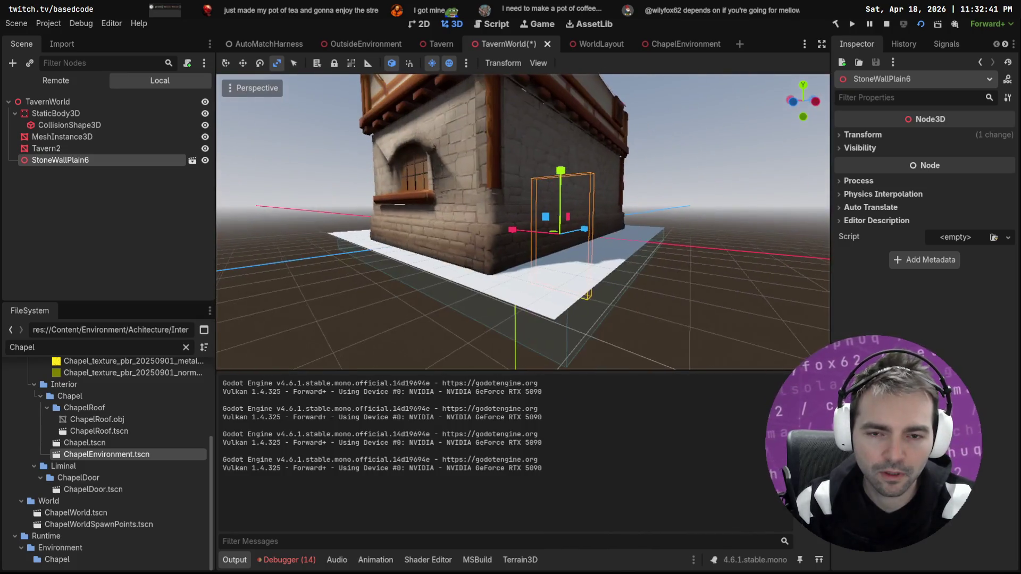
drag(562, 170, 569, 108)
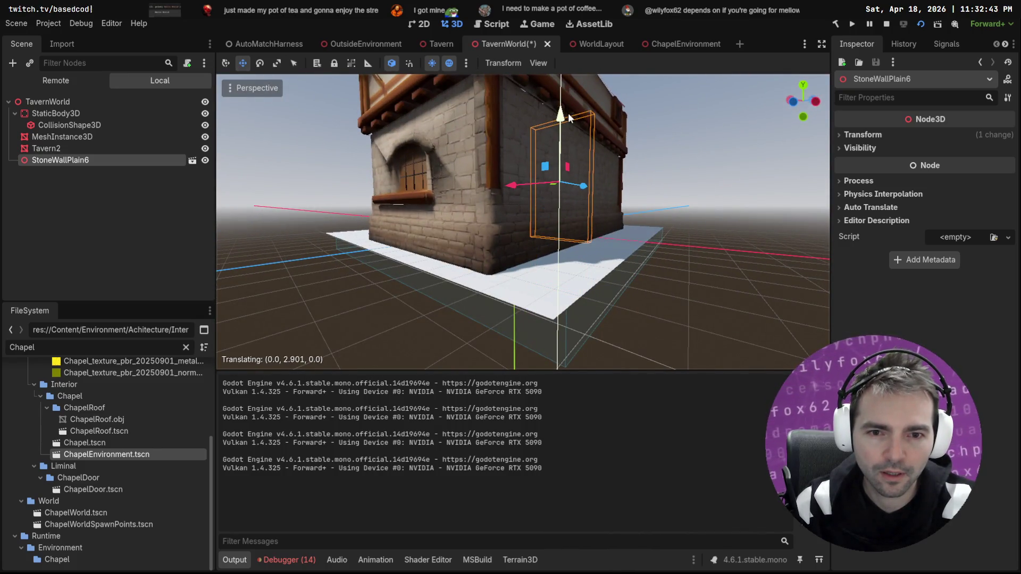
mouse_move(511, 187)
mouse_down()
mouse_move(554, 190)
mouse_move(531, 190)
mouse_up()
key(e)
drag(589, 176, 672, 170)
mouse_move(738, 165)
mouse_down()
mouse_move(817, 261)
mouse_move(743, 301)
mouse_move(779, 204)
mouse_move(773, 229)
mouse_up()
key(w)
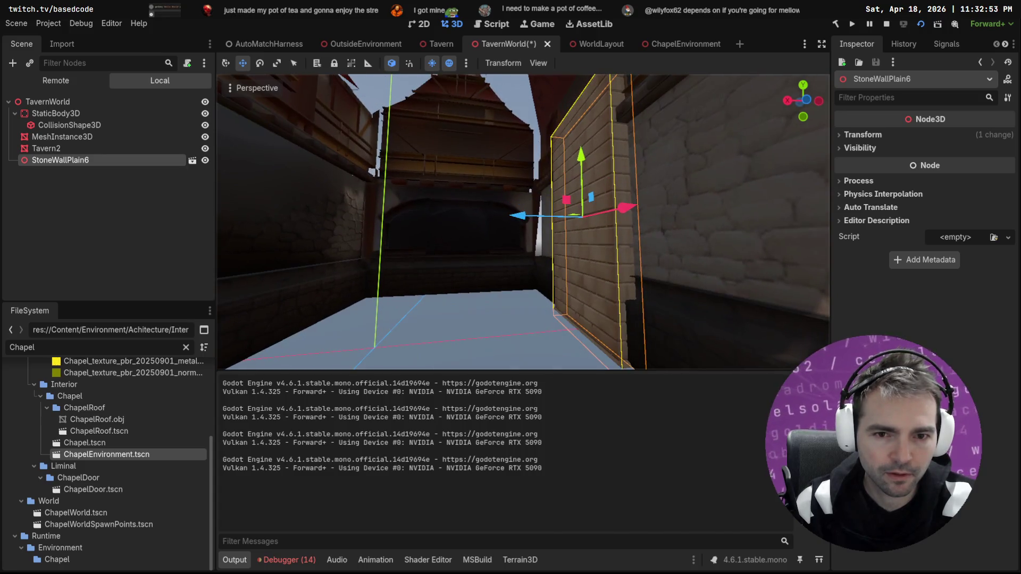
drag(522, 215, 536, 218)
key(f)
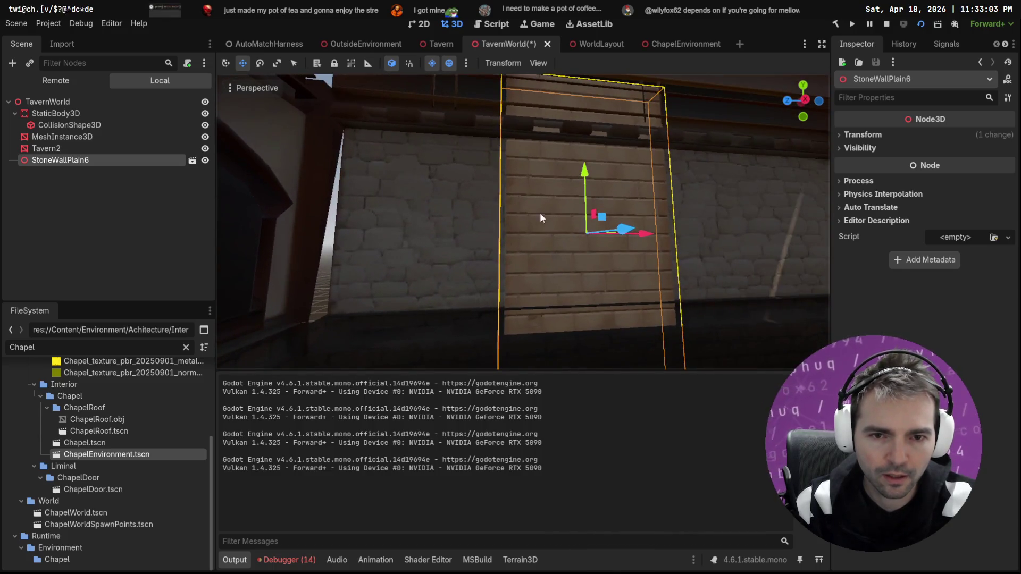
Duplicate the panel as StoneWallPlain7 beside the first and nest it under StoneWallPlain6
mouse_move(654, 245)
mouse_down()
mouse_move(607, 240)
mouse_move(659, 239)
mouse_move(649, 234)
mouse_move(510, 260)
mouse_move(521, 254)
mouse_up()
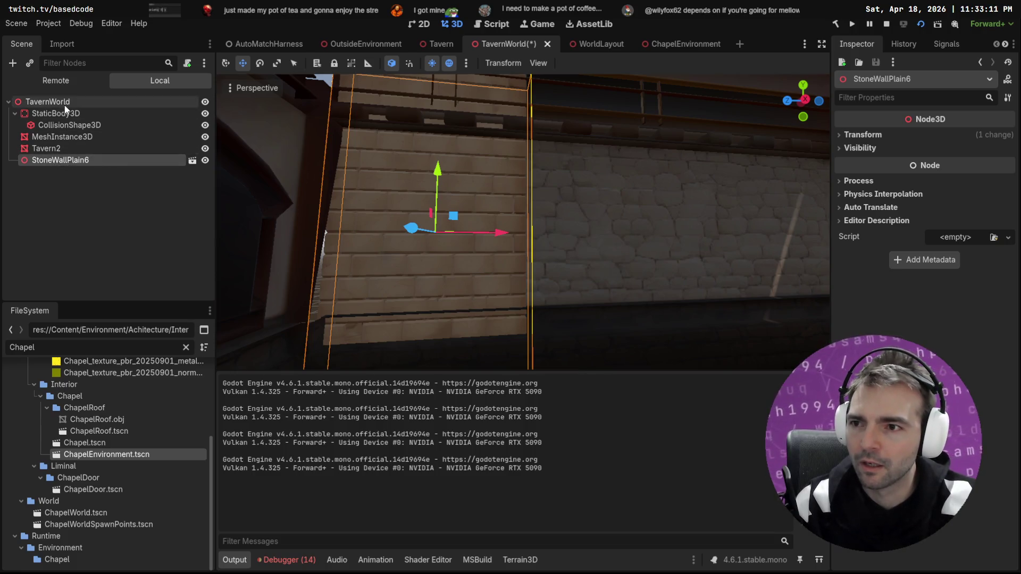
key(ctrl+d)
mouse_move(500, 233)
mouse_down()
mouse_move(687, 244)
mouse_move(655, 248)
mouse_up()
click(63, 160)
Parent StoneWallPlain7 under StoneWallPlain6 and add a third panel copy along the wall
click(69, 171)
drag(69, 172, 85, 163)
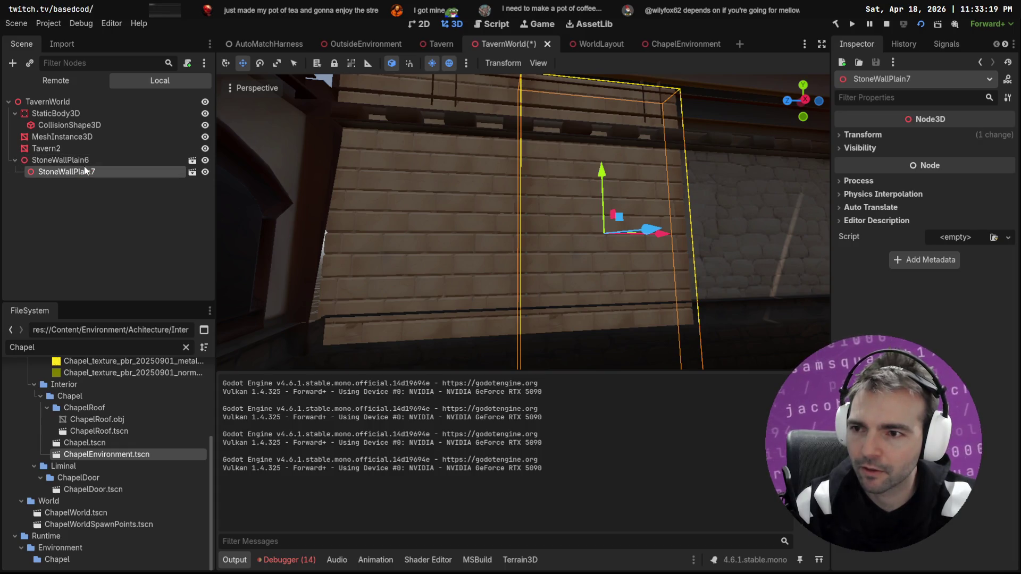
click(100, 193)
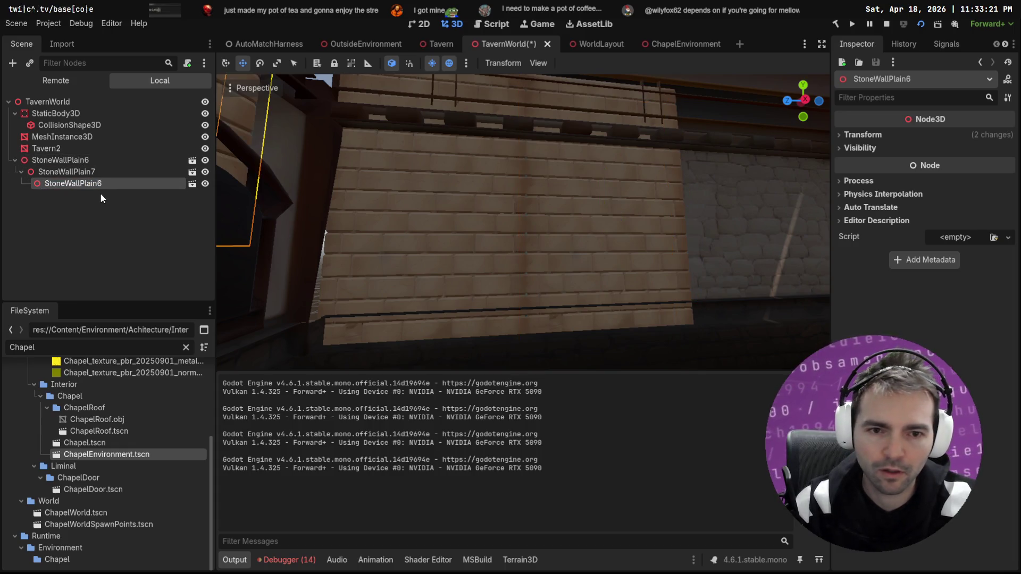
click(86, 175)
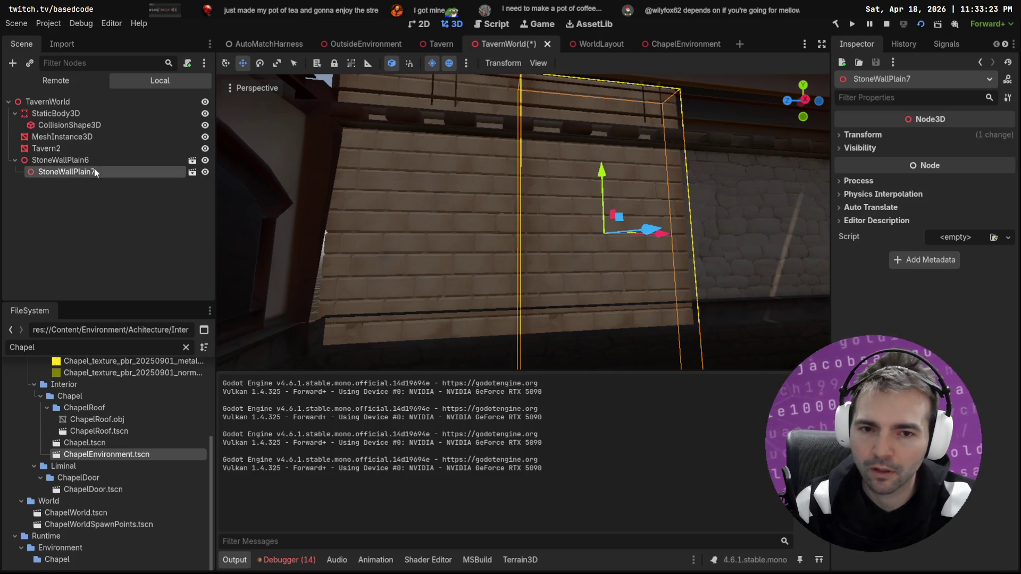
click(94, 161)
click(97, 170)
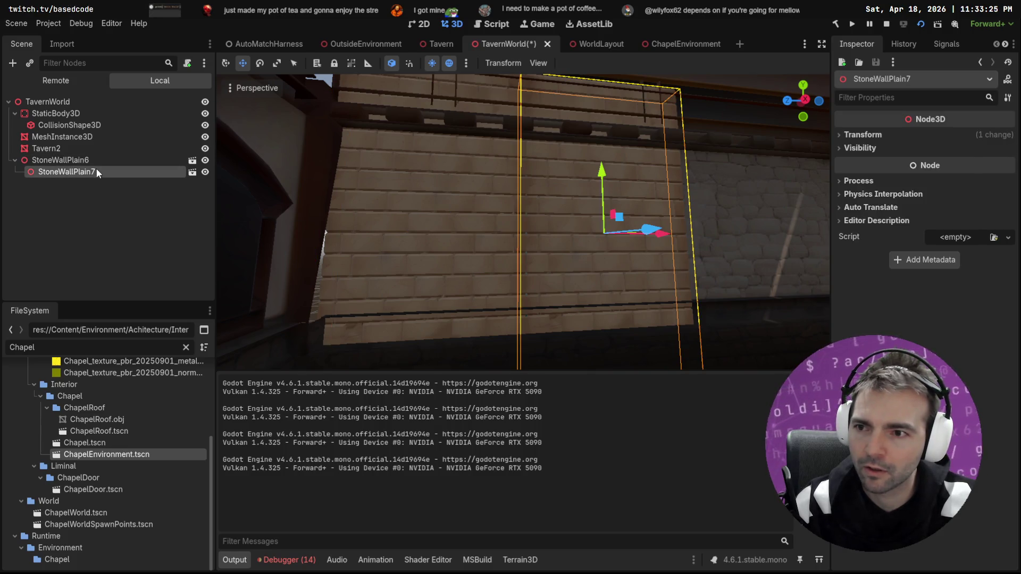
drag(97, 172, 521, 232)
drag(436, 207, 403, 204)
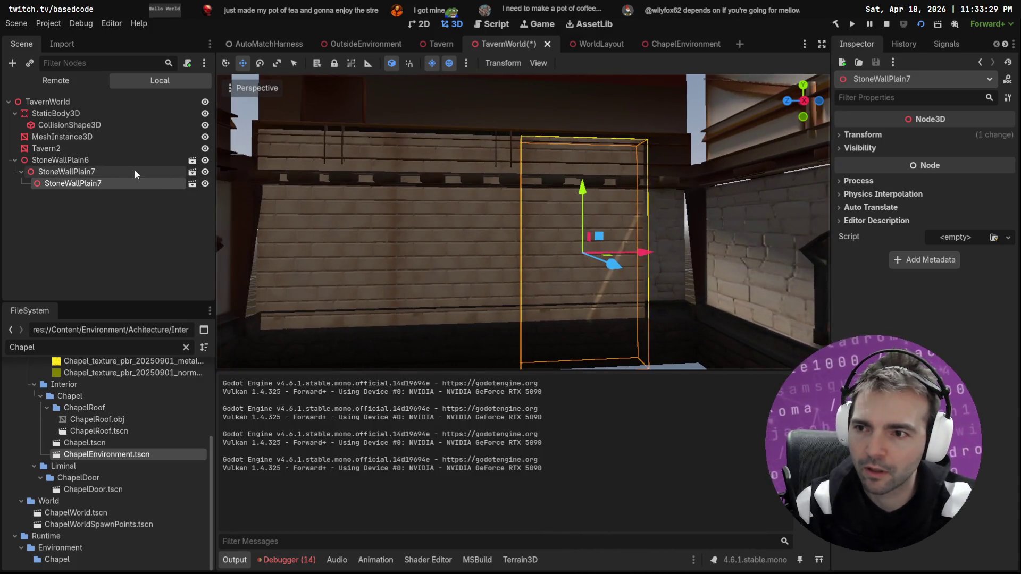
Scale the three wall panels slightly wider
shift+click(119, 160)
key(r)
drag(405, 253, 415, 258)
key(w)
key(r)
key(w)
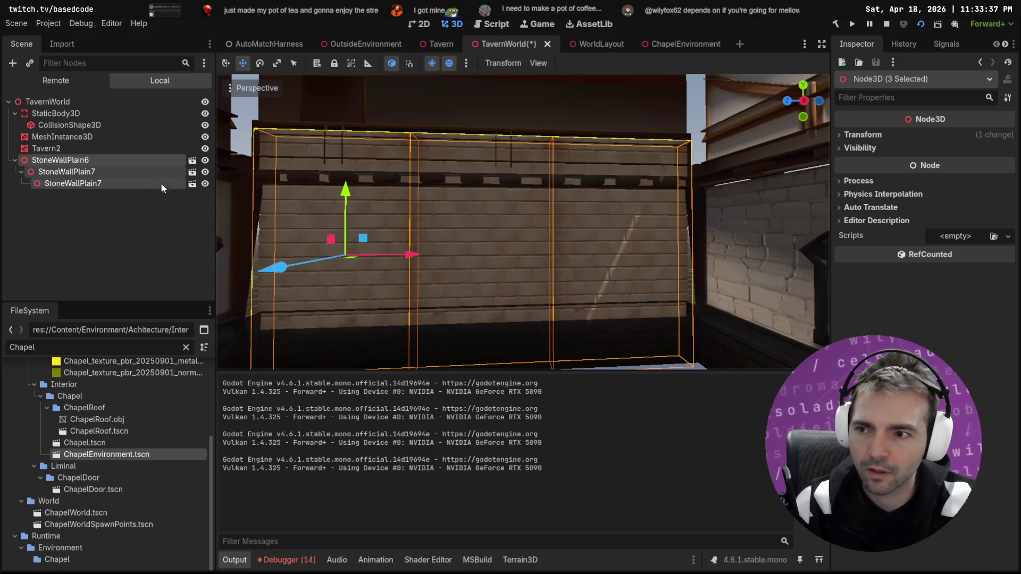
click(90, 163)
Duplicate the StoneWallPlain6 wall group and move the copy along X to the opposite interior wall
shift+click(204, 186)
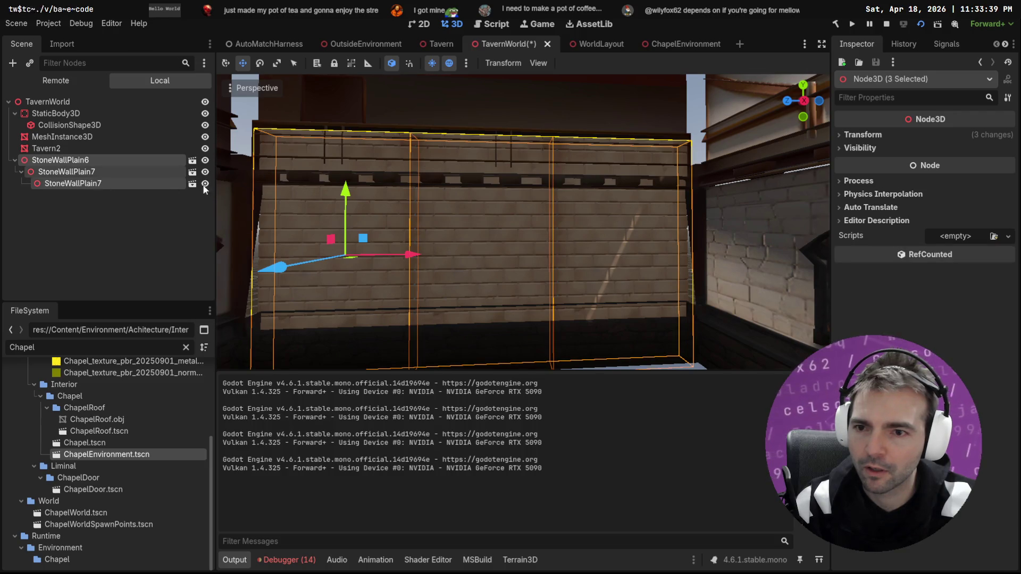
key(ctrl+d)
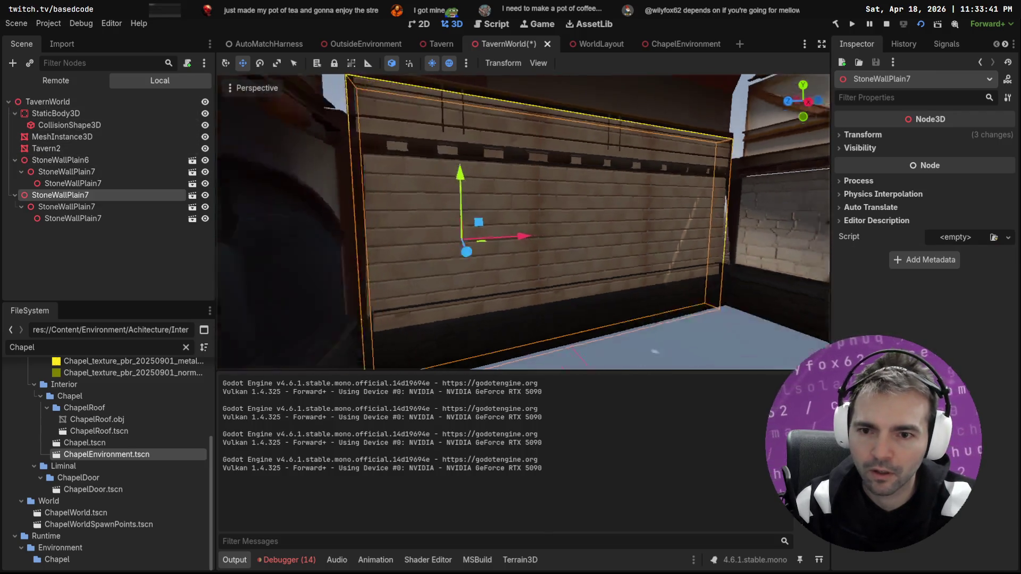
drag(450, 213, 574, 253)
key(w)
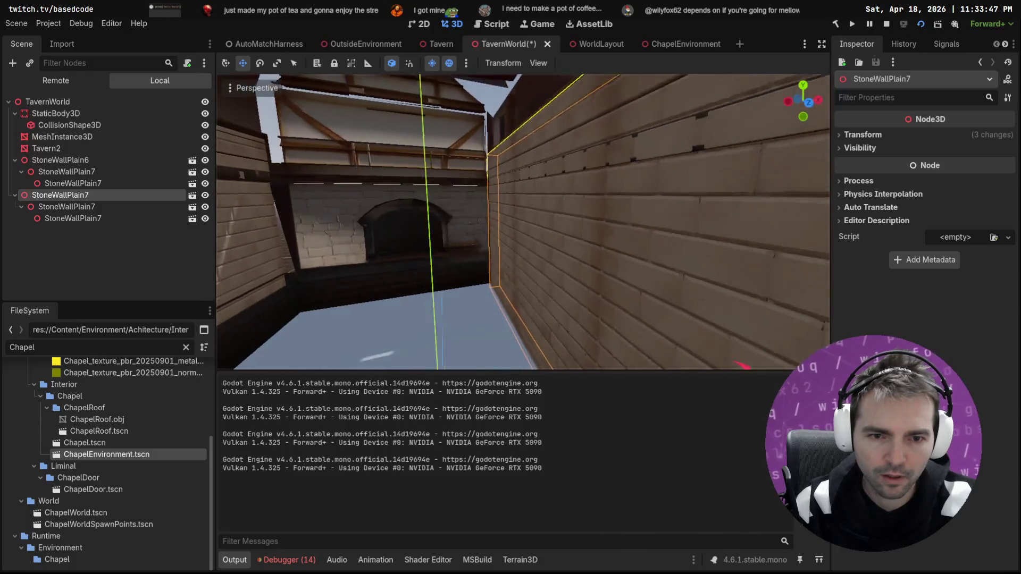
key(s)
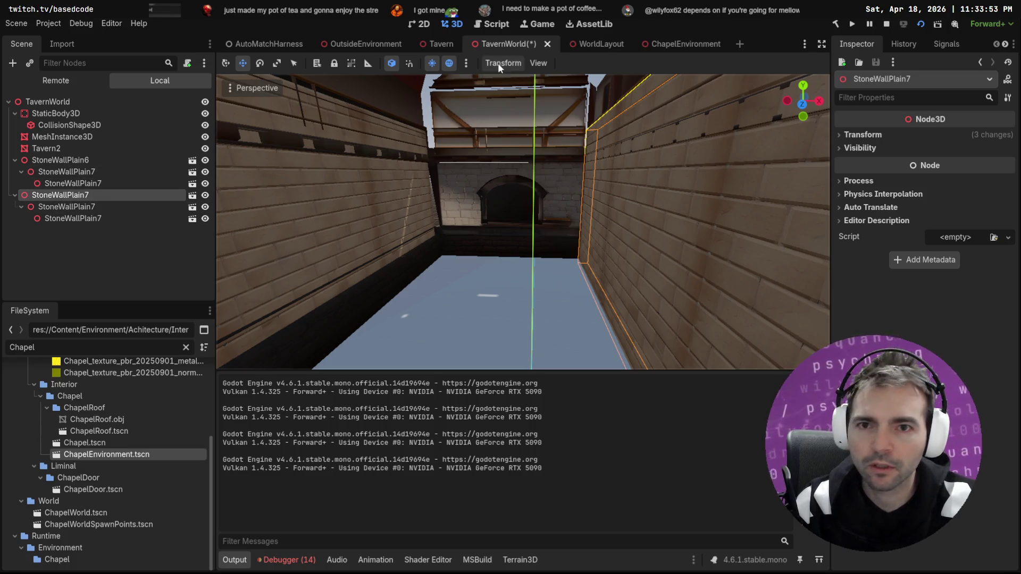
click(672, 44)
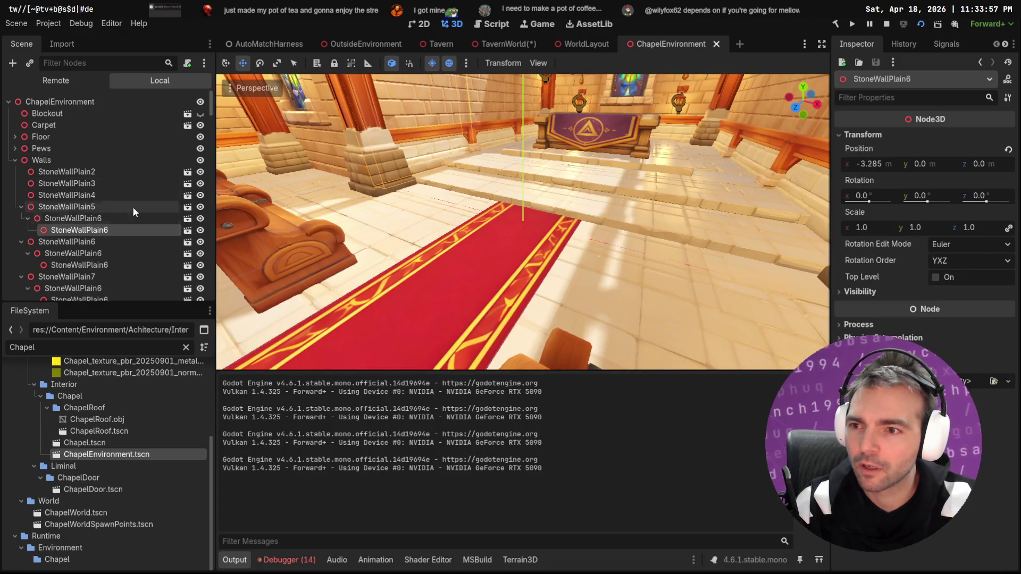
Place a new StoneWallPlain8 panel in TavernWorld and move it to the corridor end
click(512, 46)
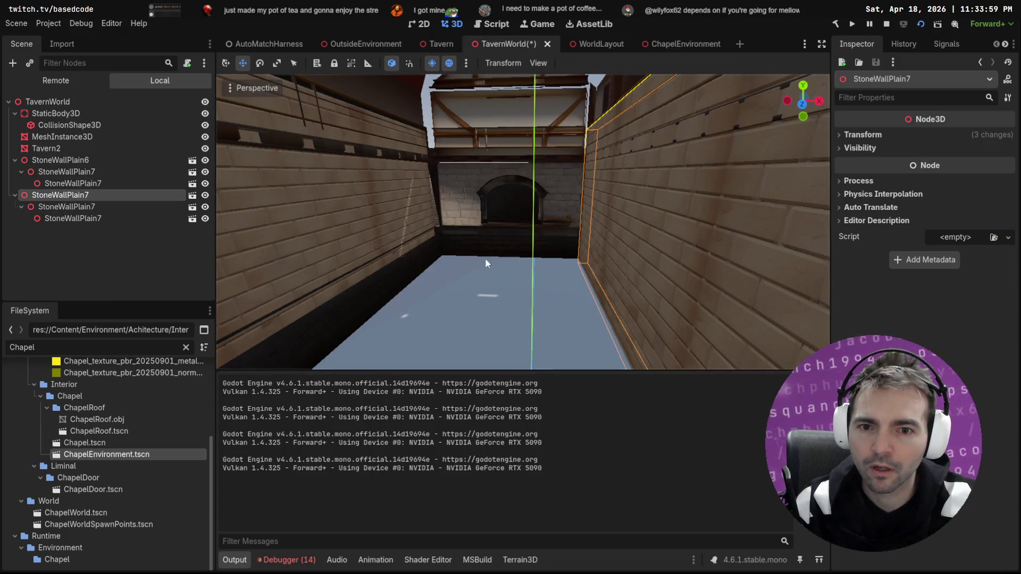
drag(55, 183, 255, 273)
mouse_move(453, 282)
mouse_down()
mouse_move(340, 269)
mouse_move(638, 334)
mouse_up()
mouse_move(523, 301)
mouse_down()
mouse_move(840, 270)
mouse_move(521, 266)
mouse_up()
mouse_move(608, 298)
mouse_down()
mouse_move(585, 242)
mouse_move(588, 199)
mouse_move(567, 214)
mouse_move(568, 164)
mouse_up()
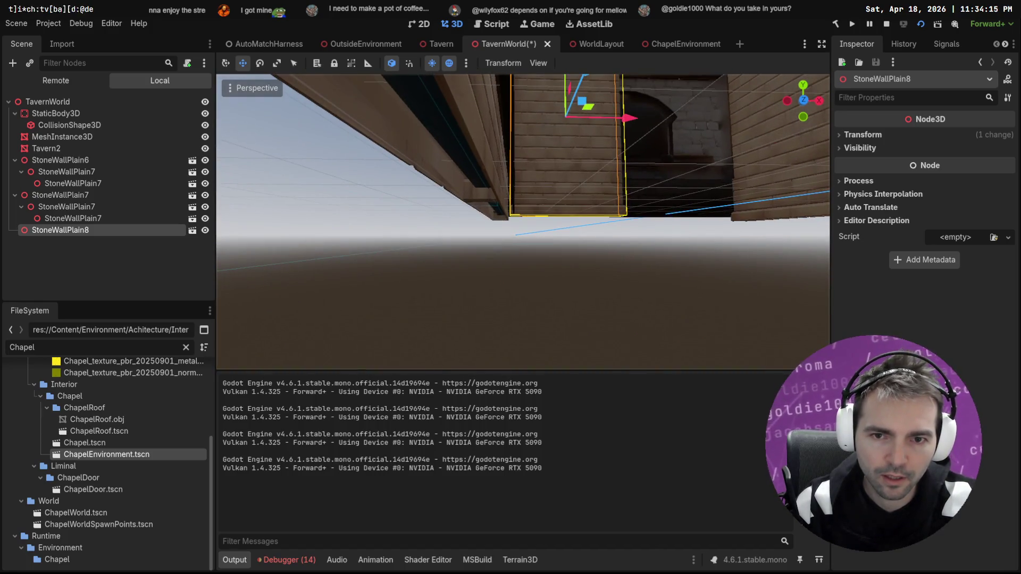
click(66, 163)
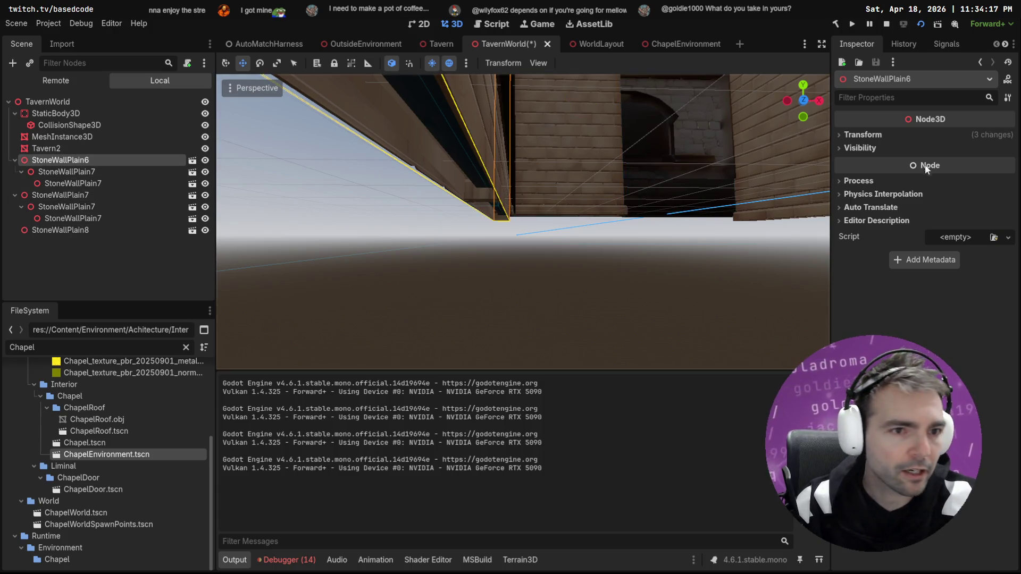
click(887, 137)
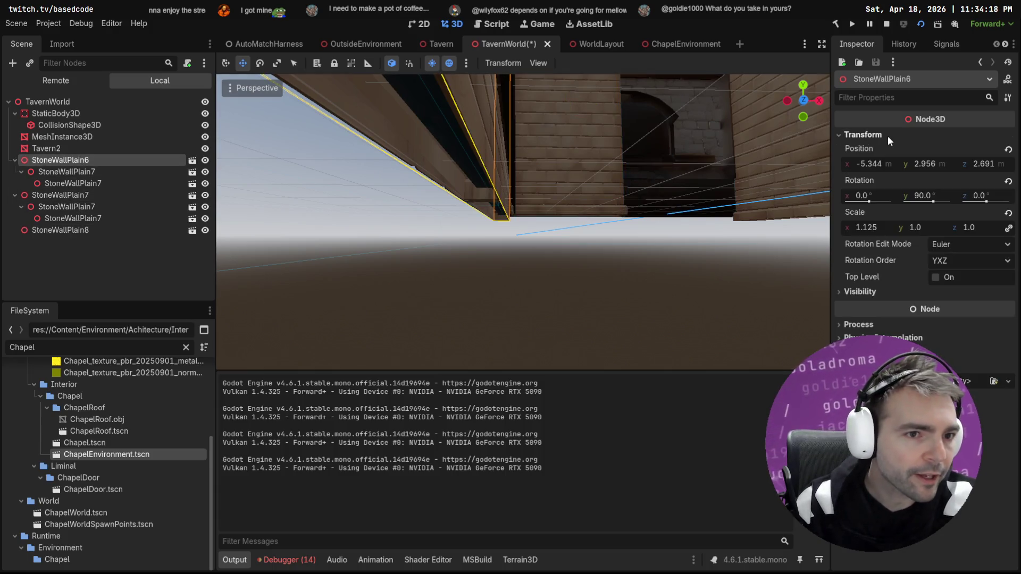
click(75, 232)
click(962, 136)
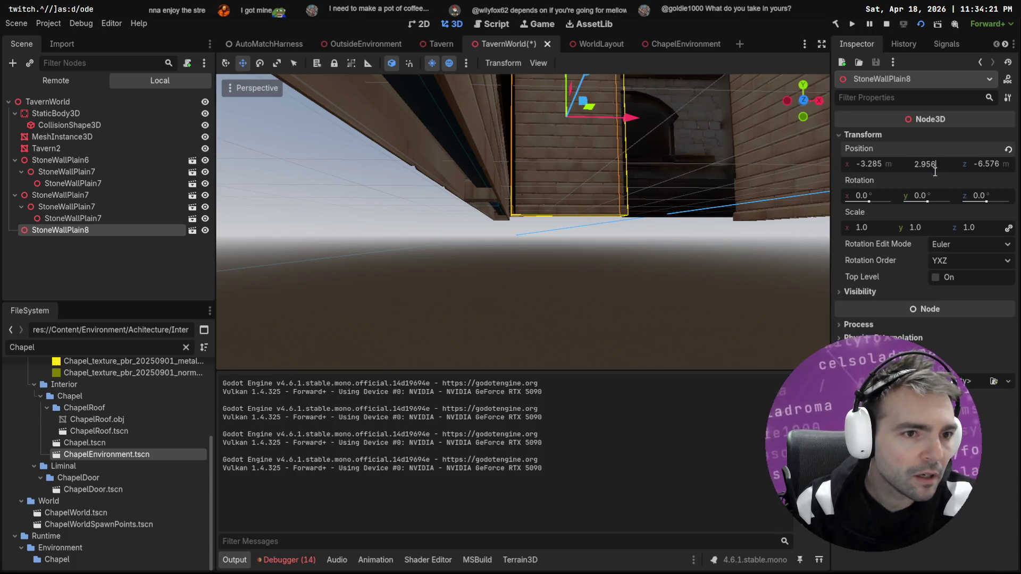
drag(678, 158, 622, 158)
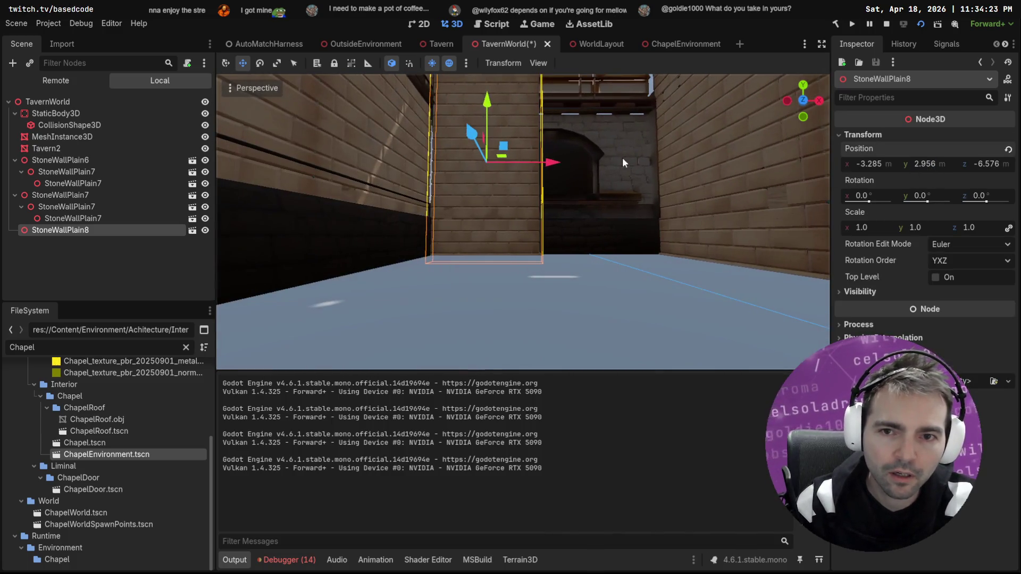
drag(558, 162, 553, 161)
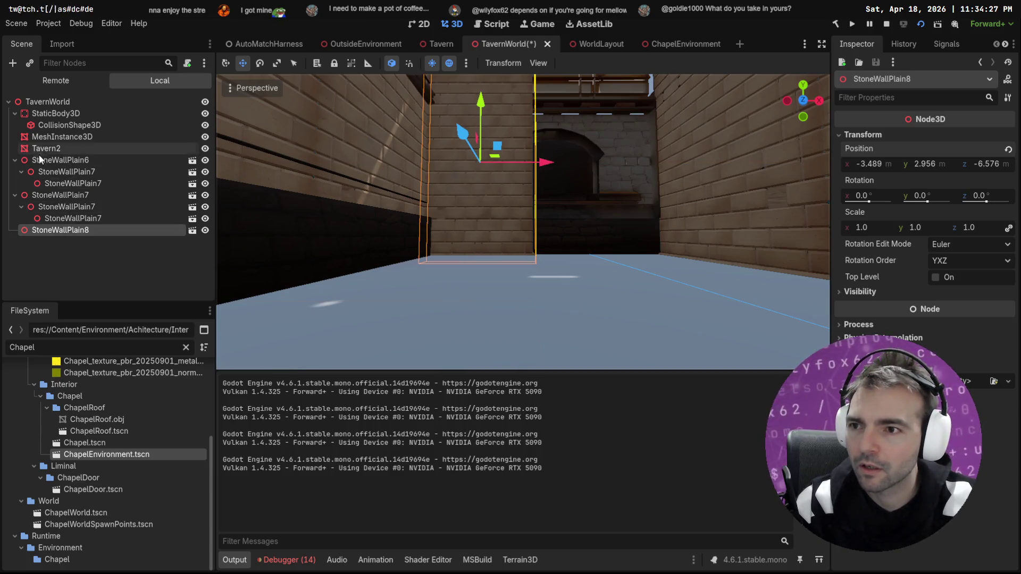
Extend the end wall with a StoneWallPlain9 copy parented under StoneWallPlain8, then widen it along X
key(ctrl+v)
key(ctrl+z)
key(ctrl+shift+v)
drag(545, 166, 647, 171)
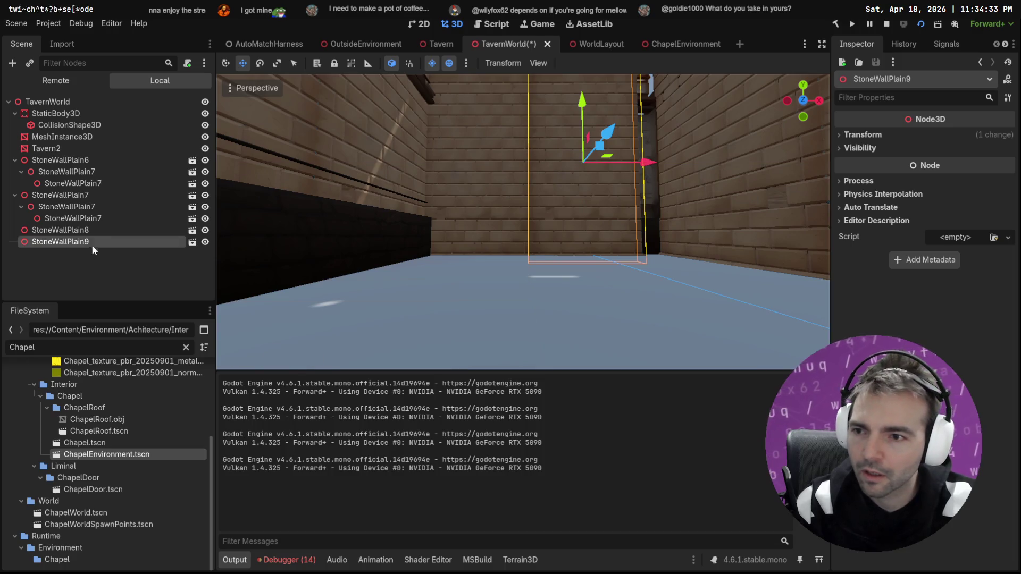
ctrl+click(131, 232)
click(82, 243)
drag(82, 243, 118, 234)
click(122, 230)
key(r)
drag(545, 159, 554, 162)
key(w)
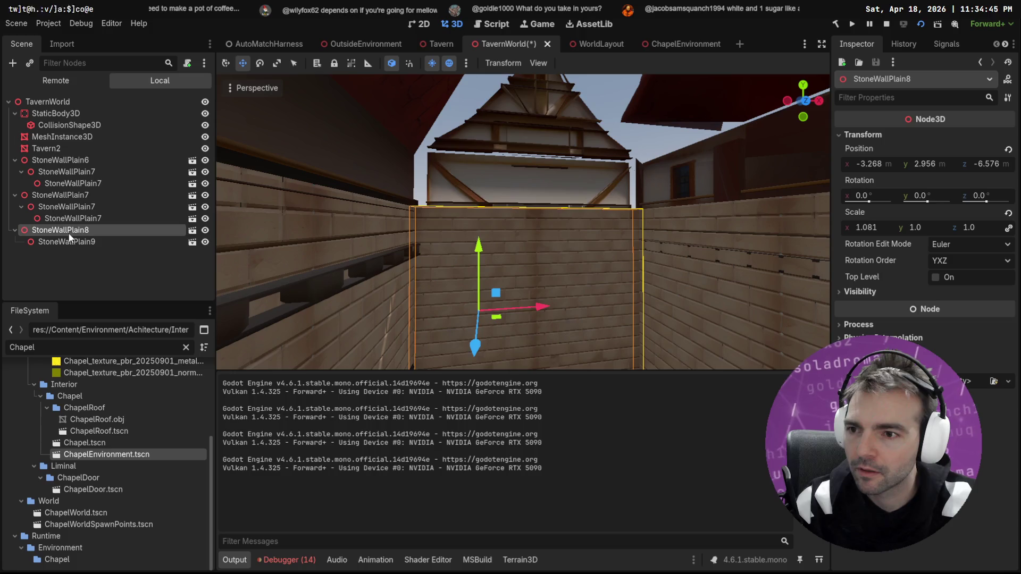
Duplicate the end wall group to close the corridor's far end, then save TavernWorld
click(51, 102)
key(ctrl+d)
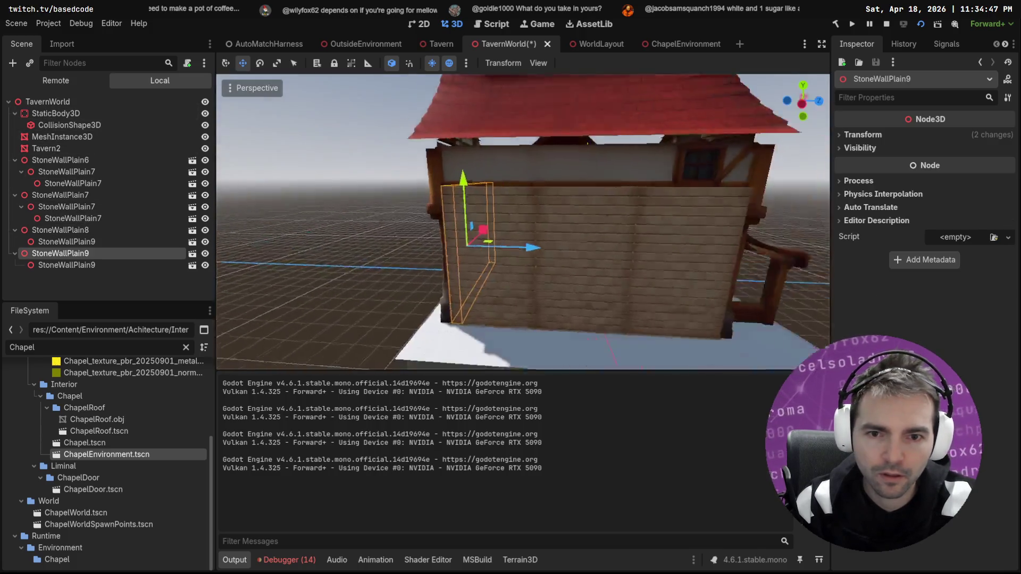
drag(465, 242, 605, 241)
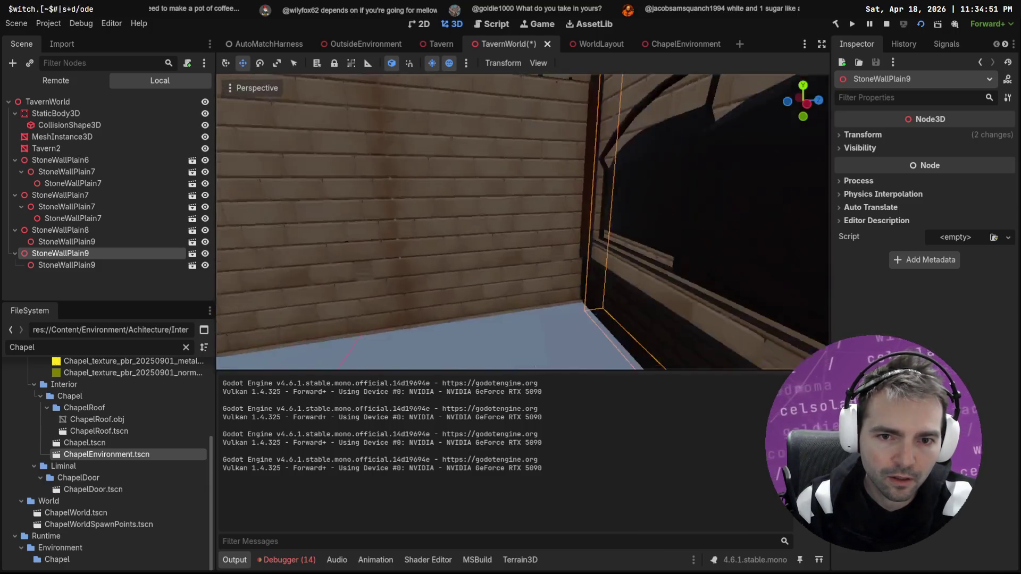
key(w)
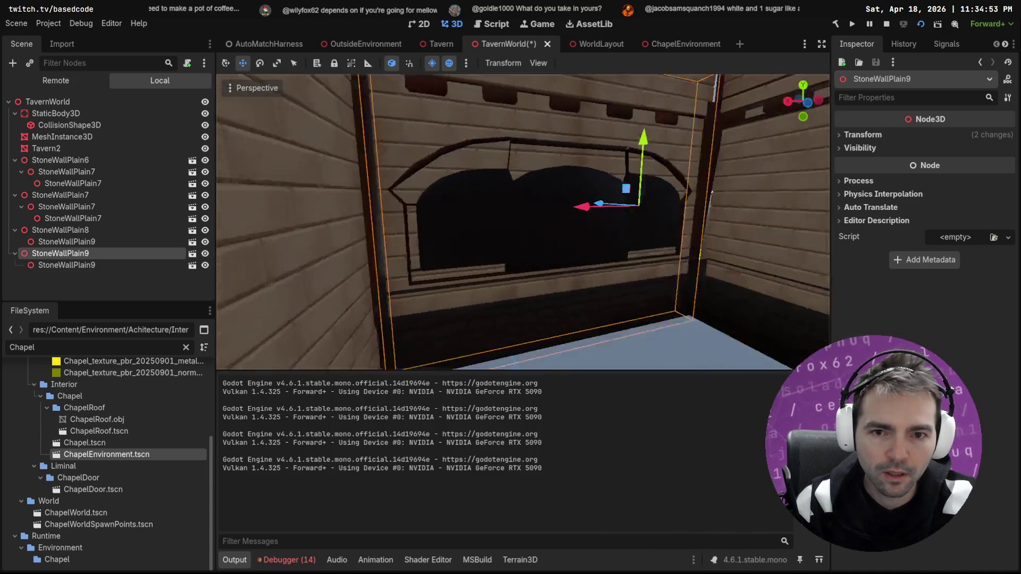
drag(502, 232, 507, 232)
key(w)
key(s)
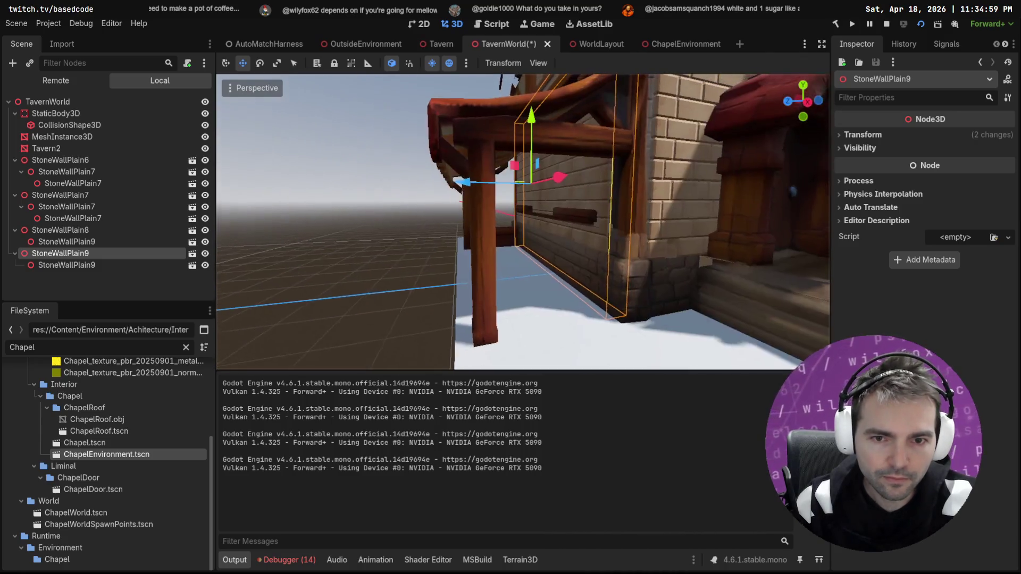
mouse_move(463, 184)
mouse_down()
mouse_move(476, 182)
mouse_move(458, 194)
mouse_up()
key(s)
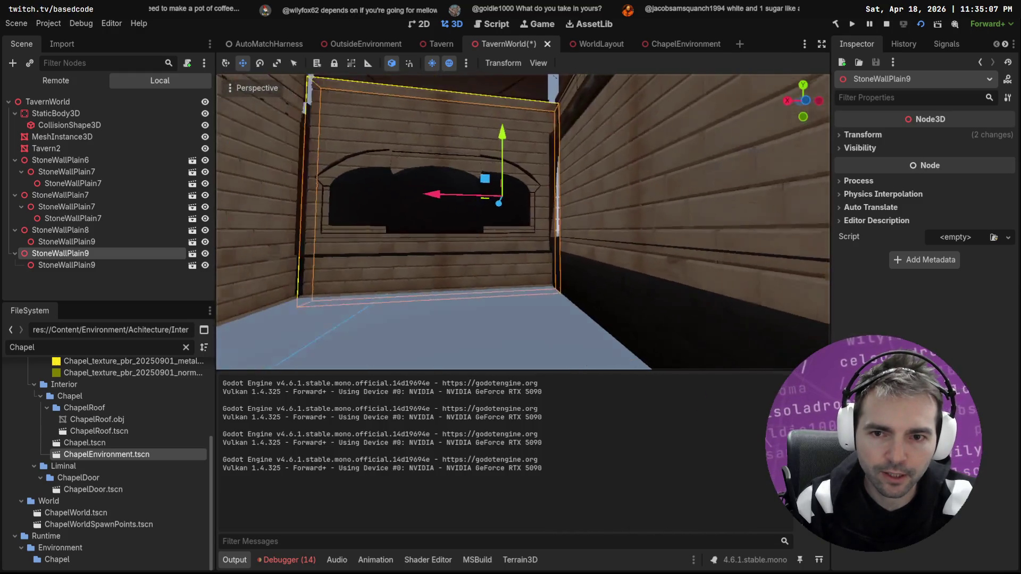
key(w)
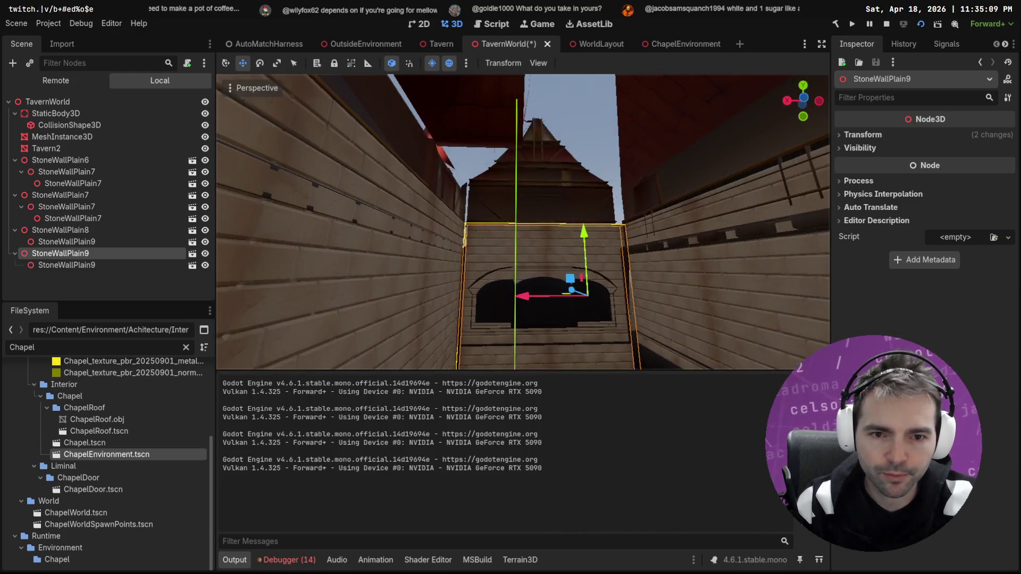
key(s)
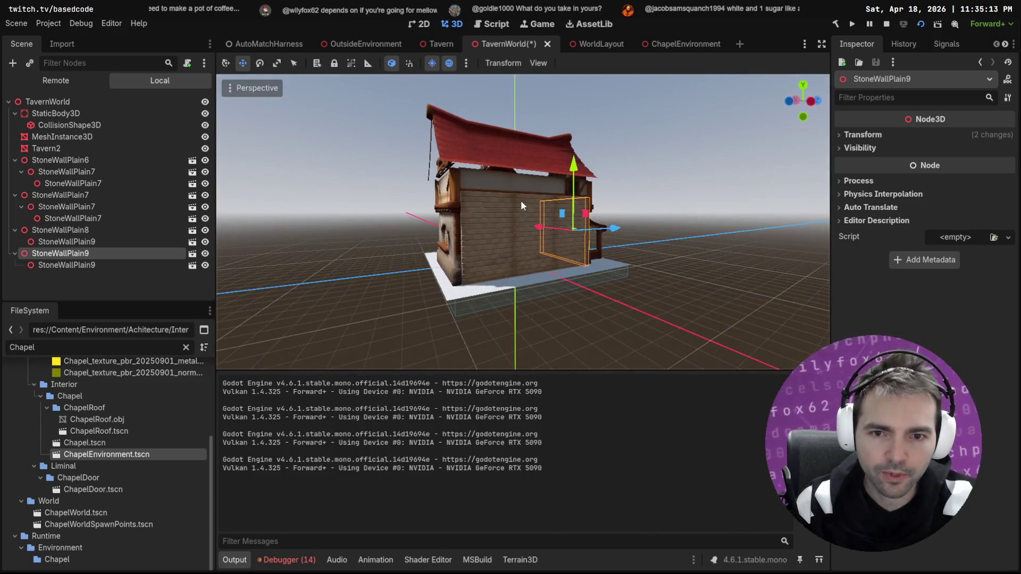
key(ctrl+s)
click(193, 255)
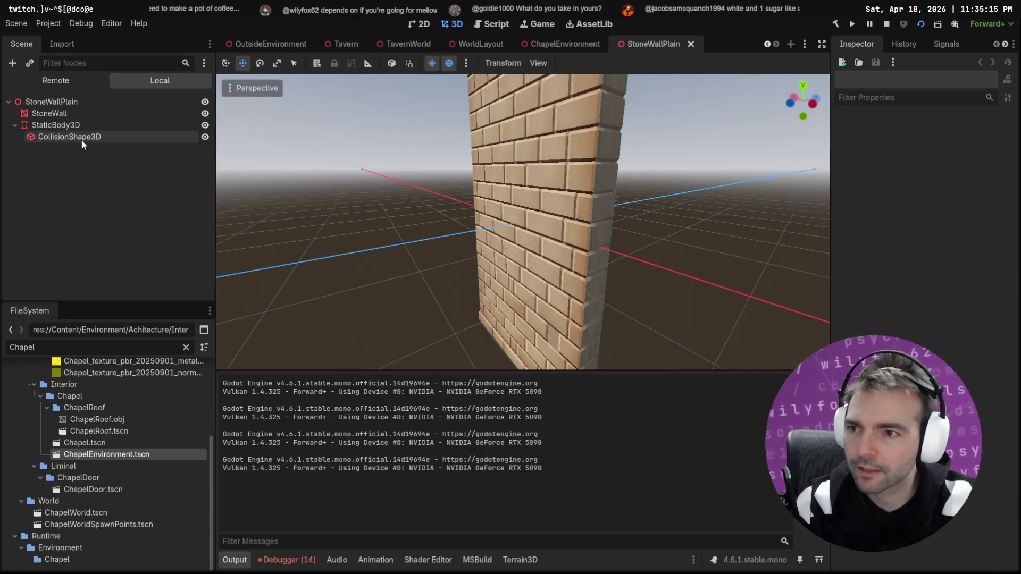
Close the StoneWallPlain tab, then the ChapelEnvironment tab after switching to WorldLayout
middle_click(645, 43)
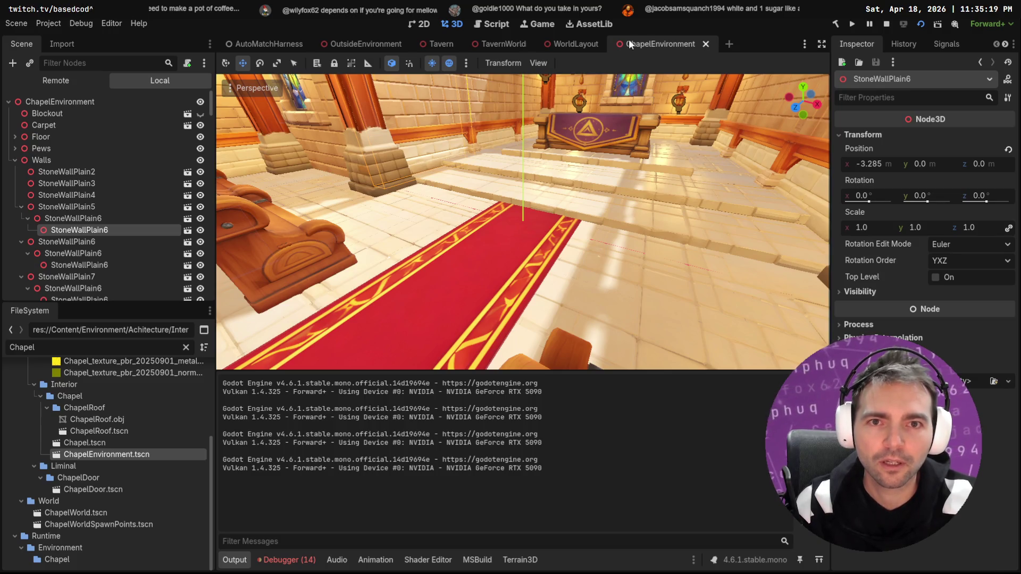
click(580, 45)
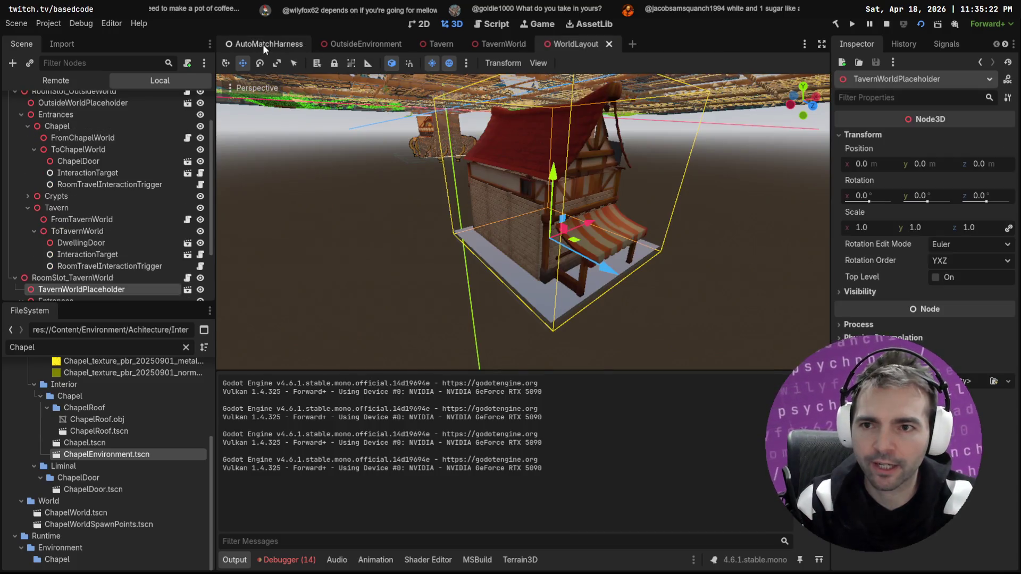
click(263, 43)
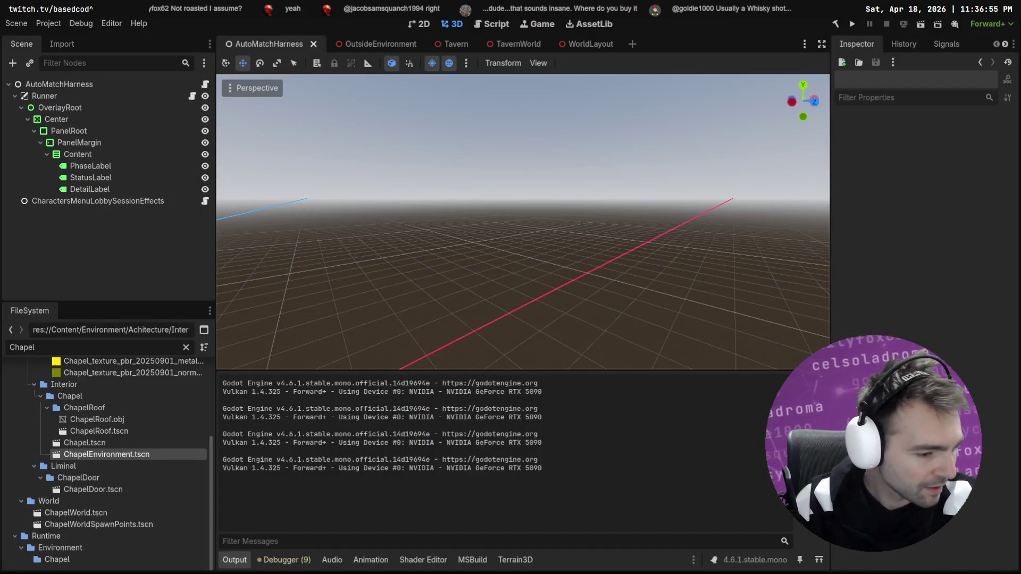
Stage the three .tscn scene files and amend them into the last commit, then view the Interactions branch history
key(alt+Tab)
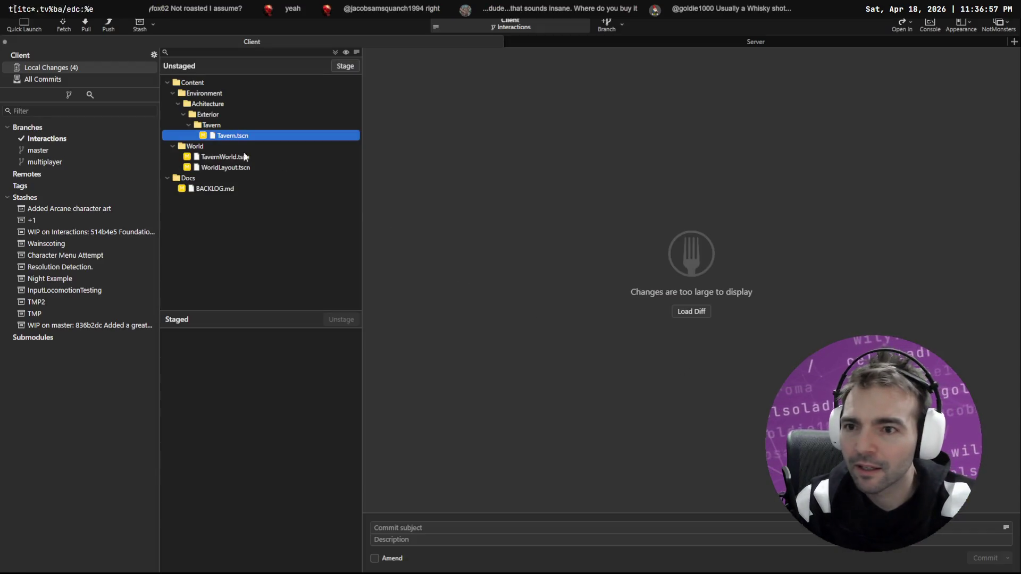
click(383, 557)
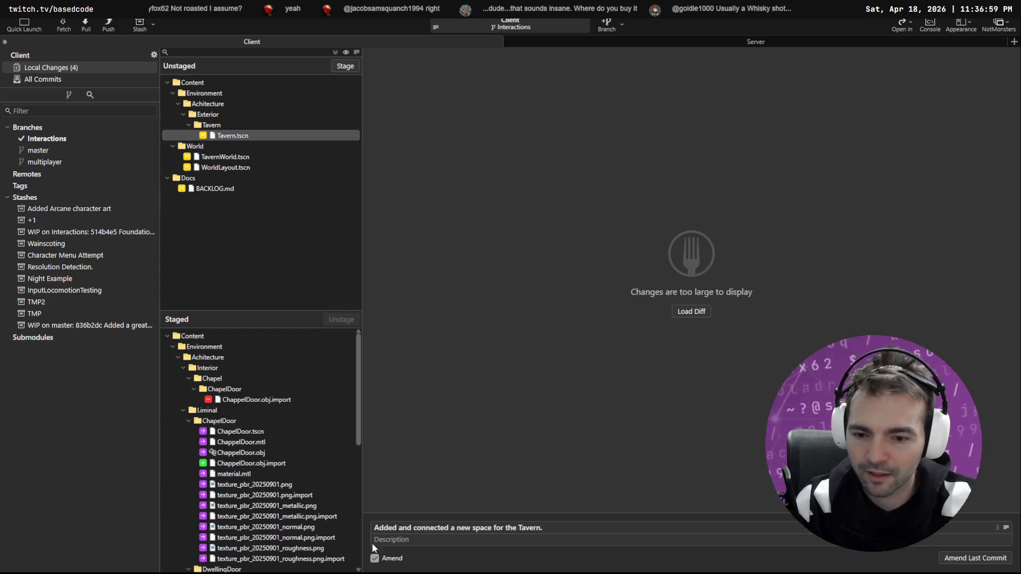
shift+click(231, 168)
click(345, 66)
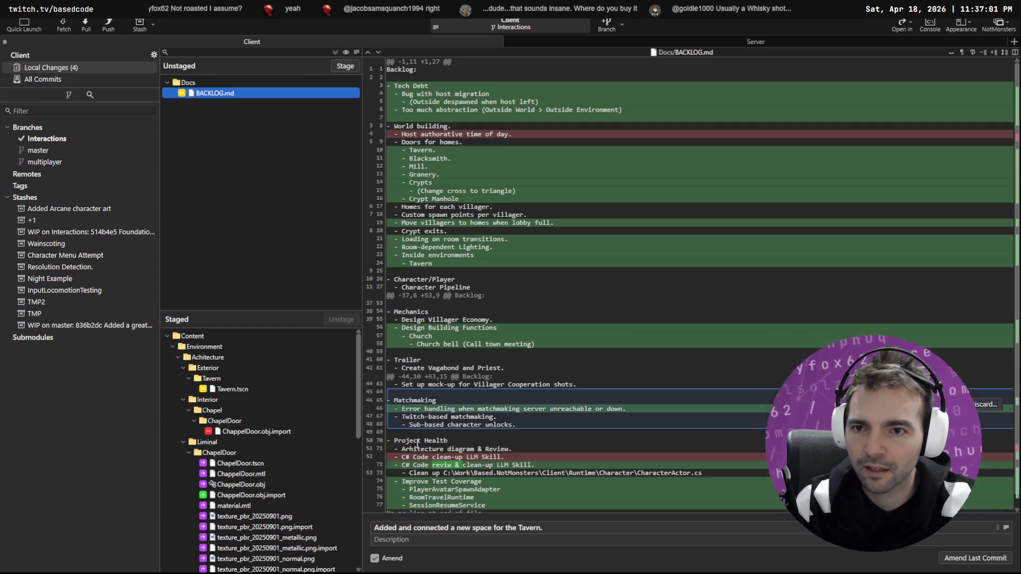
key(ctrl+Return)
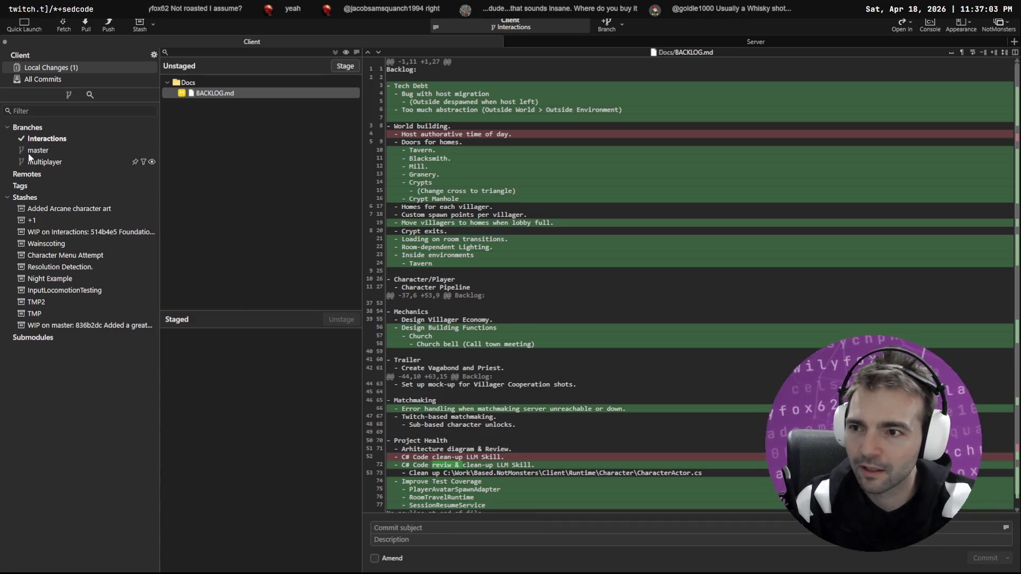
click(51, 141)
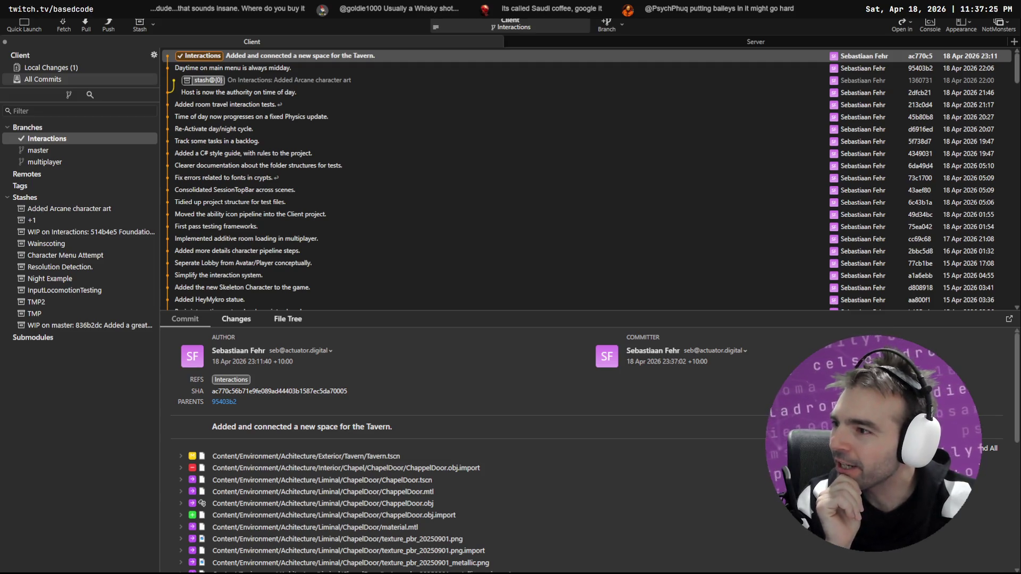
key(super+2)
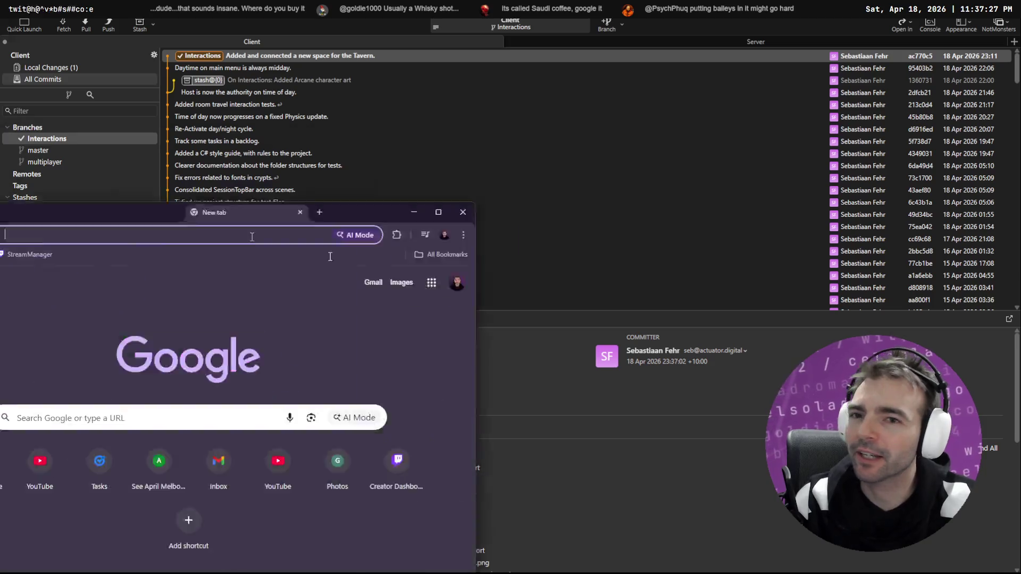
Search Google for 'saudi coffee' and enlarge the Wikipedia Arabic coffee image
text(s)
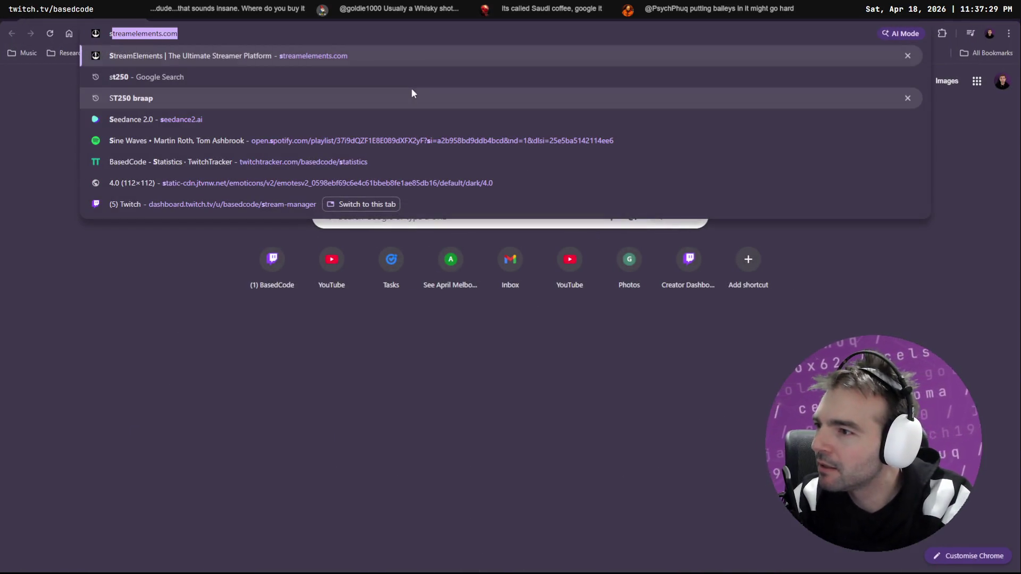
text(audi coffe)
key(Return)
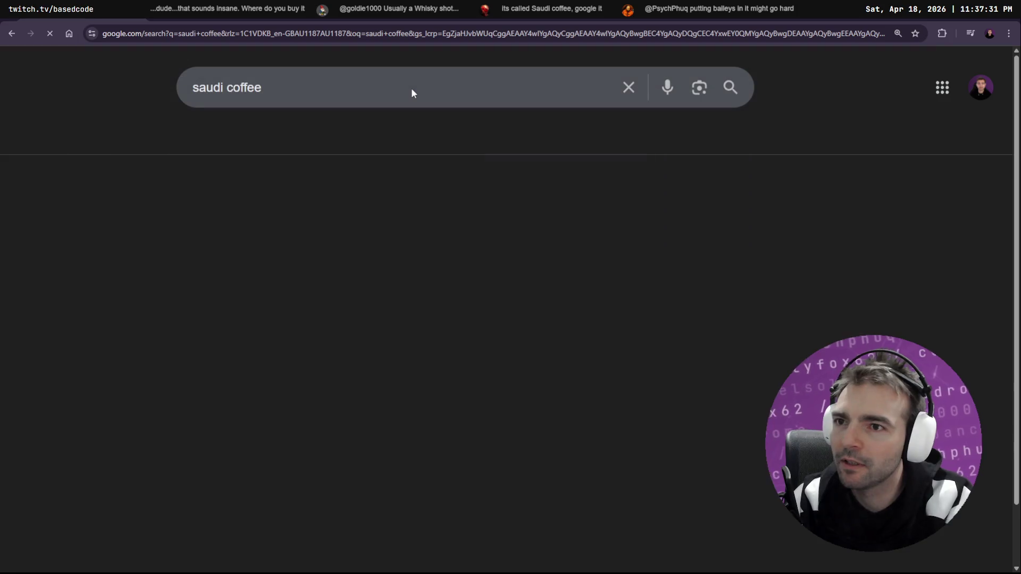
scroll(485, 245, down, 1)
scroll(484, 245, down, 1)
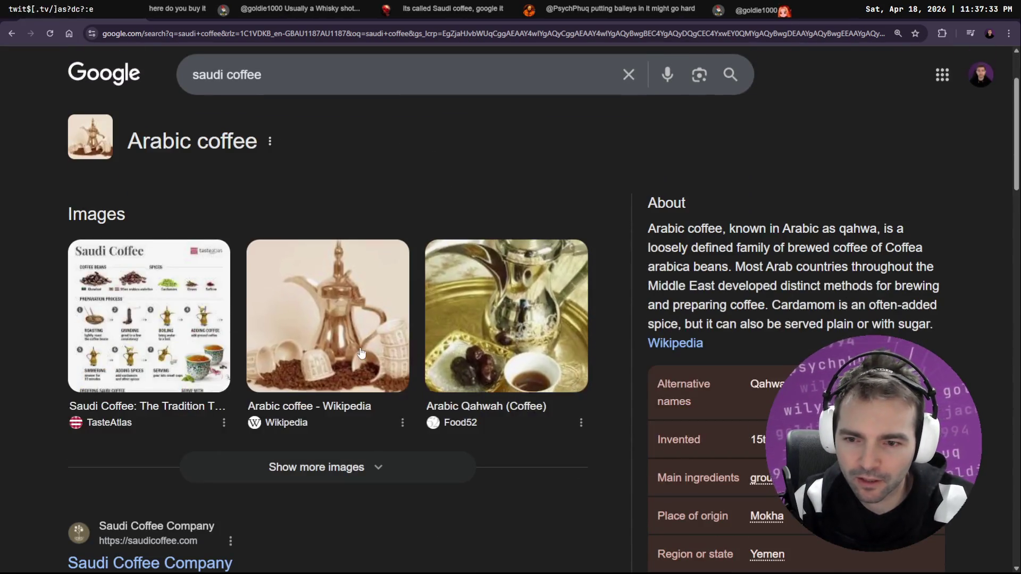
click(335, 319)
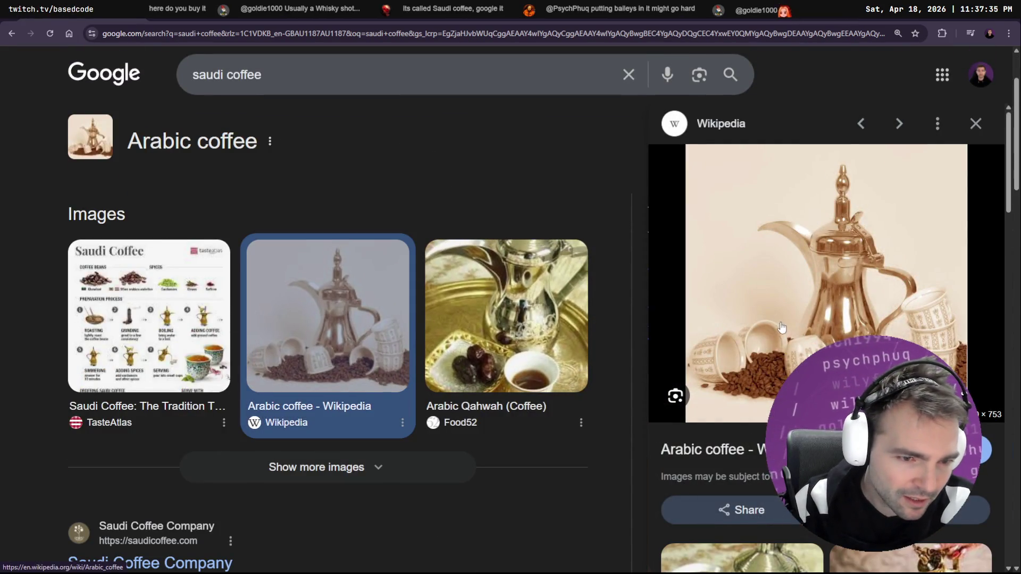
Read through the Arabic coffee results, selecting snippet text like 'ghahwa', then return to Fork
scroll(245, 349, down, 3)
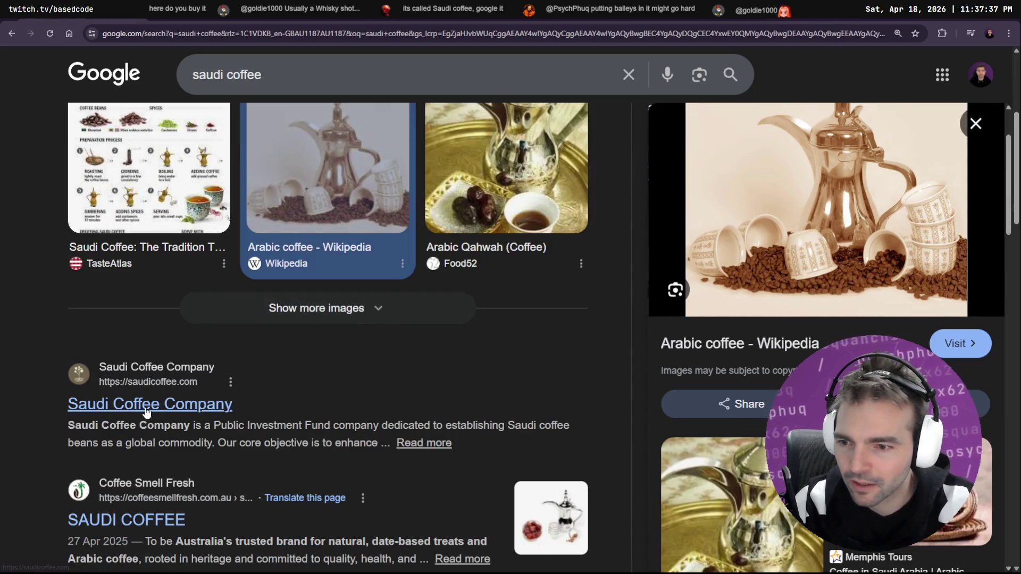
scroll(308, 407, down, 1)
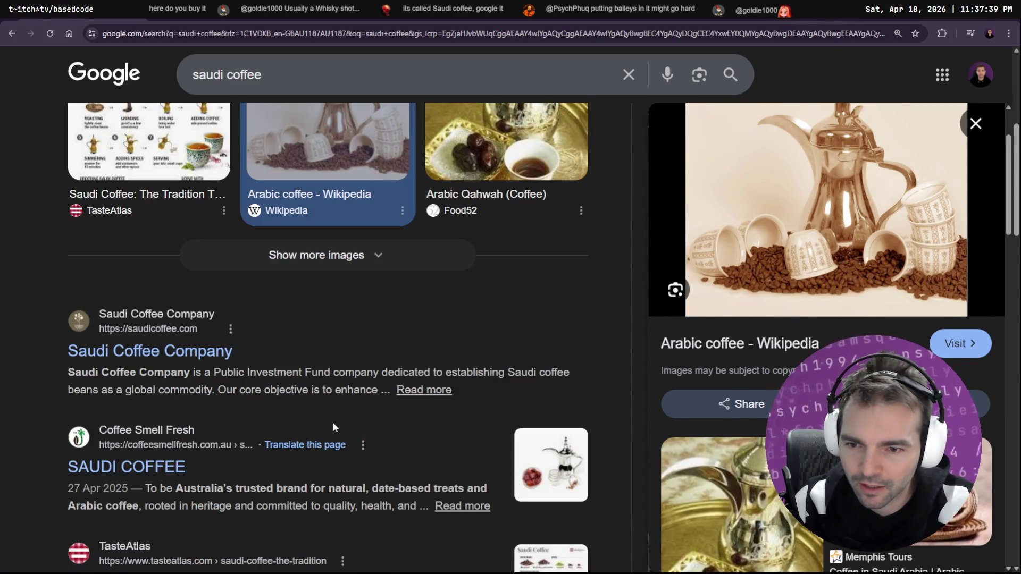
scroll(333, 427, up, 5)
scroll(216, 241, down, 3)
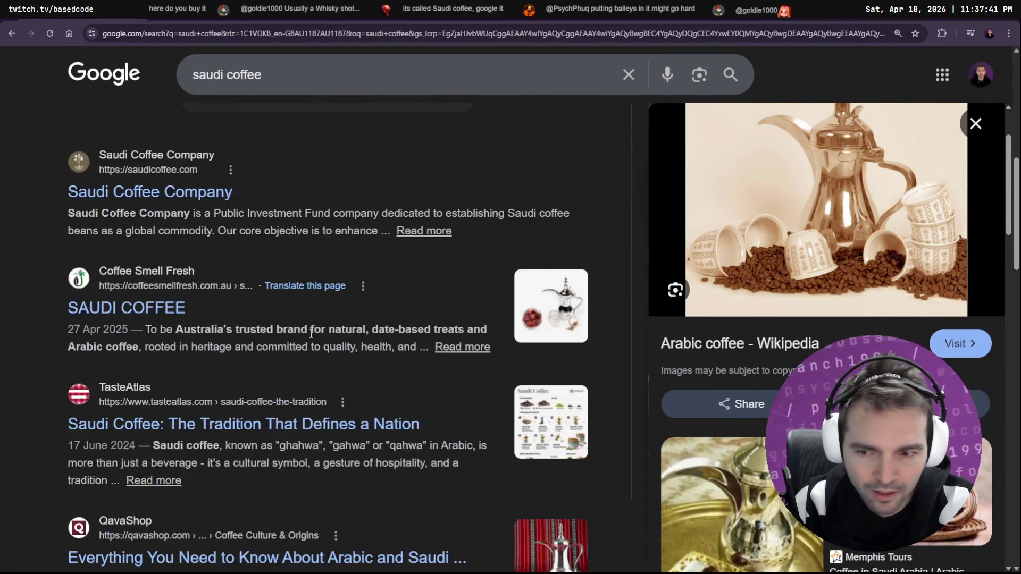
double_click(291, 392)
drag(68, 410, 390, 411)
click(204, 410)
scroll(404, 435, down, 2)
click(386, 292)
scroll(385, 380, down, 1)
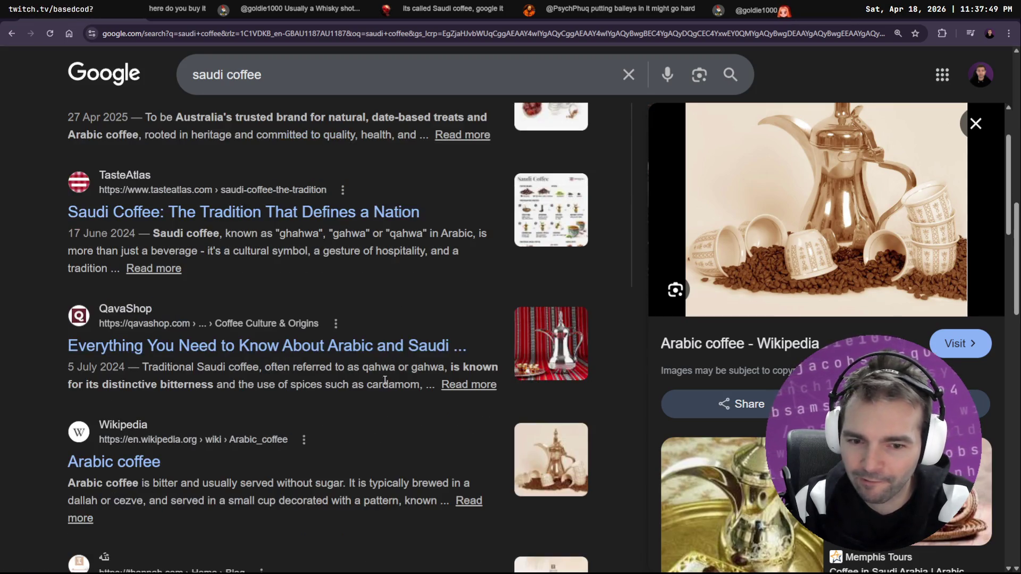
key(alt+Tab)
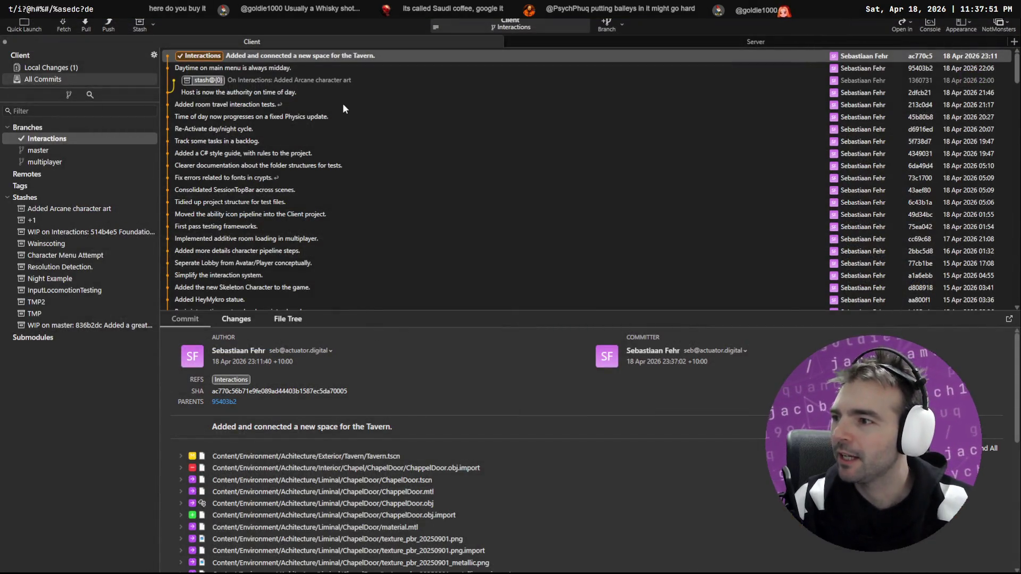
Close the OutsideEnvironment, Tavern, TavernWorld and WorldLayout scene tabs in Godot
click(342, 104)
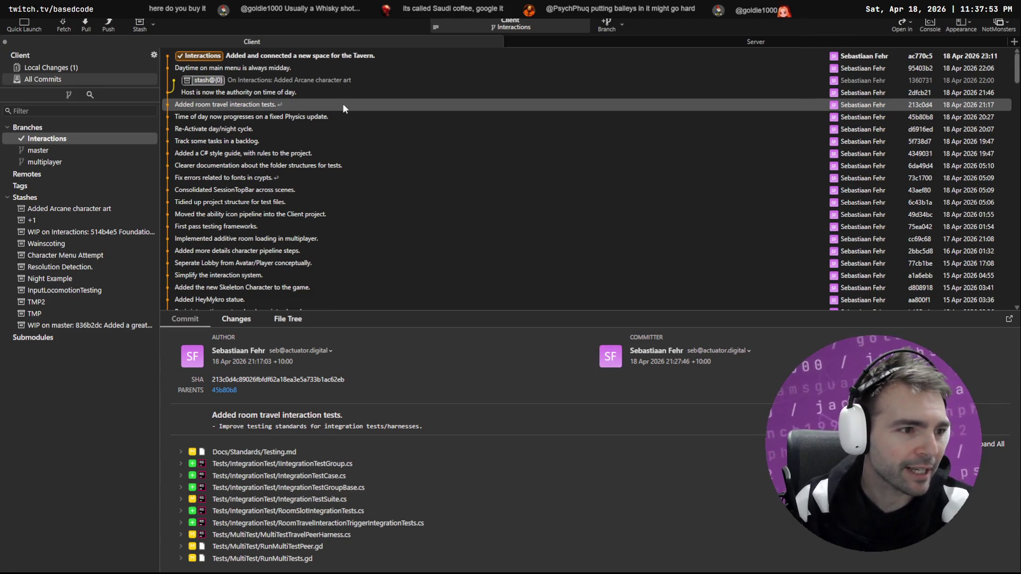
key(alt+Tab)
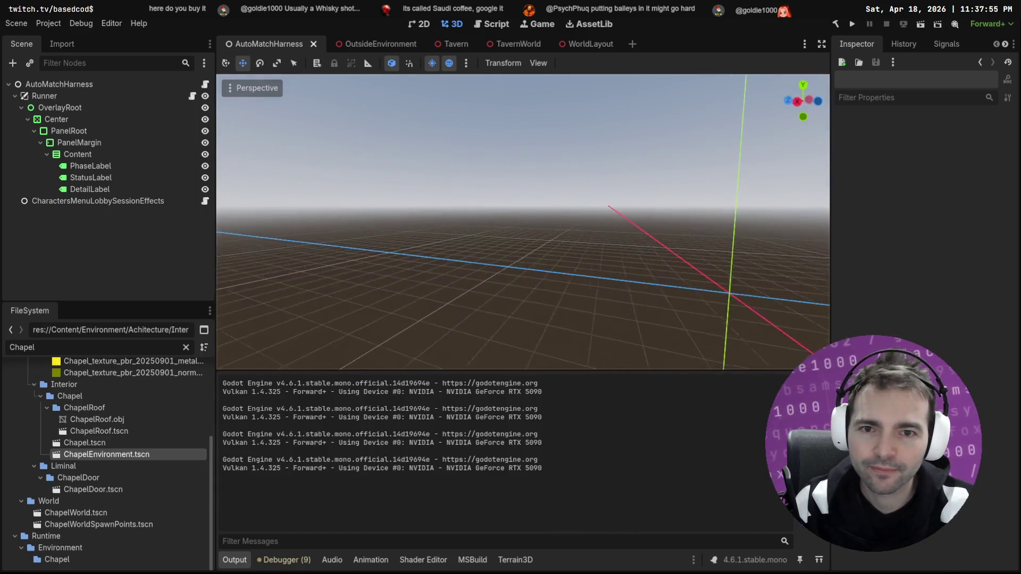
click(377, 48)
middle_click(375, 38)
middle_click(370, 44)
middle_click(370, 45)
middle_click(369, 46)
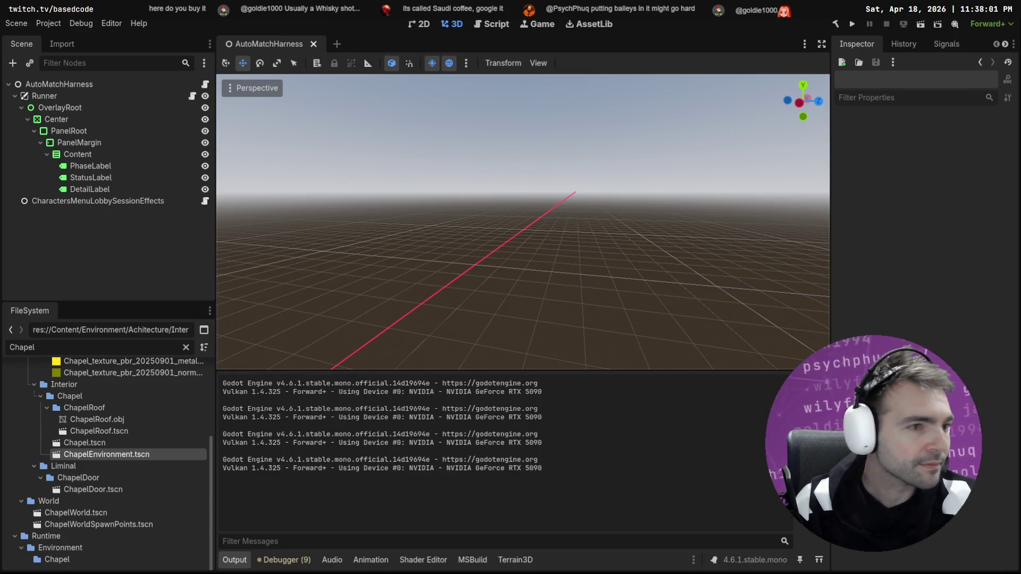
Check the uncommitted local changes in Fork, then return to the full commit list
key(alt+Tab)
click(63, 68)
click(62, 79)
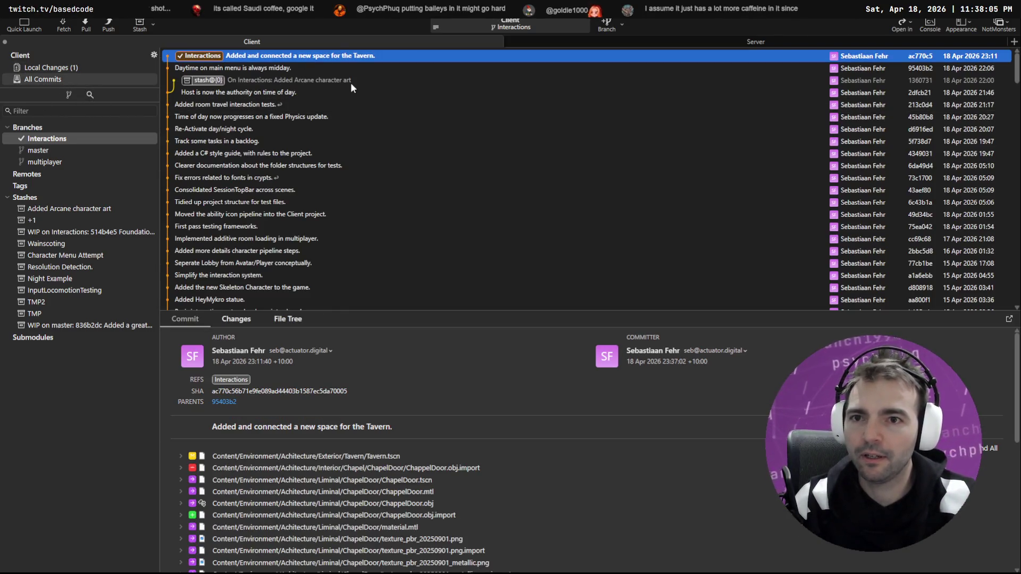
key(alt+Tab)
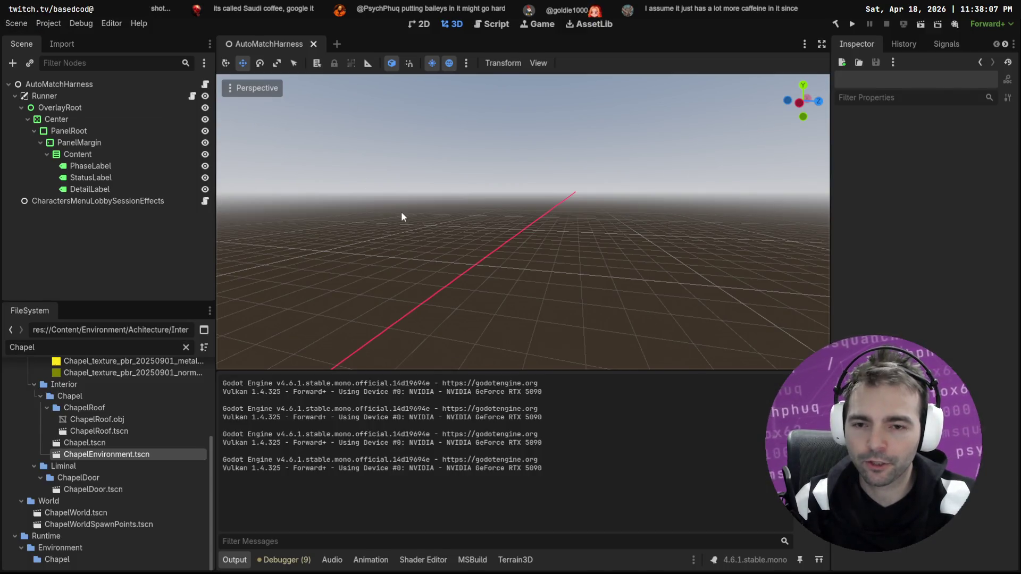
key(alt+Tab)
key(alt+Tab)
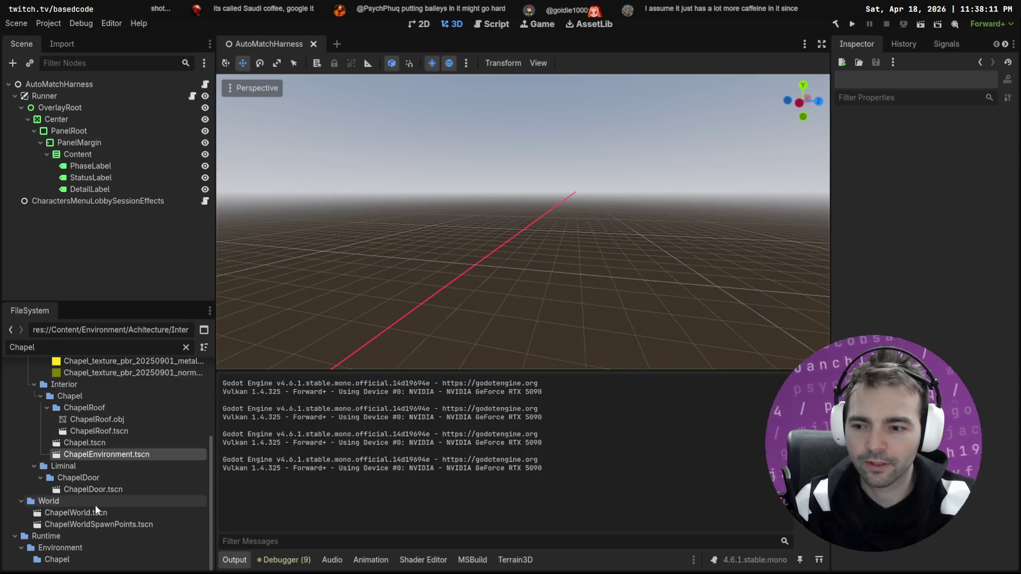
Clear the Chapel FileSystem filter and select the World folder
click(185, 347)
scroll(135, 480, down, 3)
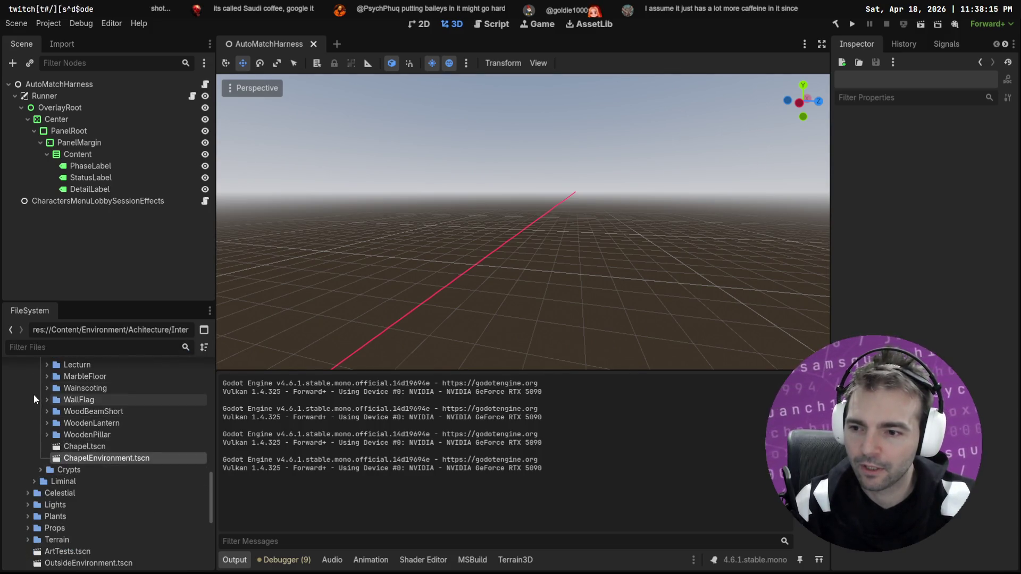
scroll(63, 396, up, 3)
scroll(64, 404, down, 5)
scroll(61, 420, up, 1)
scroll(67, 452, down, 2)
scroll(57, 511, down, 2)
click(73, 472)
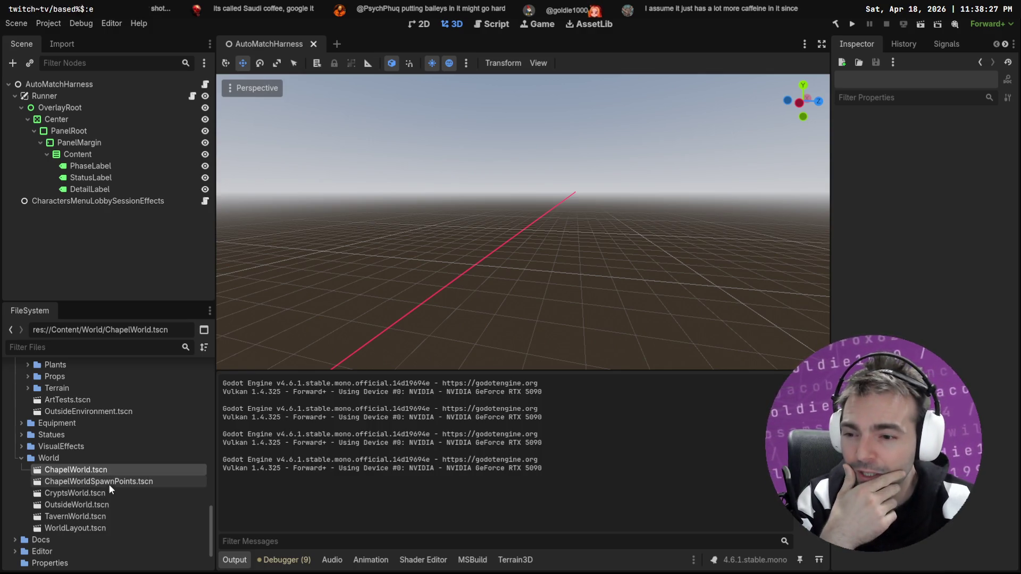
mouse_move(107, 531)
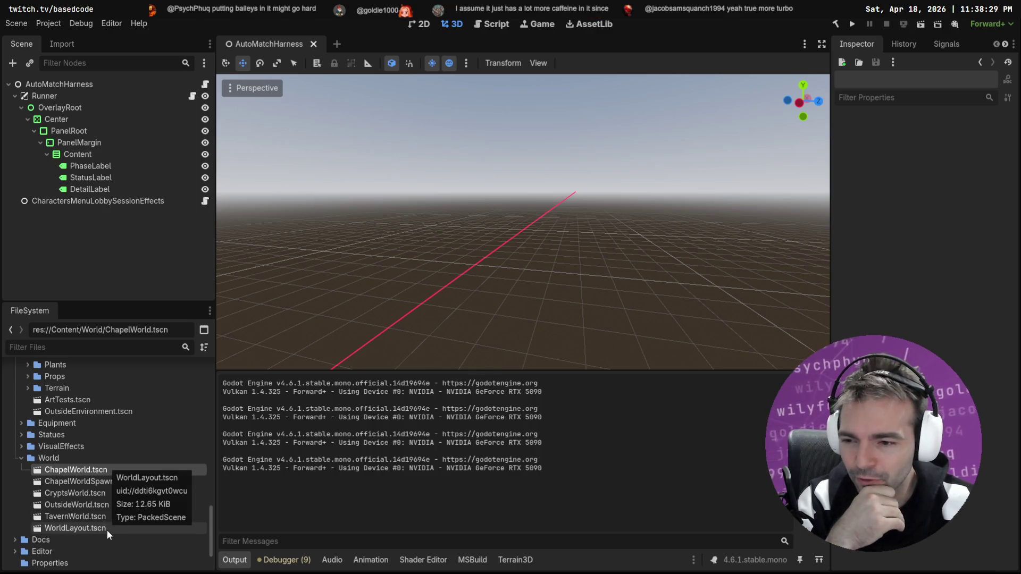
click(82, 458)
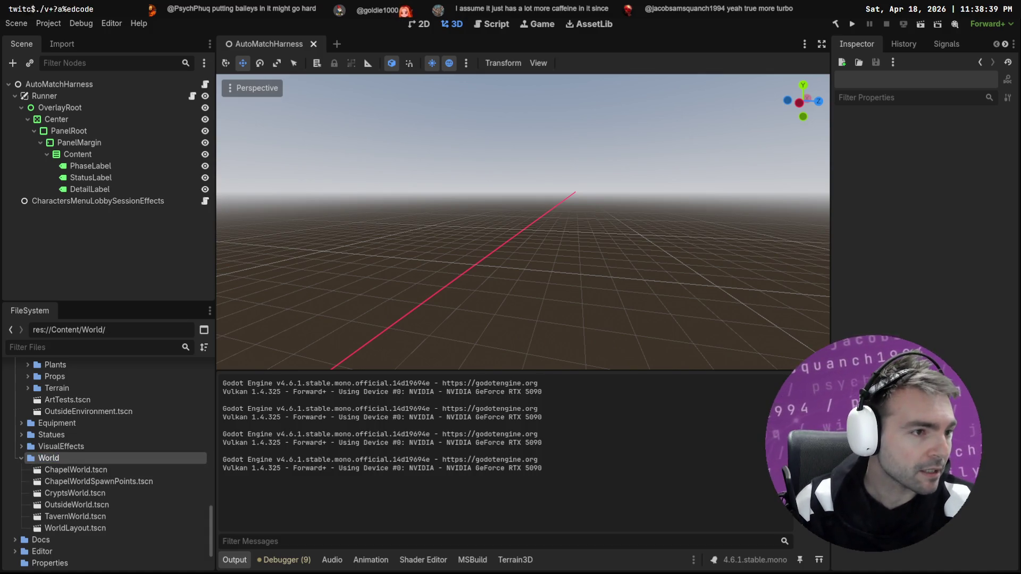
key(alt+Tab)
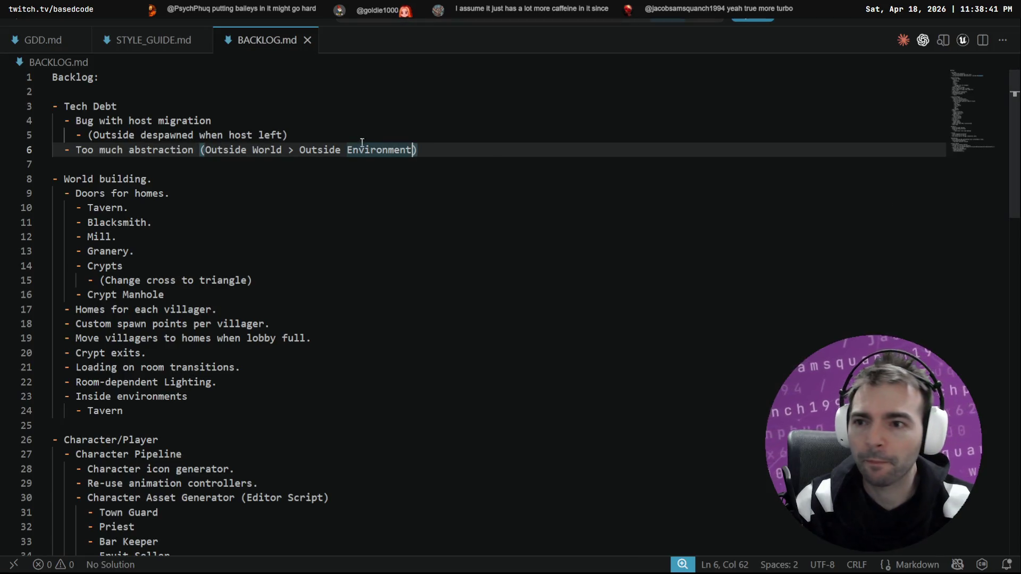
Add the line 'The term "World" is too large, refactor to "Space"' under line 6 of BACKLOG.md
click(343, 168)
click(463, 148)
text(\)
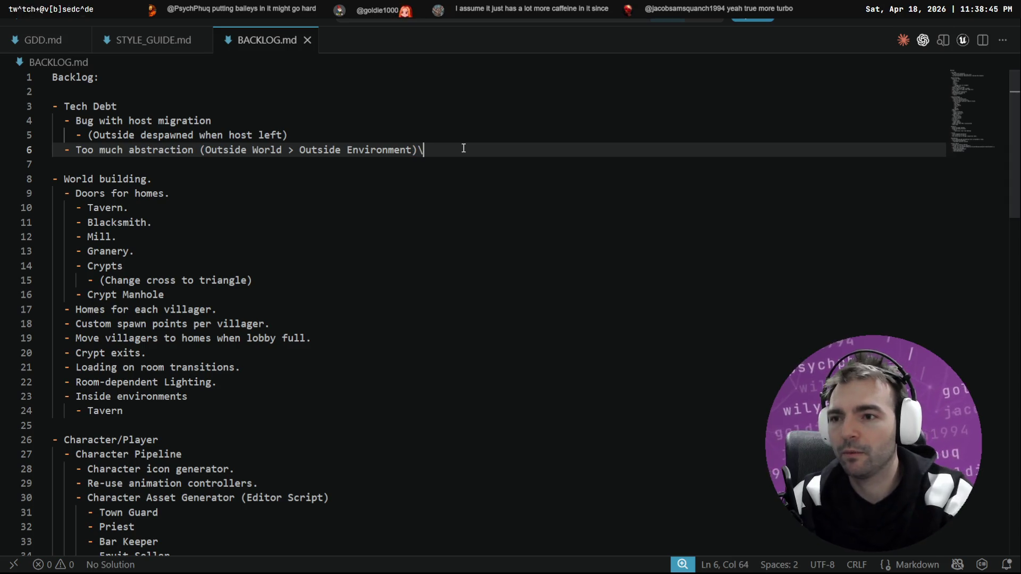
key(BackSpace)
key(Return)
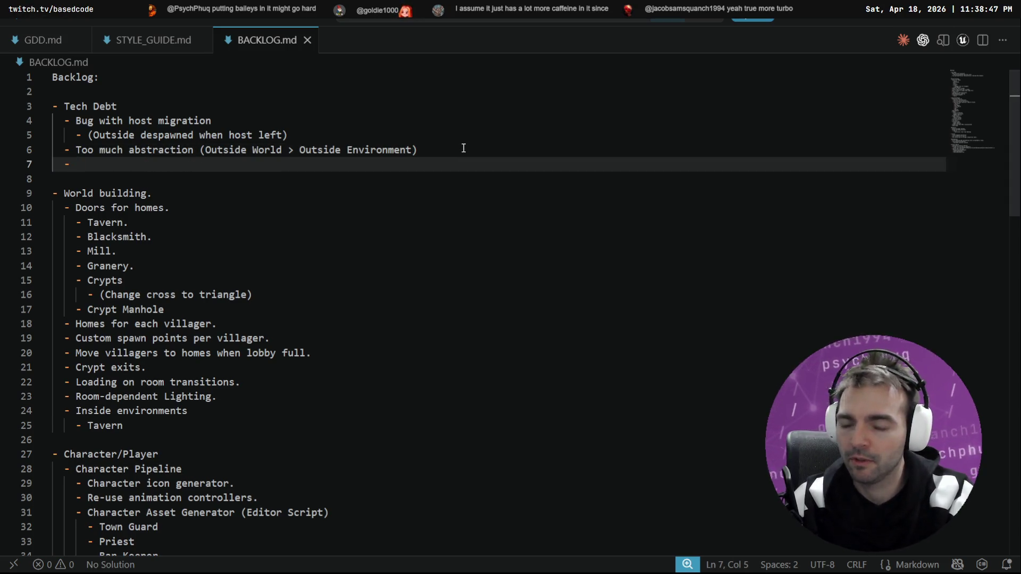
text(The term "WOrld)
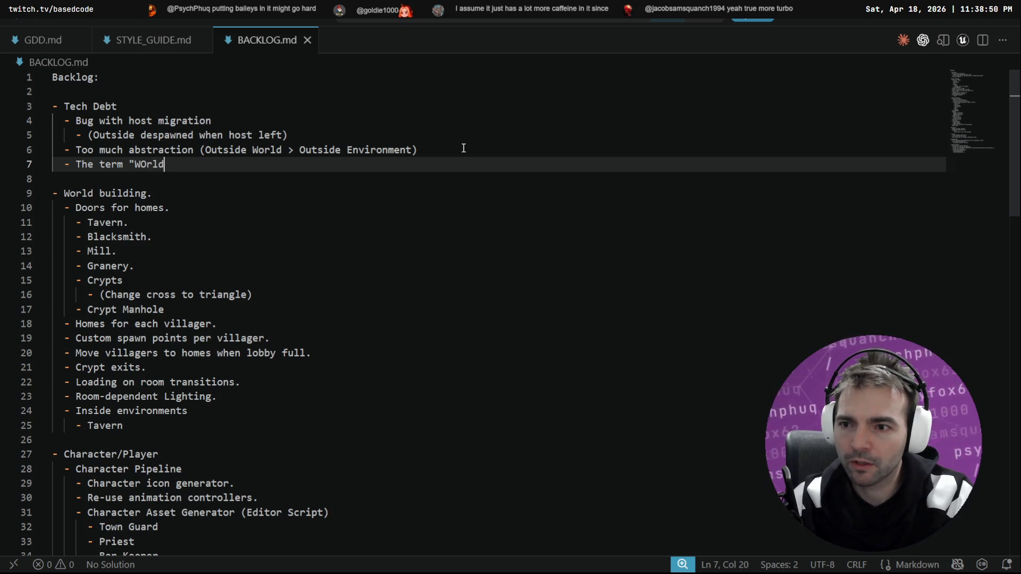
key(ctrl+BackSpace)
text(World" is )
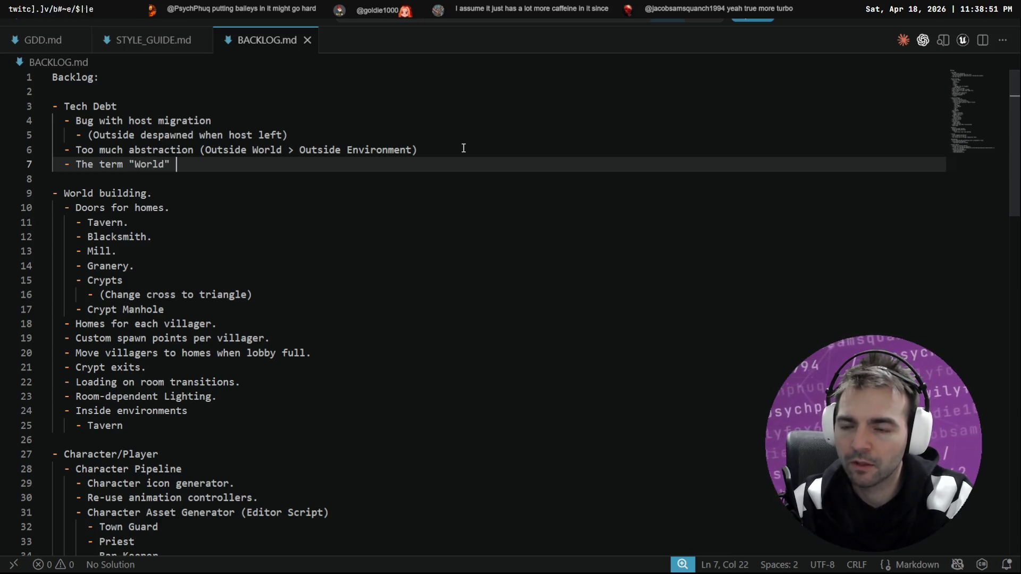
text(too large,)
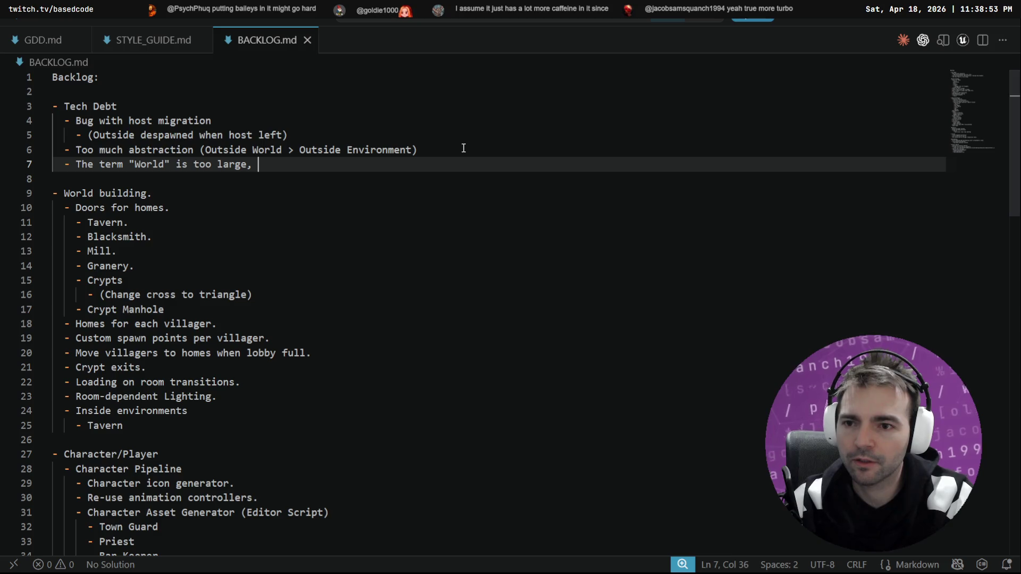
text( refactor to ")
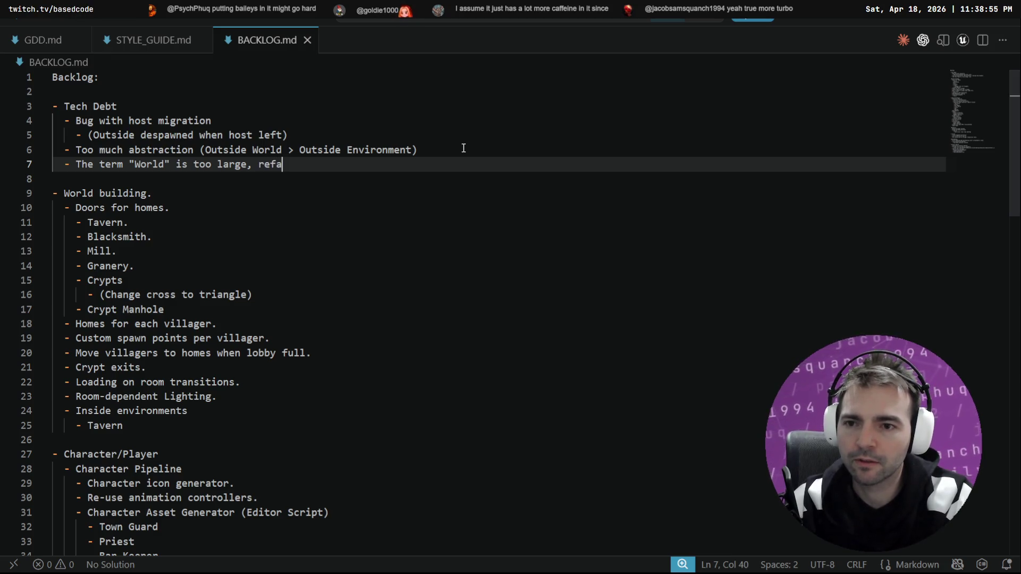
text(Space".)
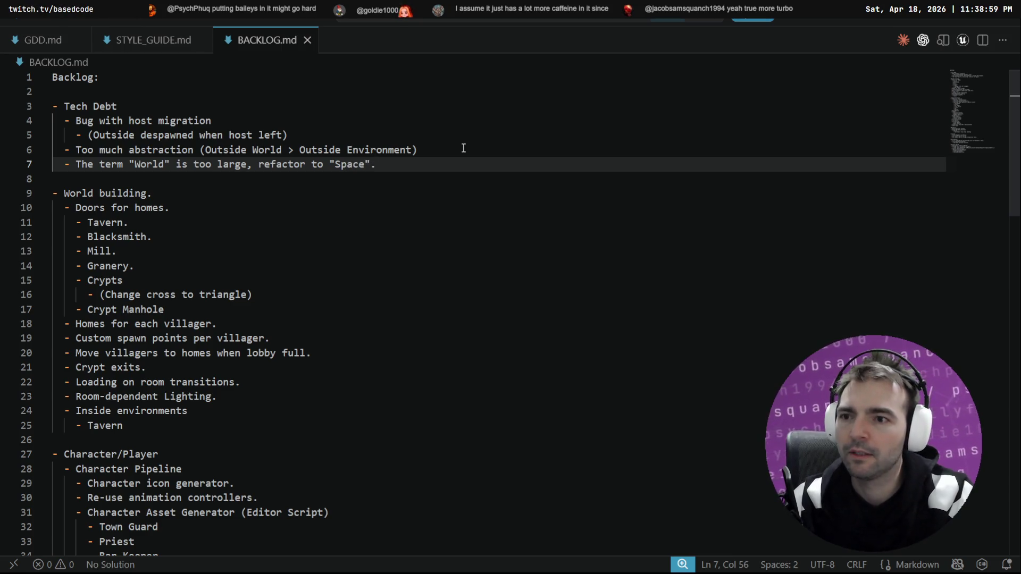
click(463, 147)
key(alt+Tab)
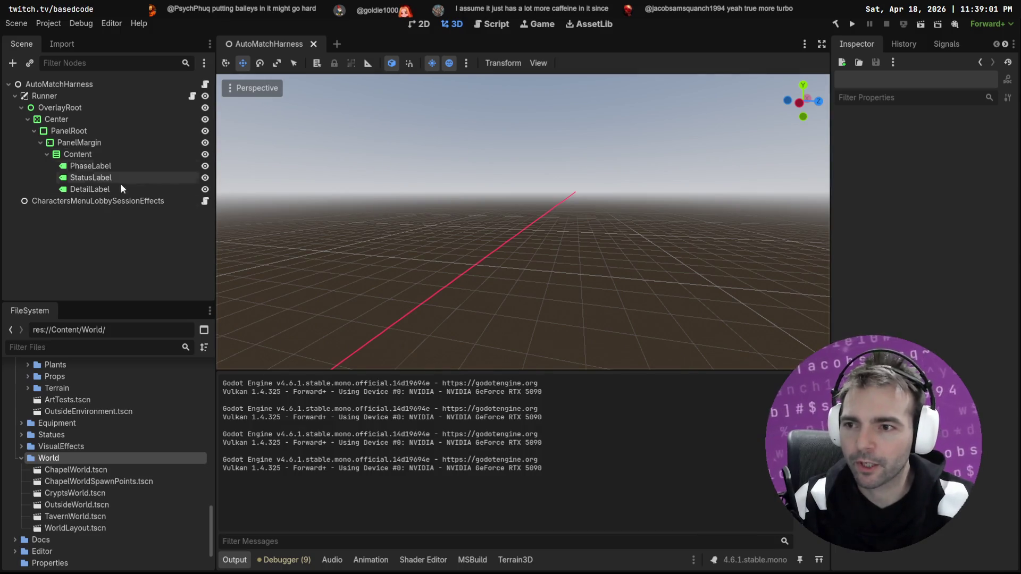
click(56, 529)
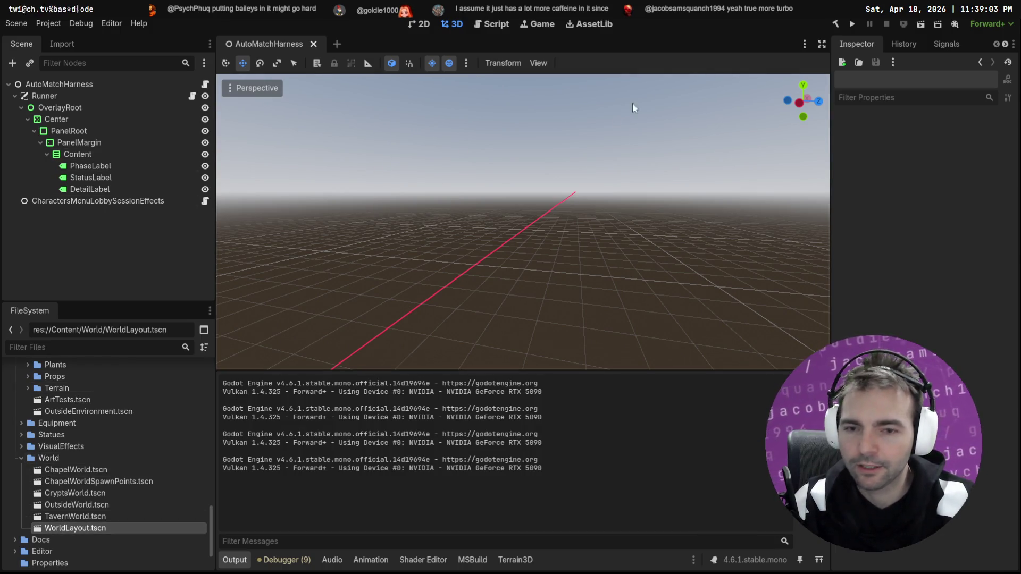
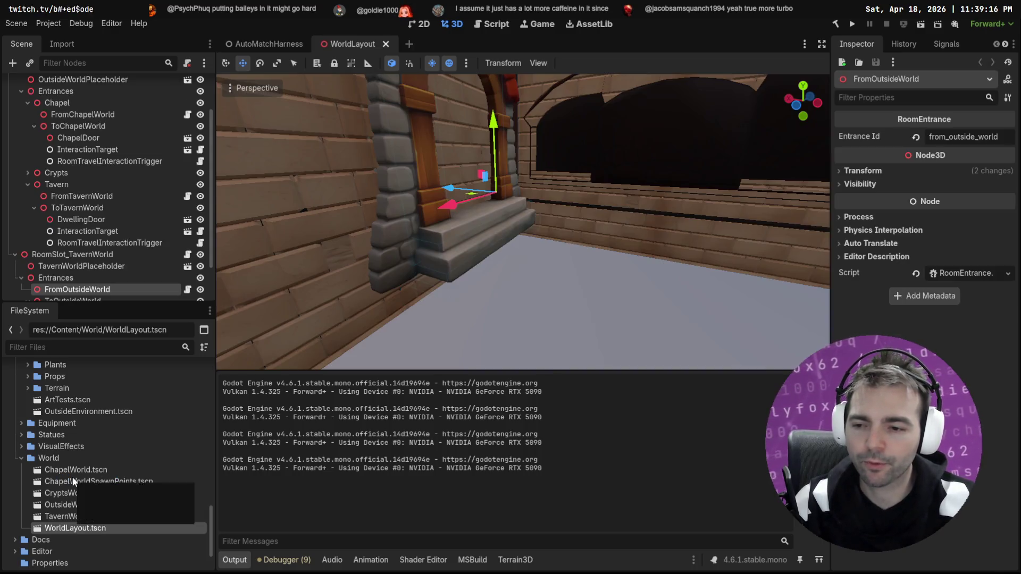
Open the WorldLayout scene in its own tab, then bring up BACKLOG.md in VS Code
click(96, 482)
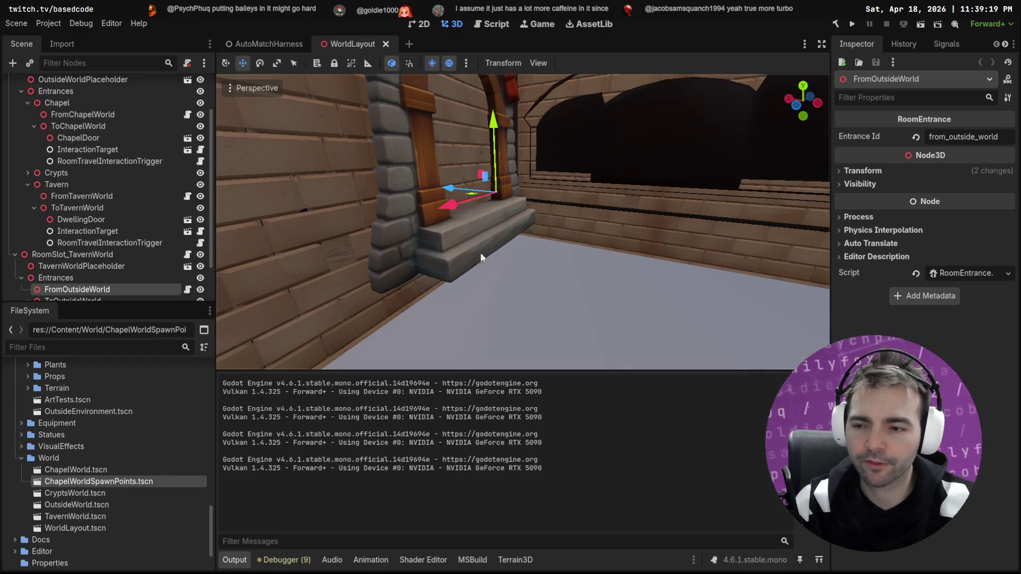
key(alt+Tab)
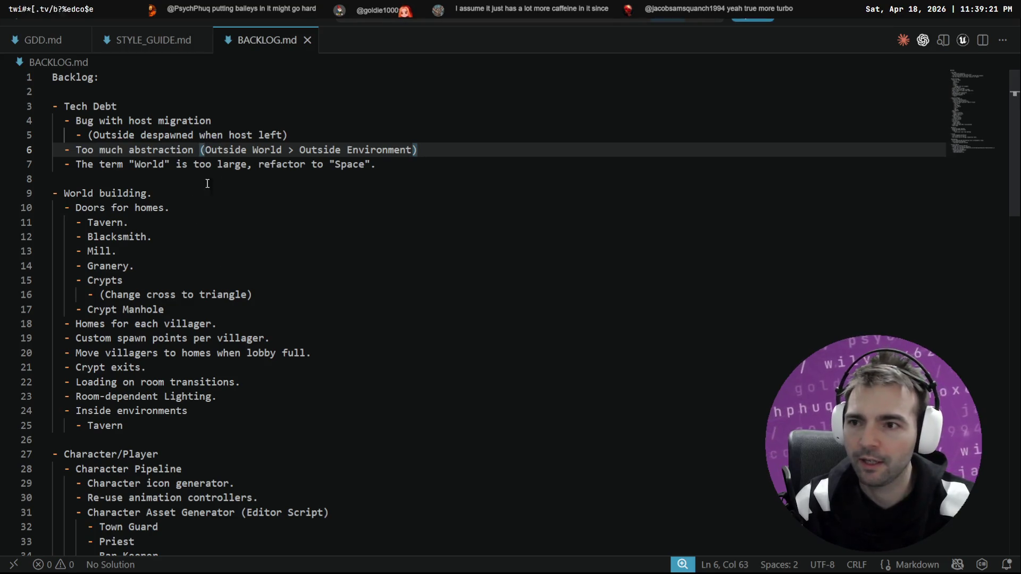
Move the 'Custom spawn points' line to a new bullet under Crypt Manhole
click(445, 171)
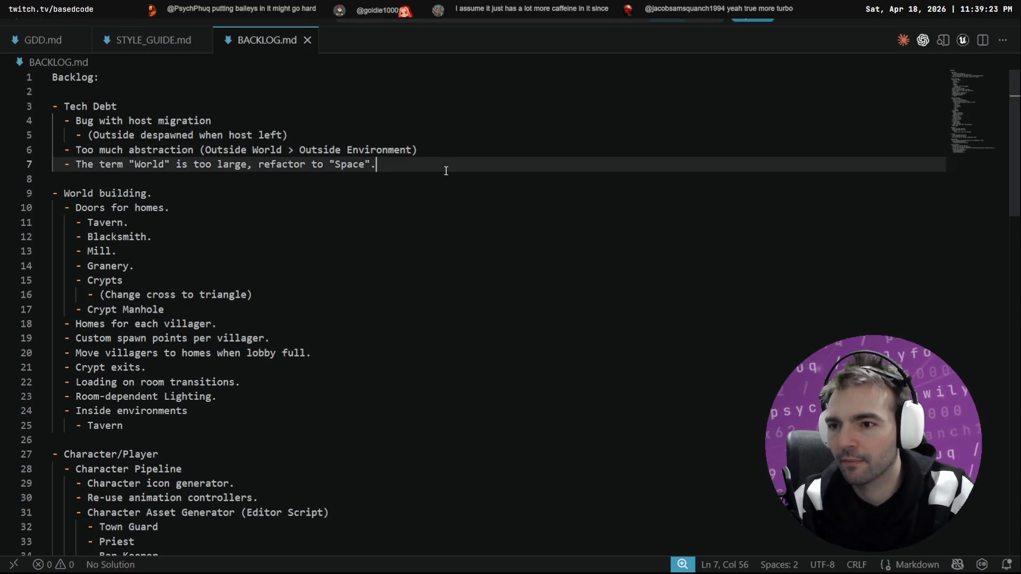
click(341, 316)
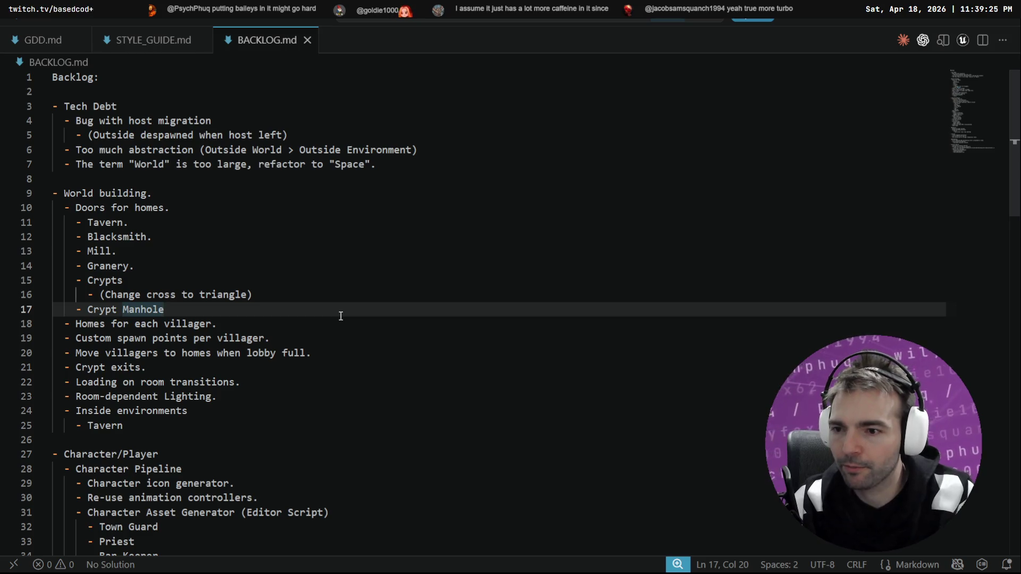
key(Down)
key(Down)
key(End)
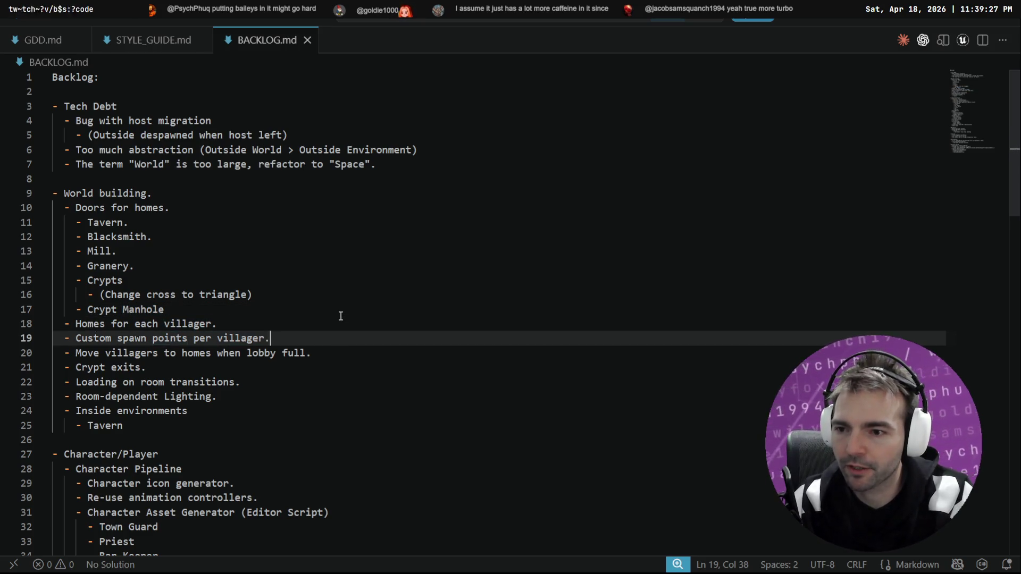
key(shift+Home)
key(ctrl+c)
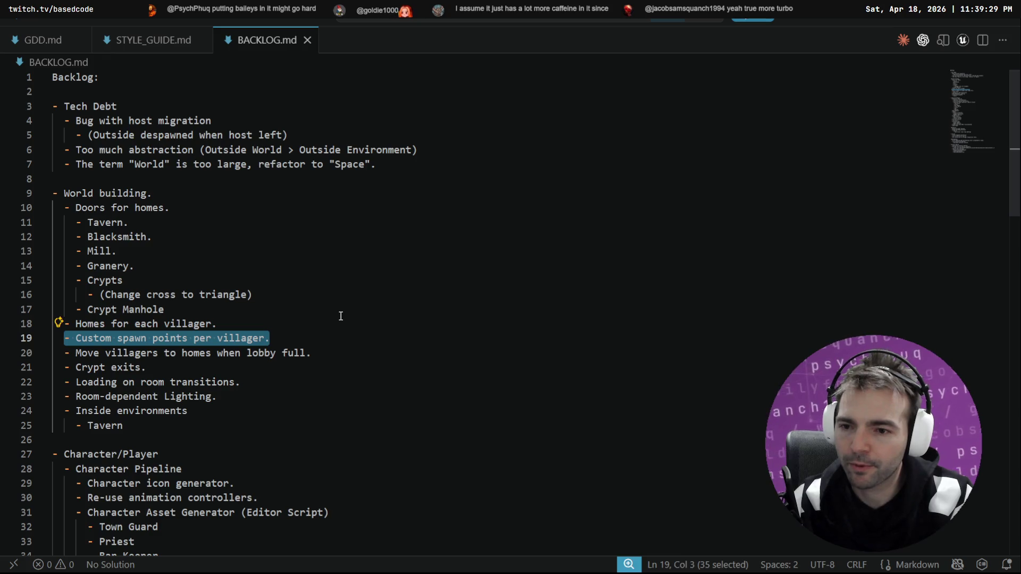
key(BackSpace)
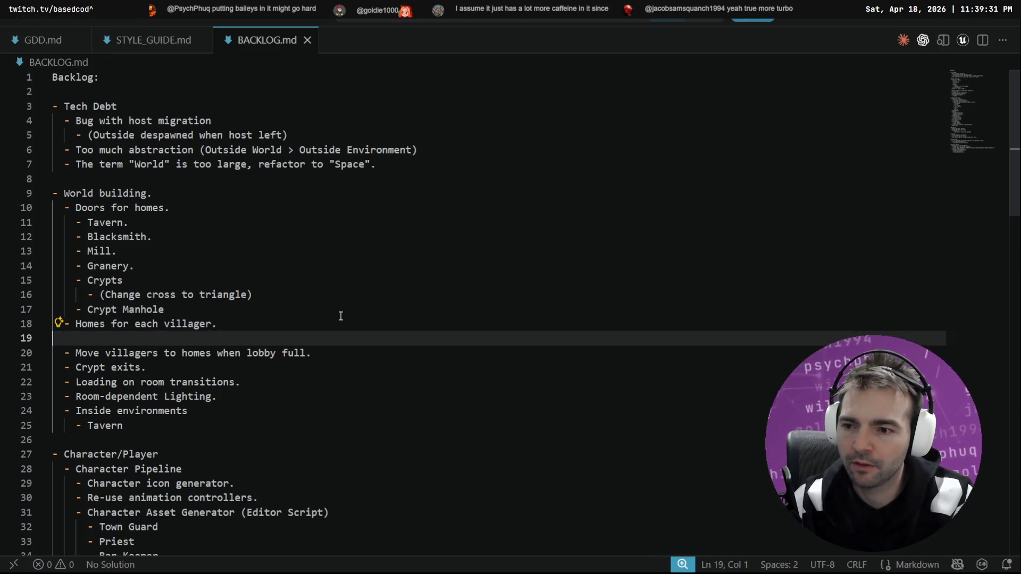
key(BackSpace)
key(BackSpace)
click(341, 315)
key(Return)
key(ctrl+v)
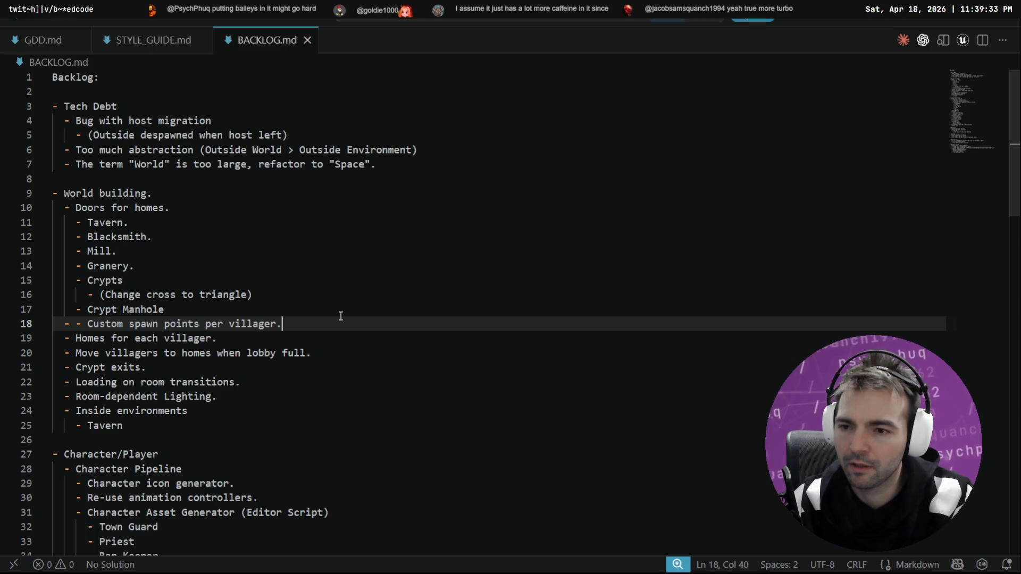
Remove the duplicate dash, change the item to 'per villager/space', and return to Godot's viewport
key(Home)
key(Delete)
key(Delete)
key(End)
key(Left)
text(/env)
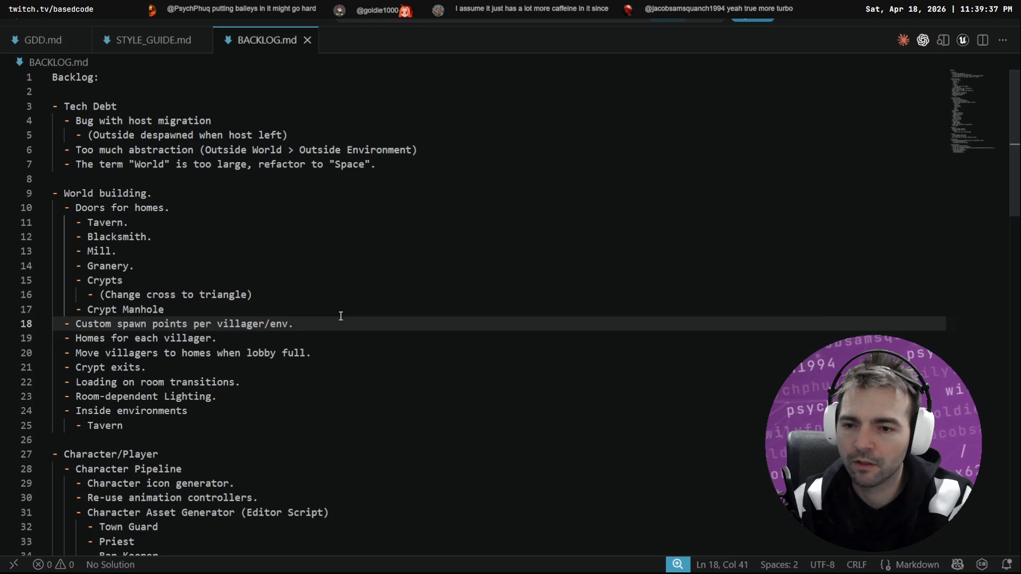
text(pace)
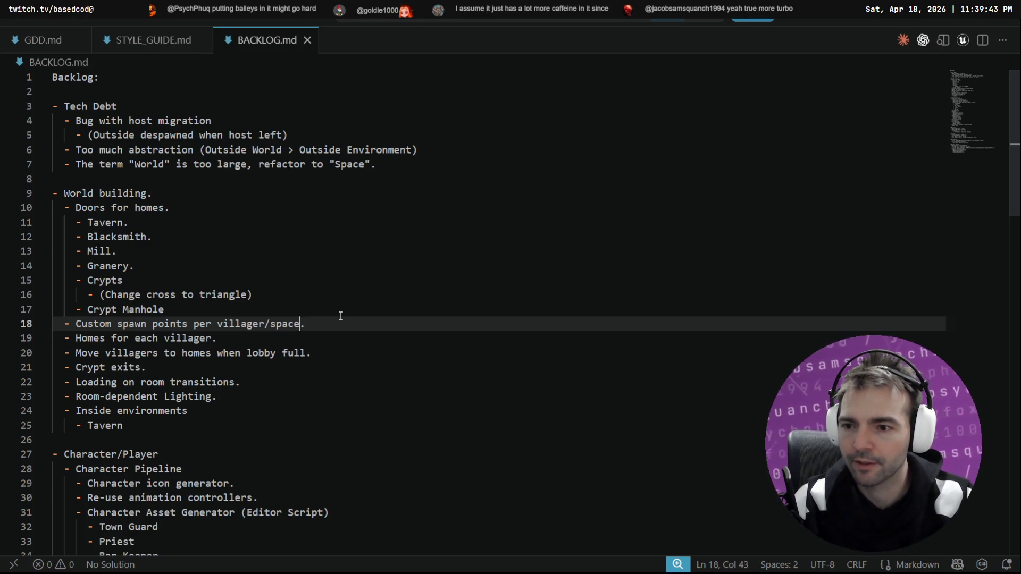
key(alt+Tab)
mouse_move(543, 177)
mouse_down()
mouse_move(245, 191)
mouse_move(287, 218)
mouse_move(335, 206)
mouse_move(297, 206)
mouse_move(319, 202)
mouse_move(542, 178)
mouse_up()
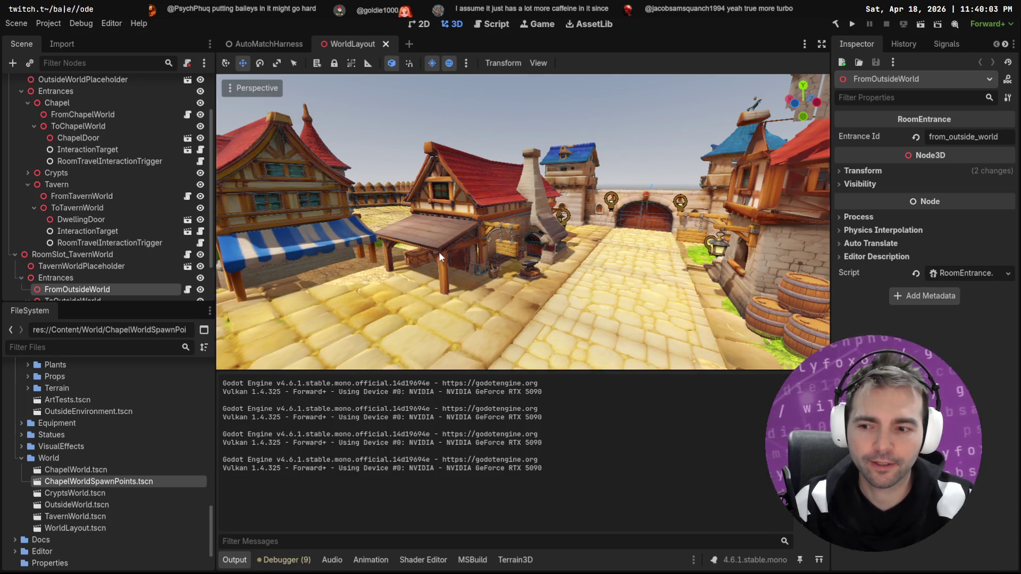
Collapse the RoomSlot_OutsideWorld and RoomSlot_TavernWorld branches, then start voice dictation in the Codex terminal
click(59, 456)
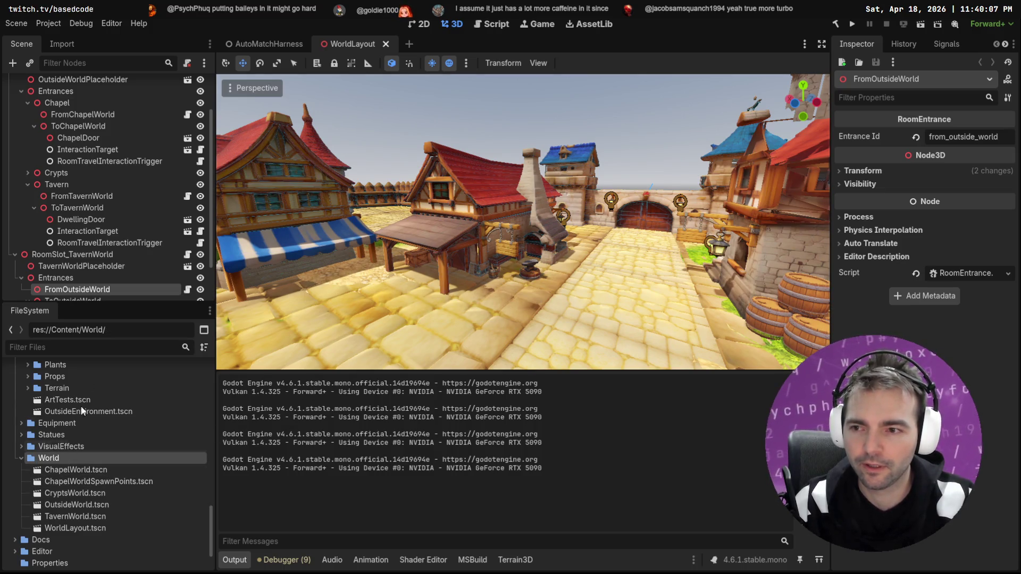
scroll(44, 210, down, 2)
click(44, 208)
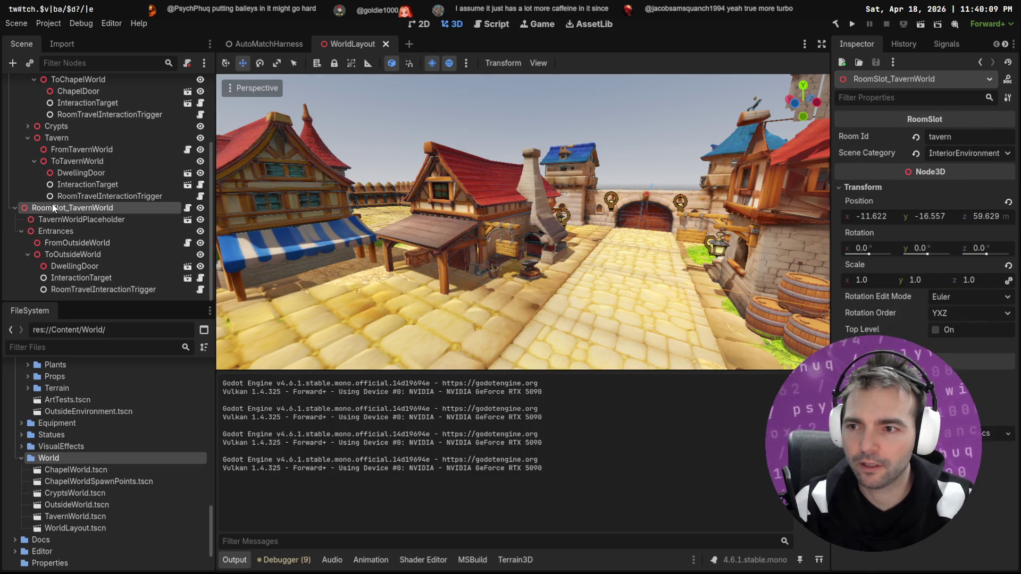
scroll(57, 187, up, 4)
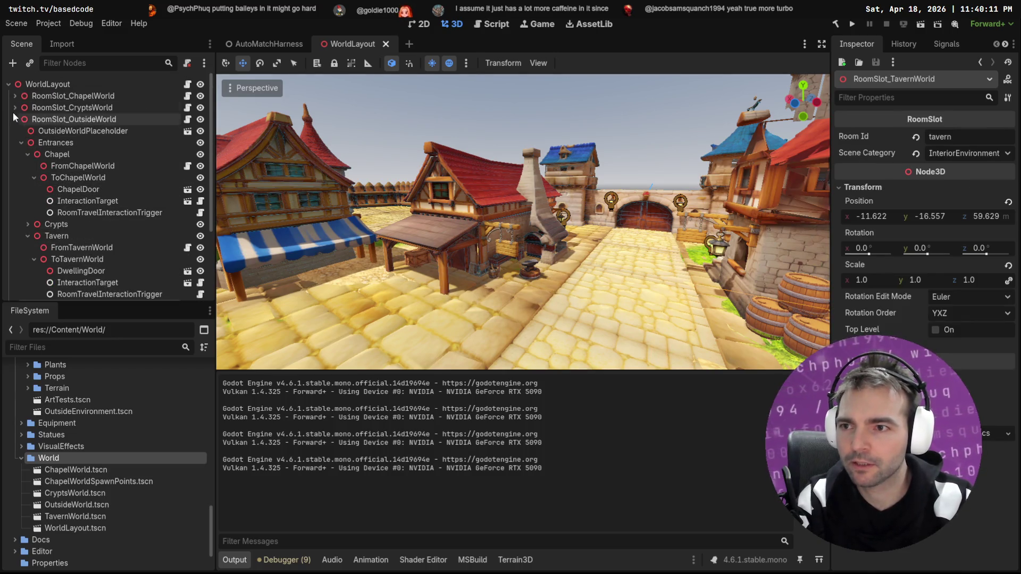
click(15, 119)
click(15, 130)
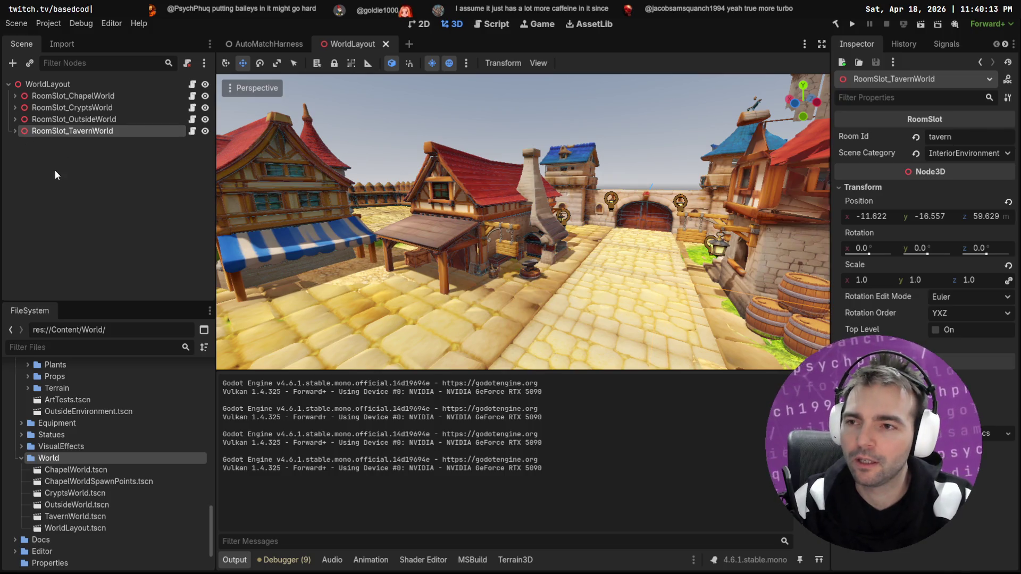
click(73, 155)
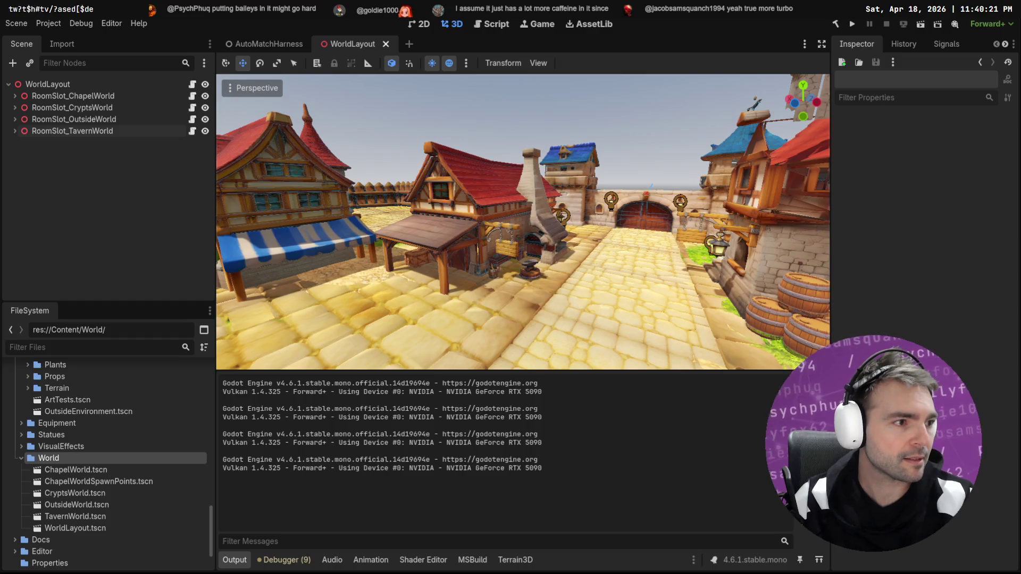
key(super+h)
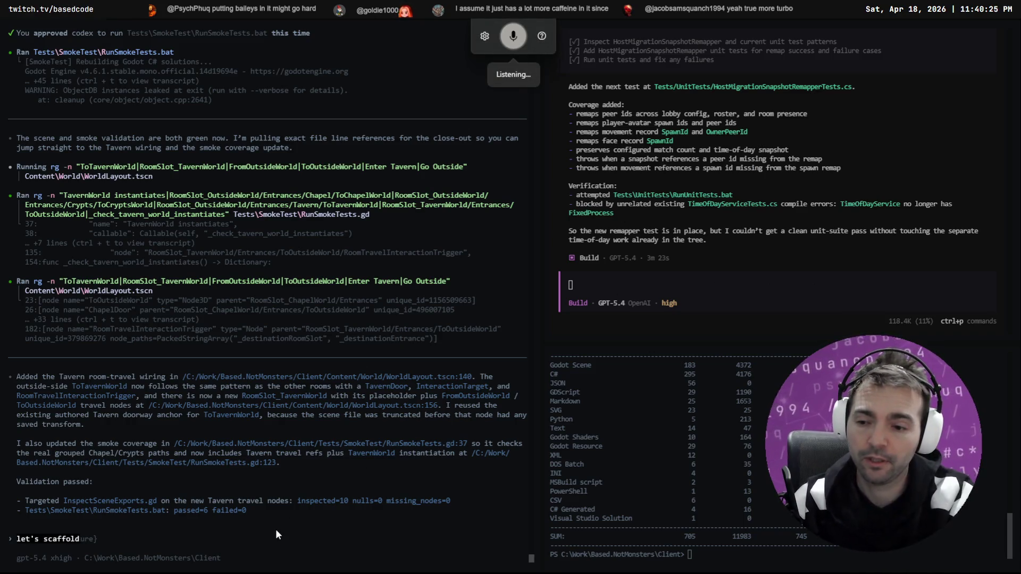
Type the RoomSlot and 'the Forge.' parts of the request, checking slot names in Godot
key(alt+Tab)
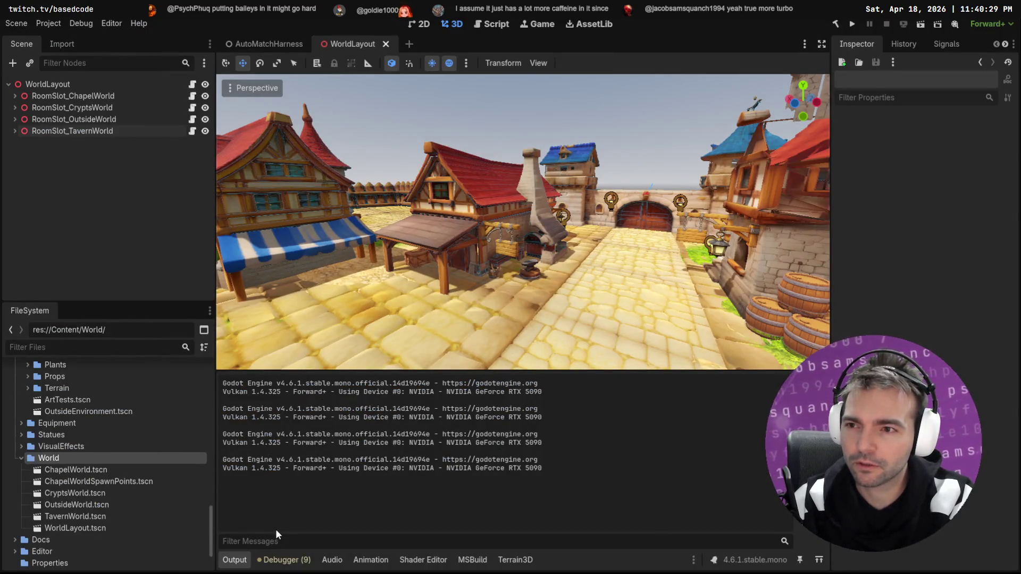
key(alt+Tab)
text(RoomSlot)
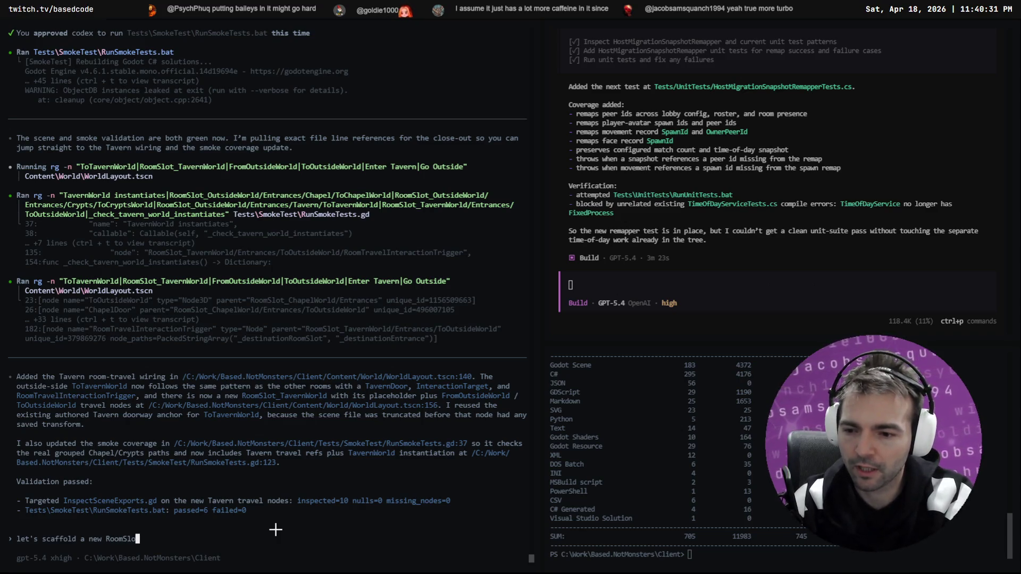
key(alt+Tab)
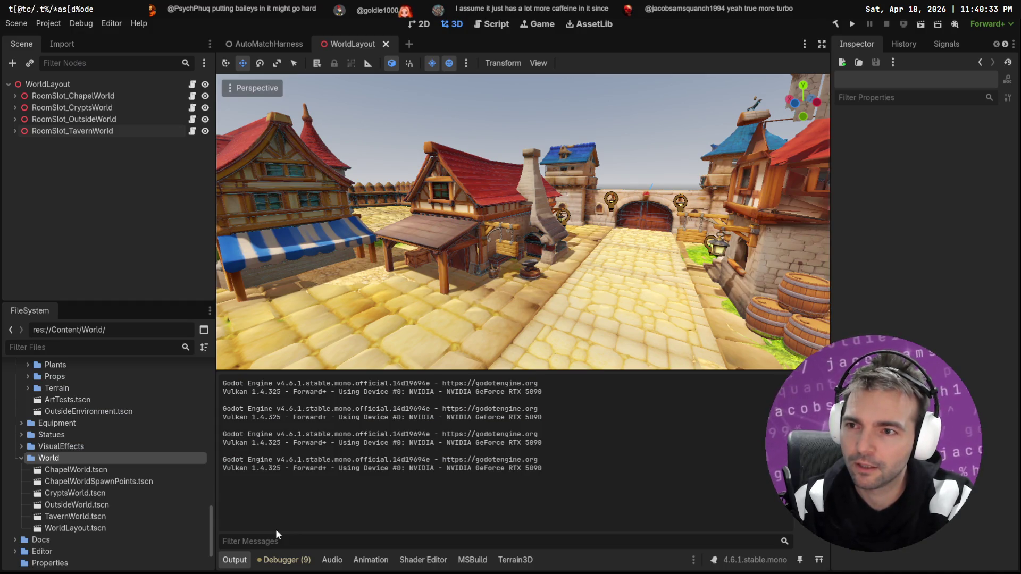
key(alt+Tab)
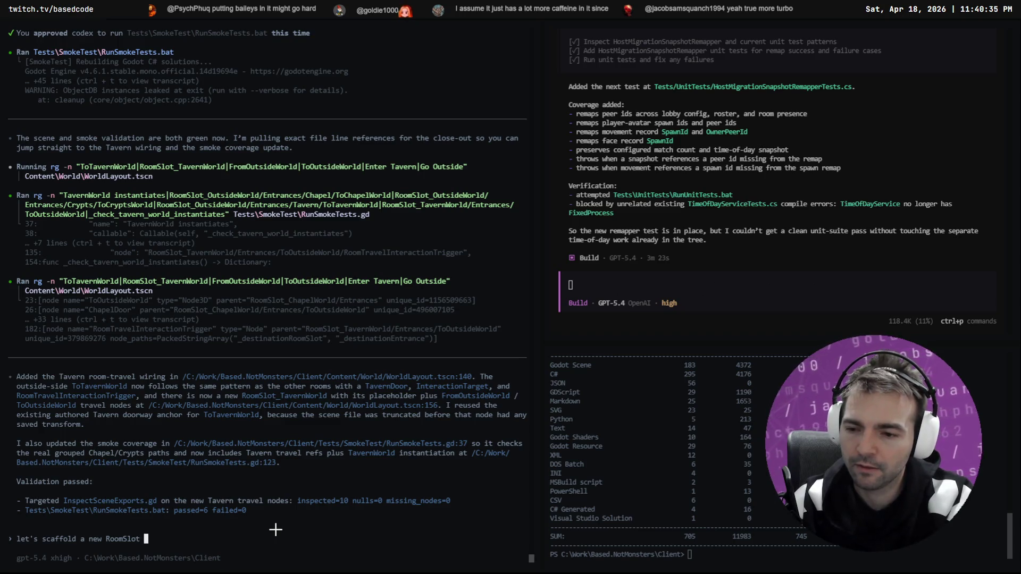
text(he Forge.)
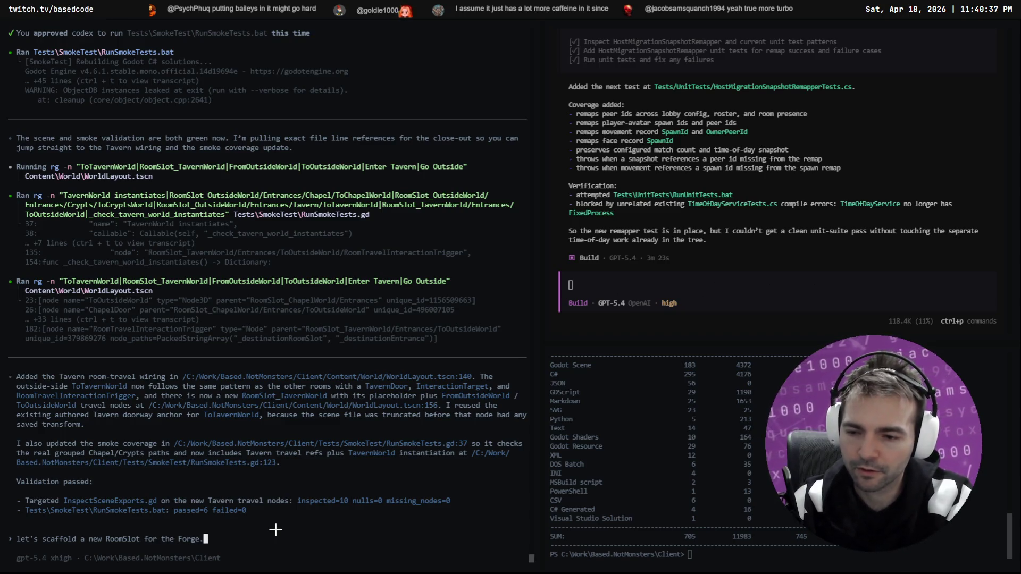
key(ctrl+Left)
key(ctrl+Left)
key(ctrl+Left)
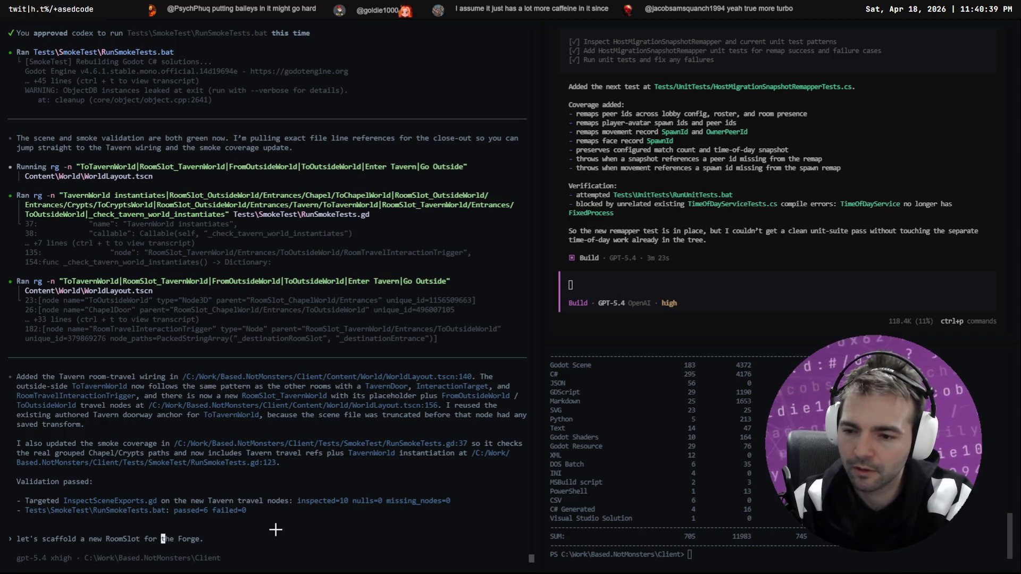
key(alt+Tab)
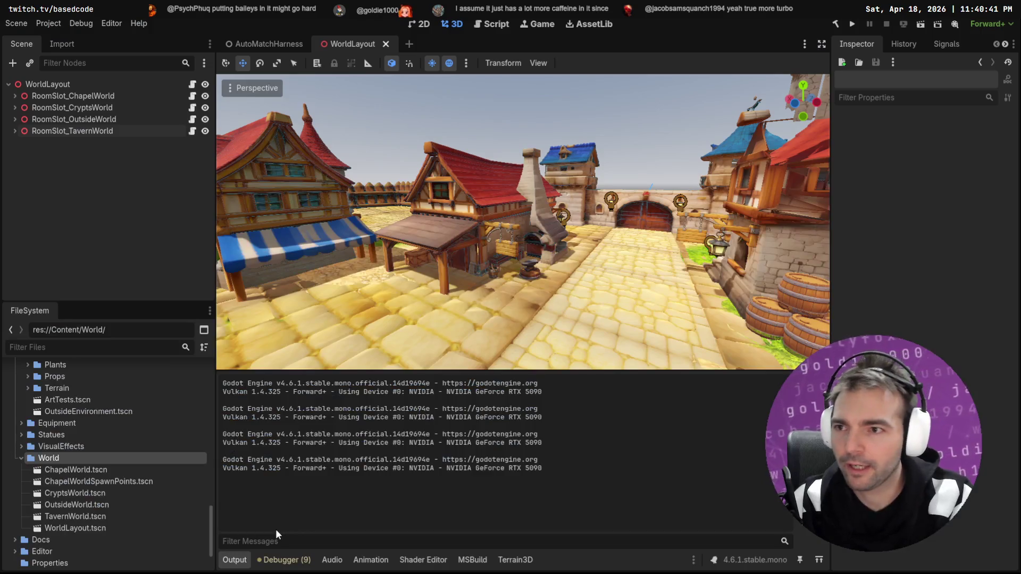
click(104, 131)
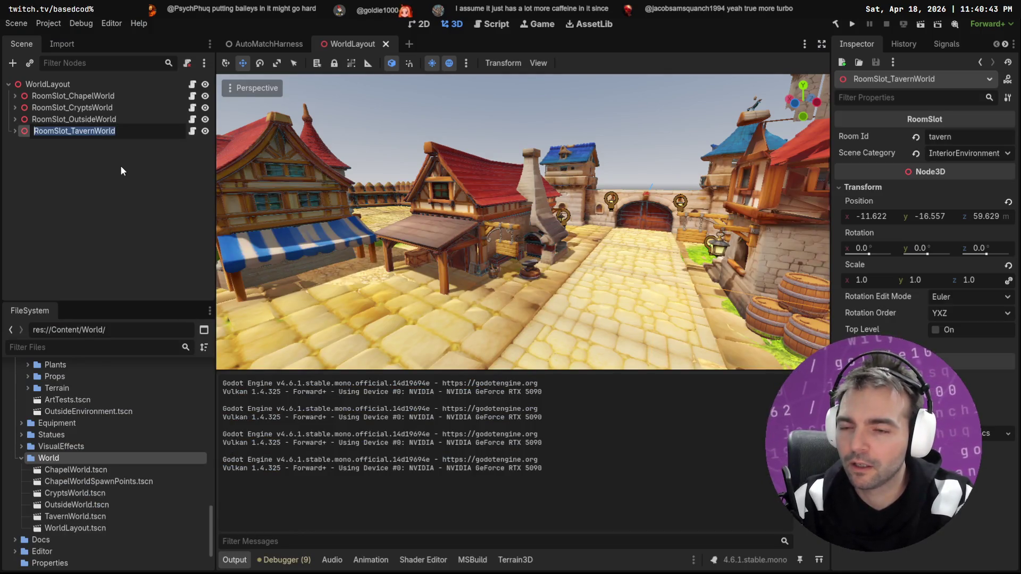
key(alt+Tab)
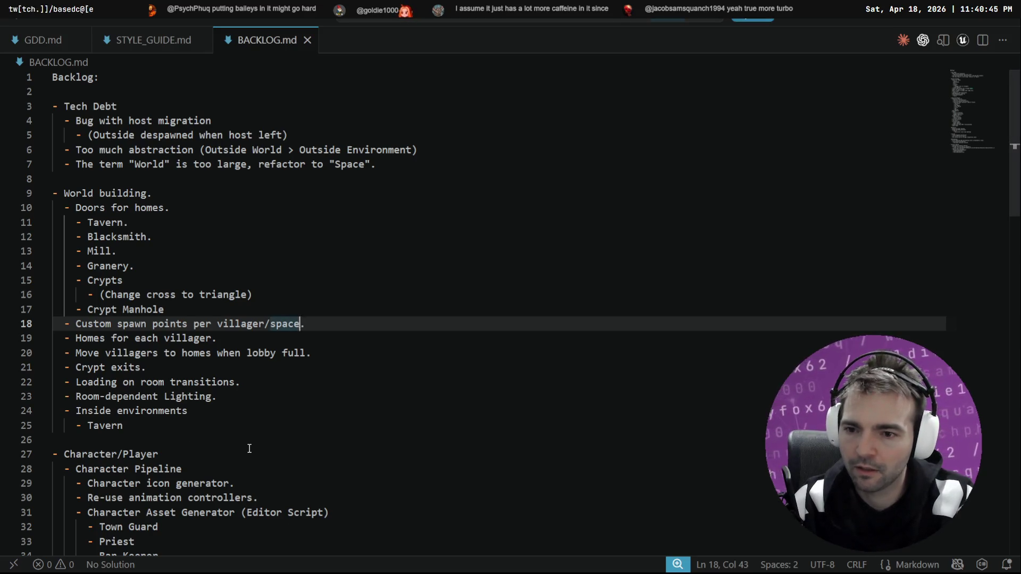
key(alt+Tab)
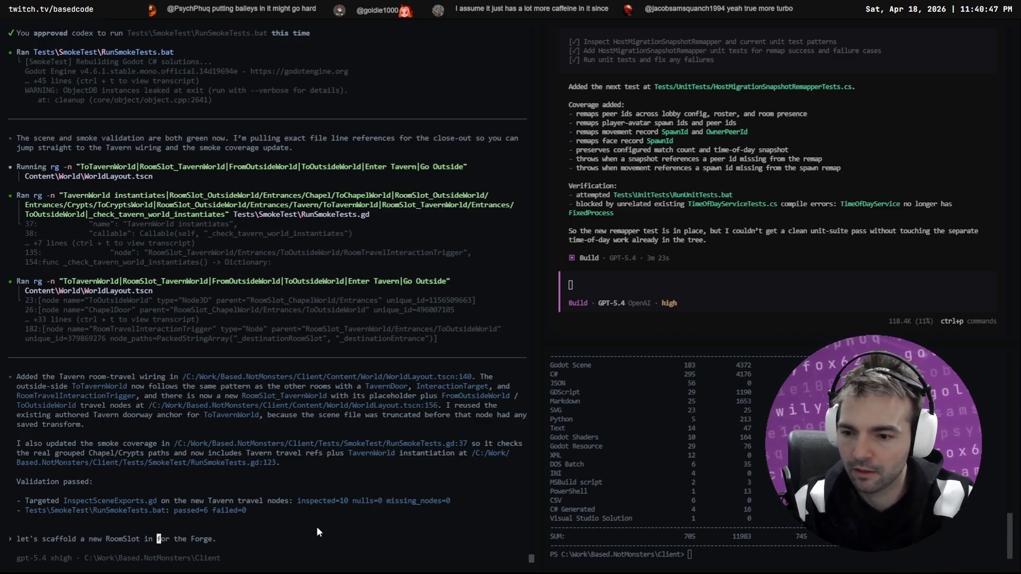
text(@Wor)
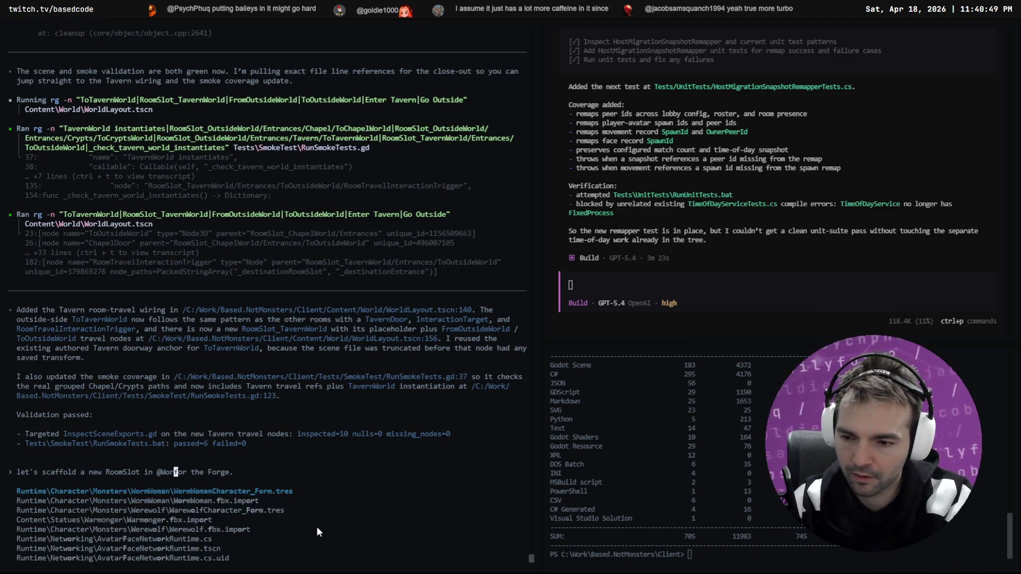
text(ldLayout)
key(Tab)
key(BackSpace)
key(BackSpace)
key(BackSpace)
key(BackSpace)
key(BackSpace)
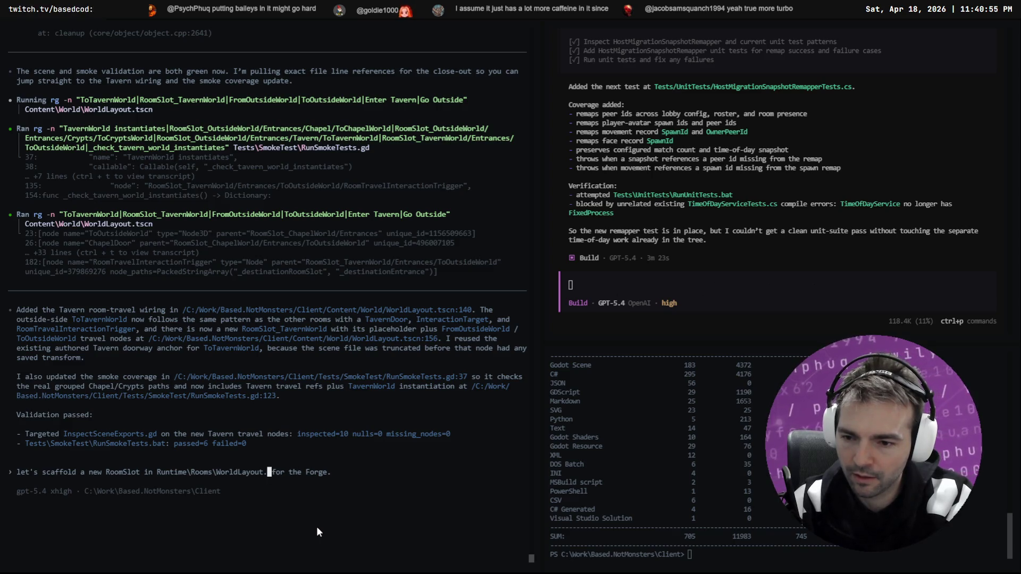
text(@WorldLa)
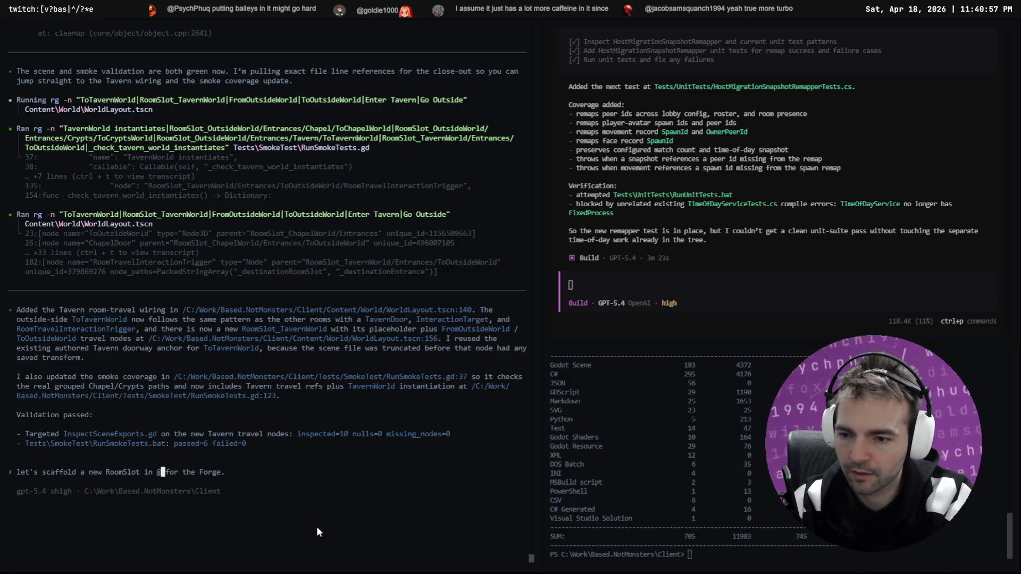
key(Down)
key(Tab)
key(End)
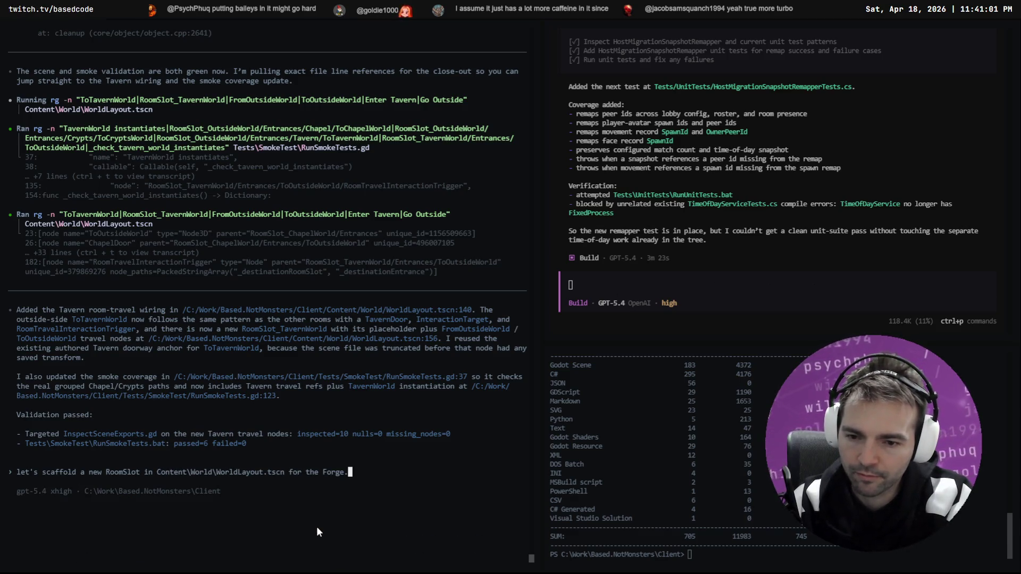
key(super+h)
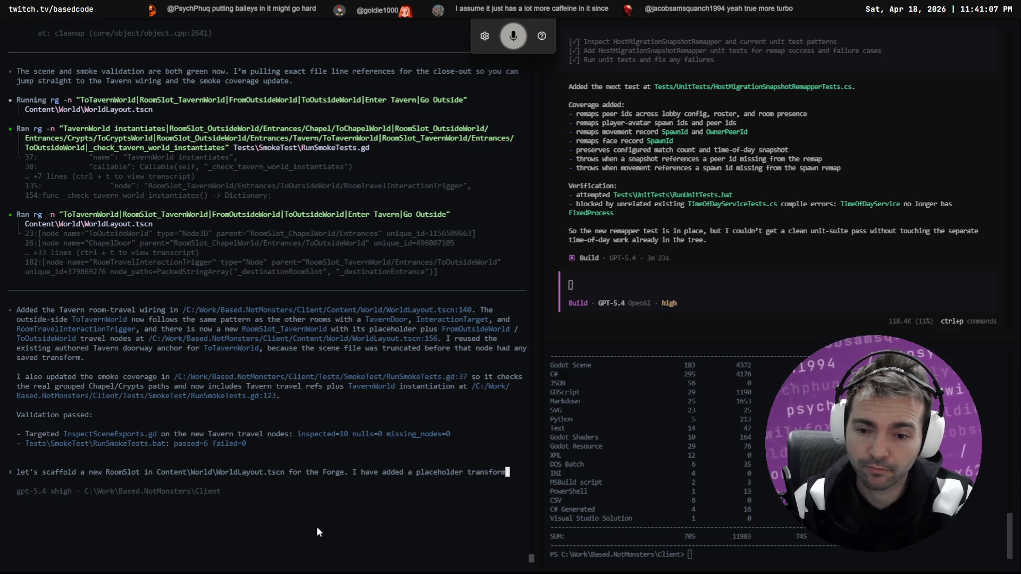
key(alt+Tab)
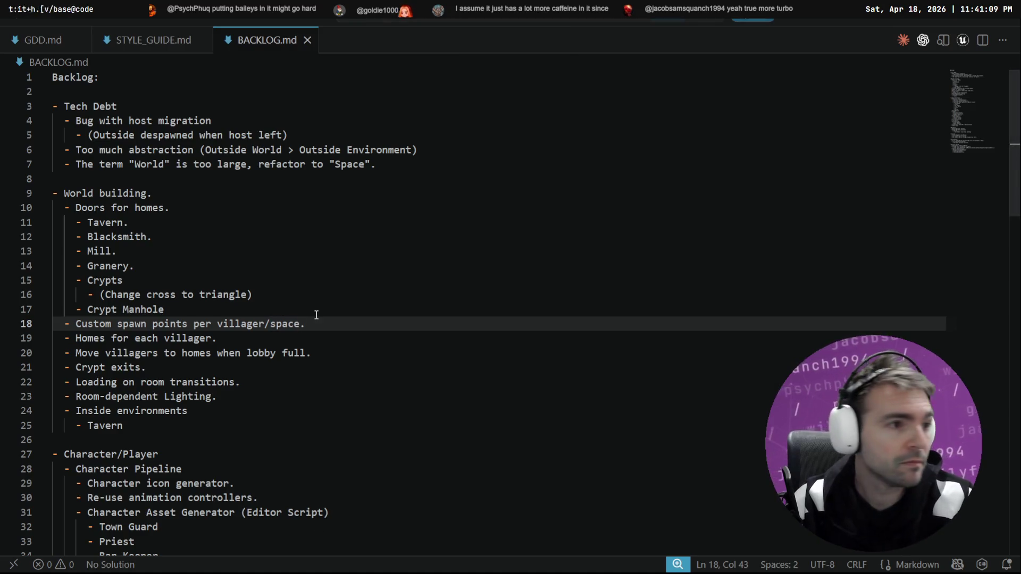
key(alt+Tab)
click(113, 119)
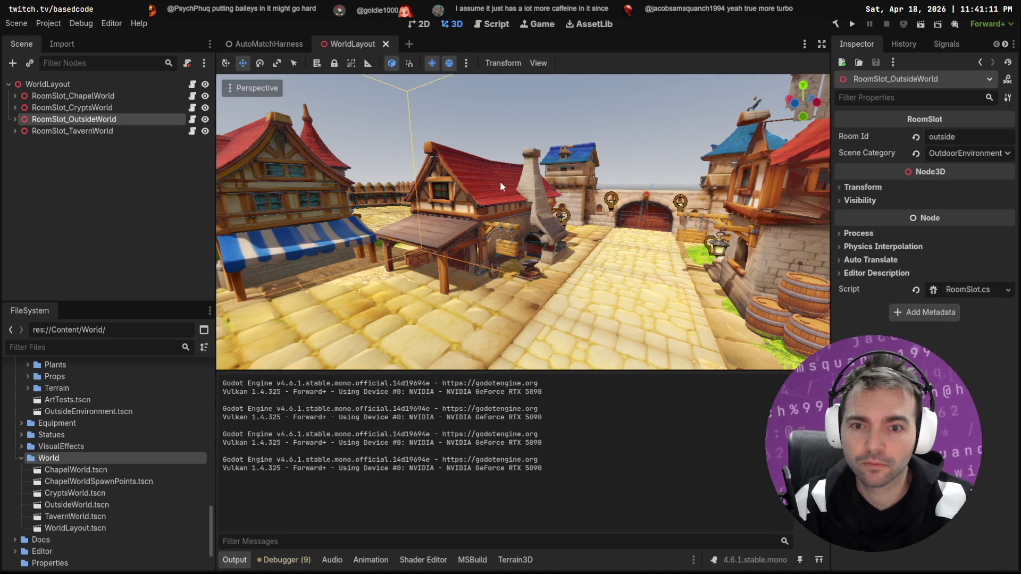
Frame the Crypts, Chapel and Tavern room slots in the viewport
click(94, 113)
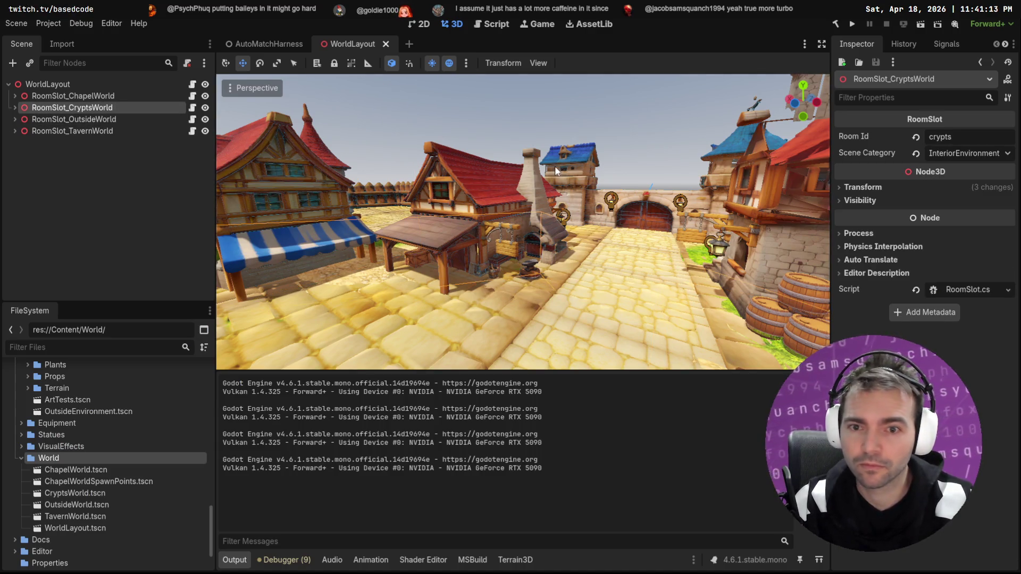
key(f)
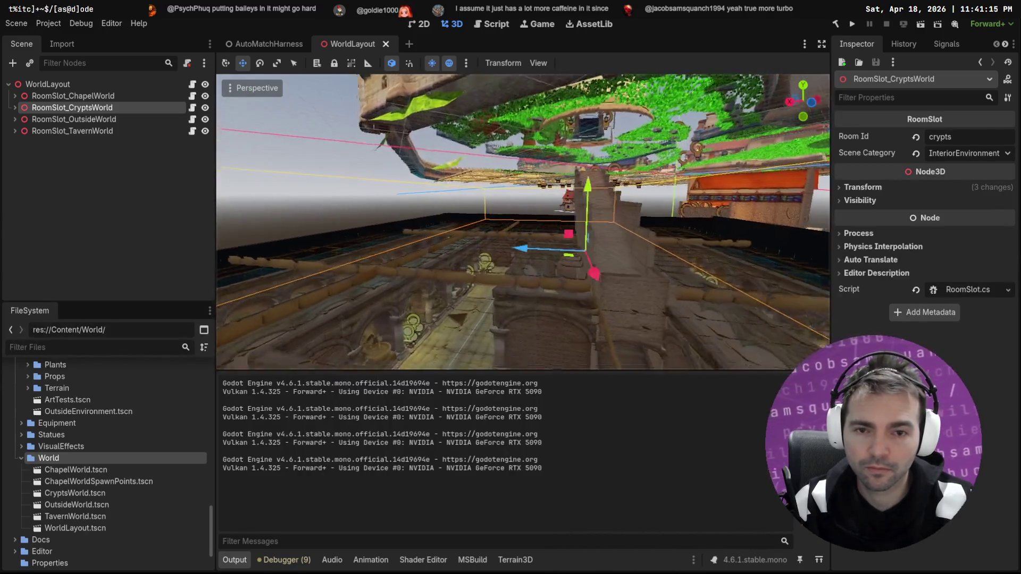
click(122, 96)
key(f)
key(f)
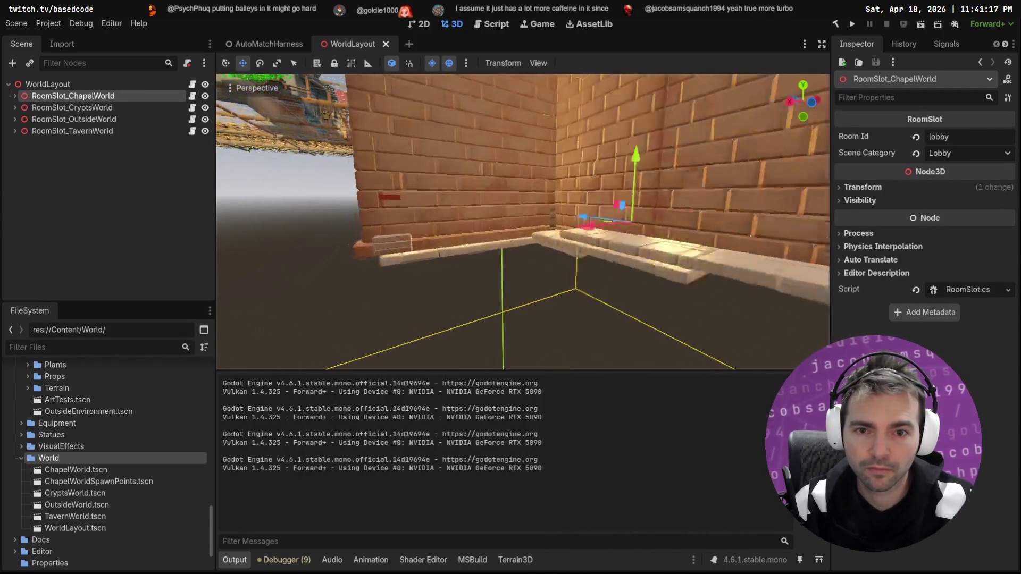
click(96, 131)
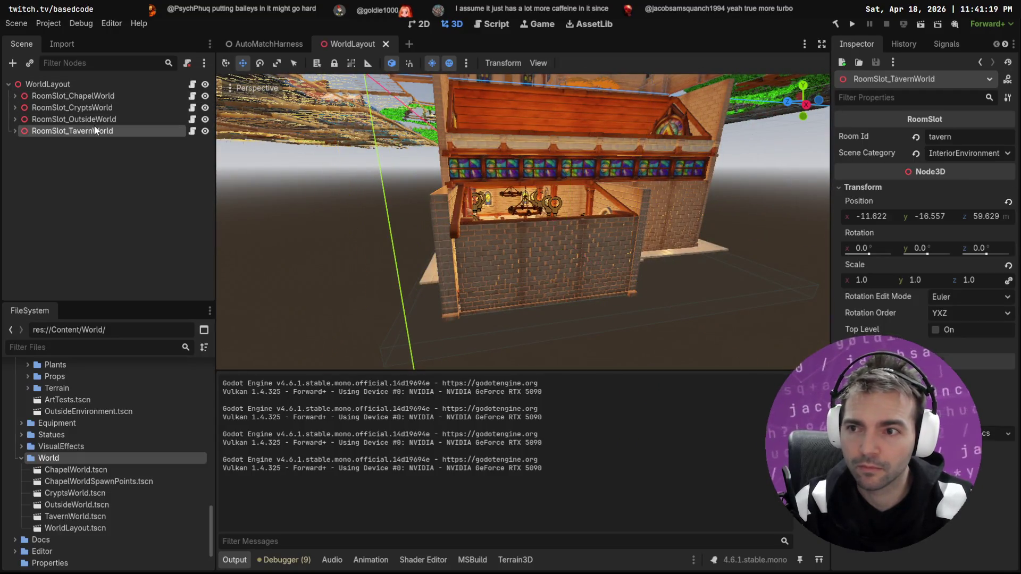
key(f)
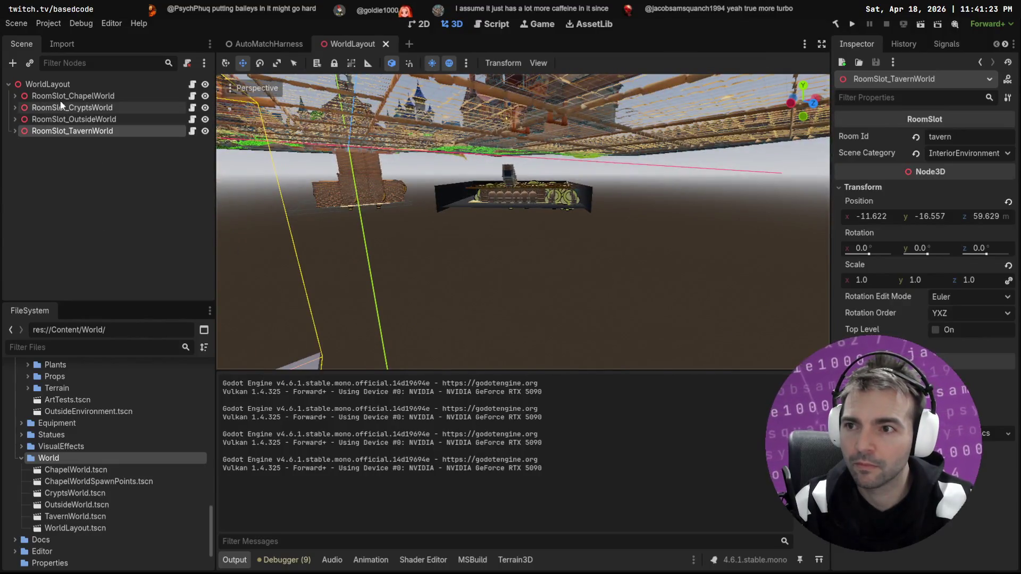
Add a Node3D child under WorldLayout and name it RoomSlot_Forge
click(58, 85)
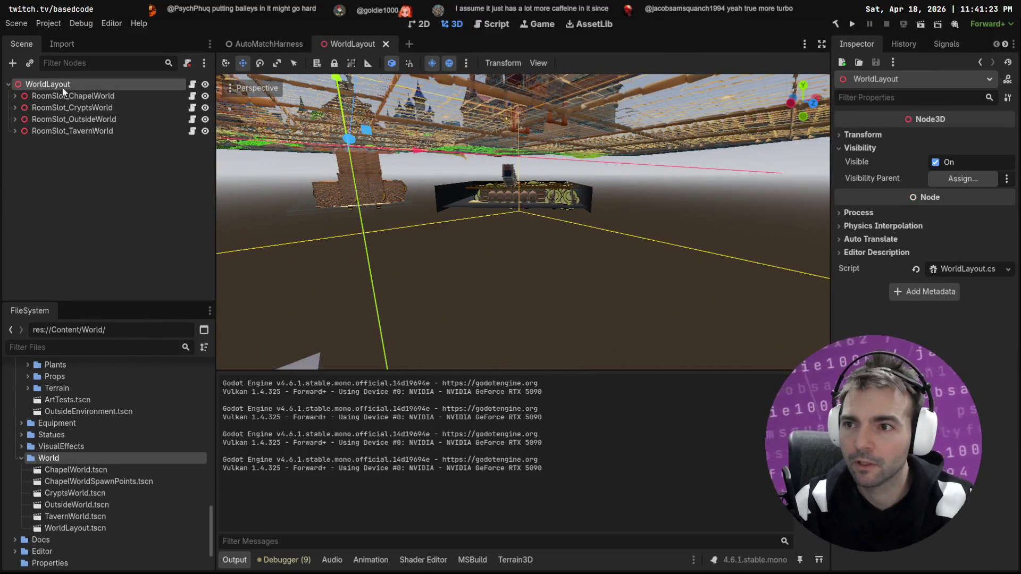
right_click(62, 88)
click(105, 117)
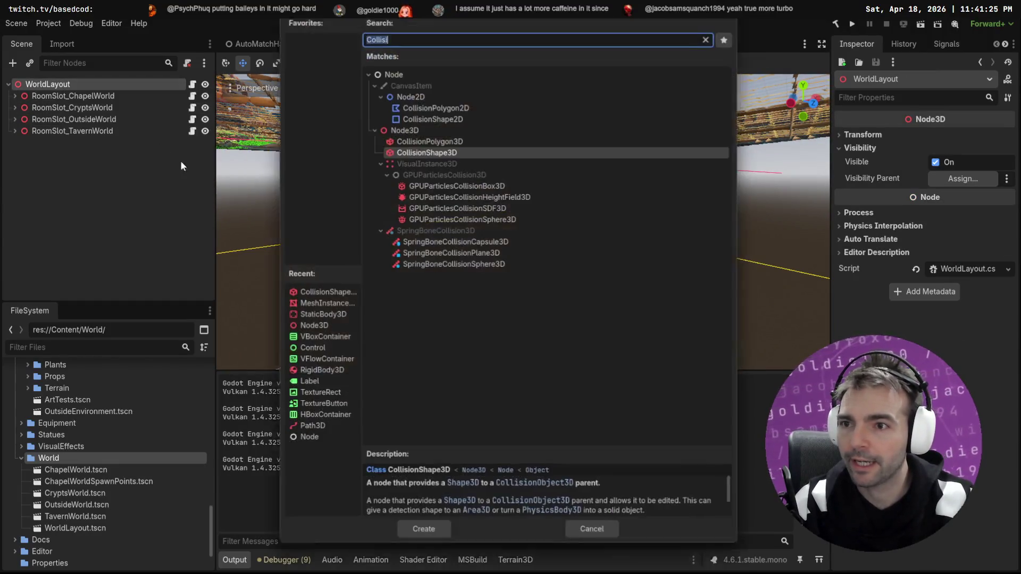
double_click(408, 125)
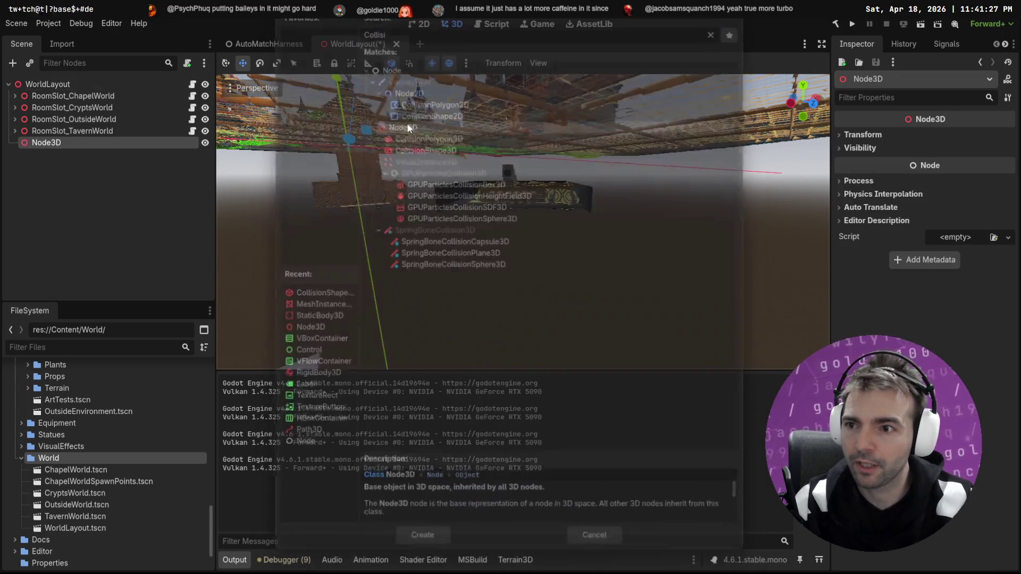
double_click(88, 132)
key(ctrl+c)
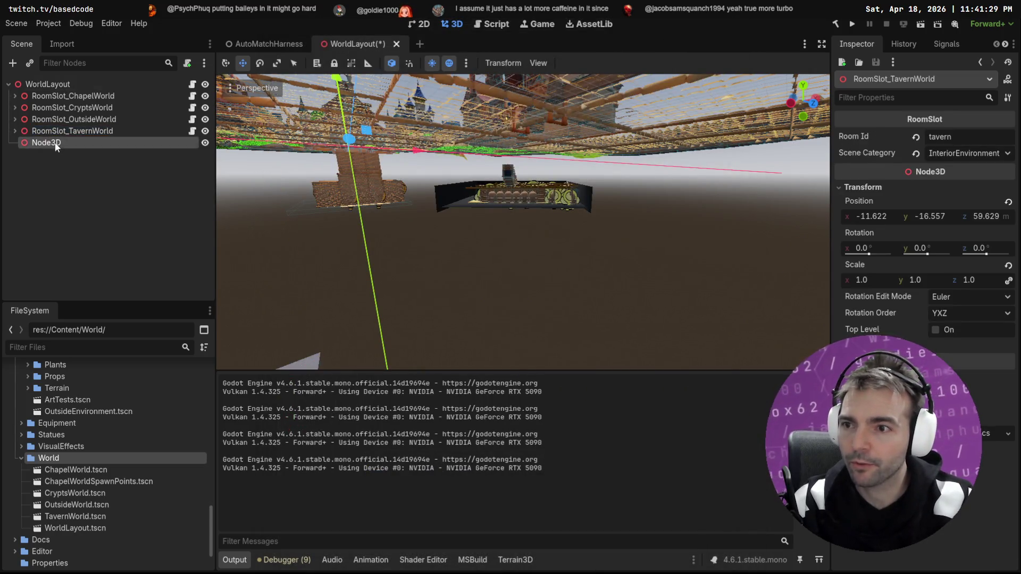
click(74, 143)
key(F2)
key(ctrl+v)
key(ctrl+shift+Left)
text(Forge)
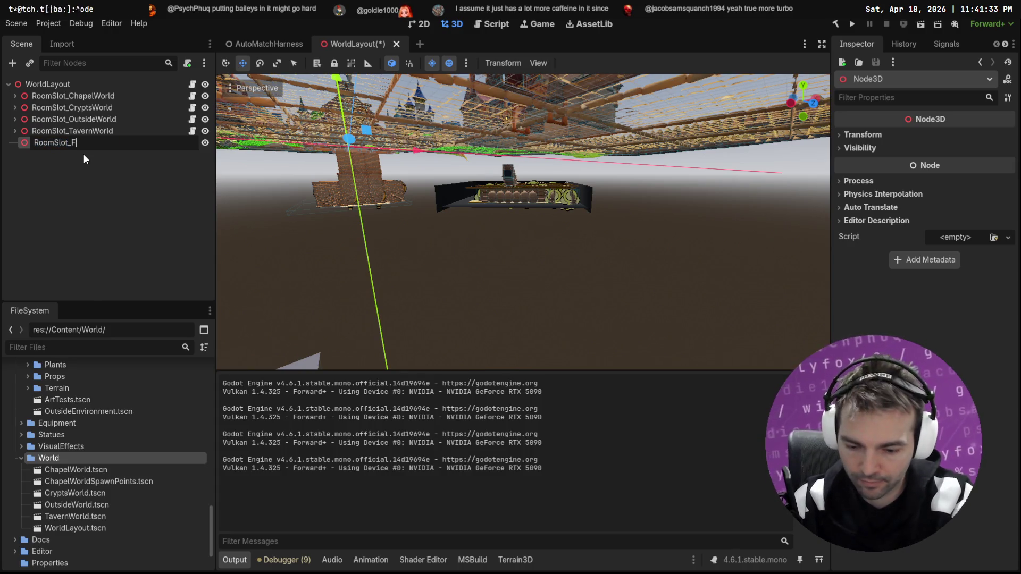
key(Return)
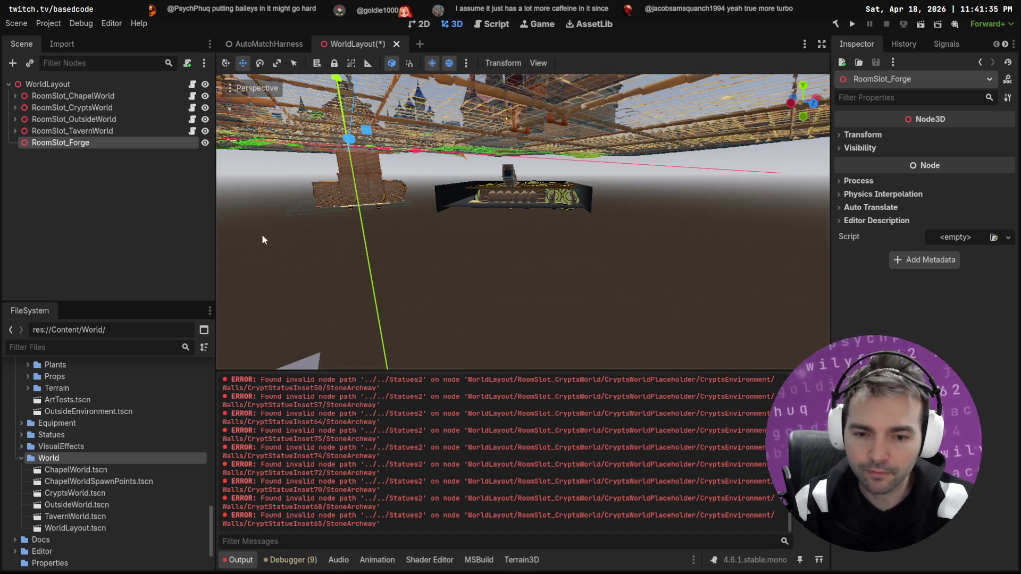
Save the WorldLayout scene and return to the Codex terminal
scroll(454, 518, up, 5)
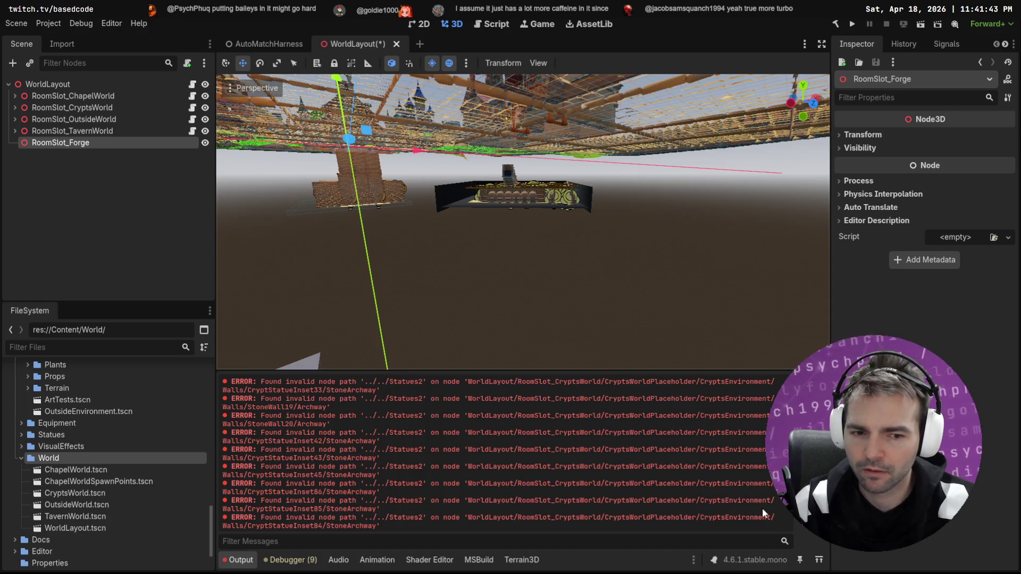
scroll(765, 452, down, 5)
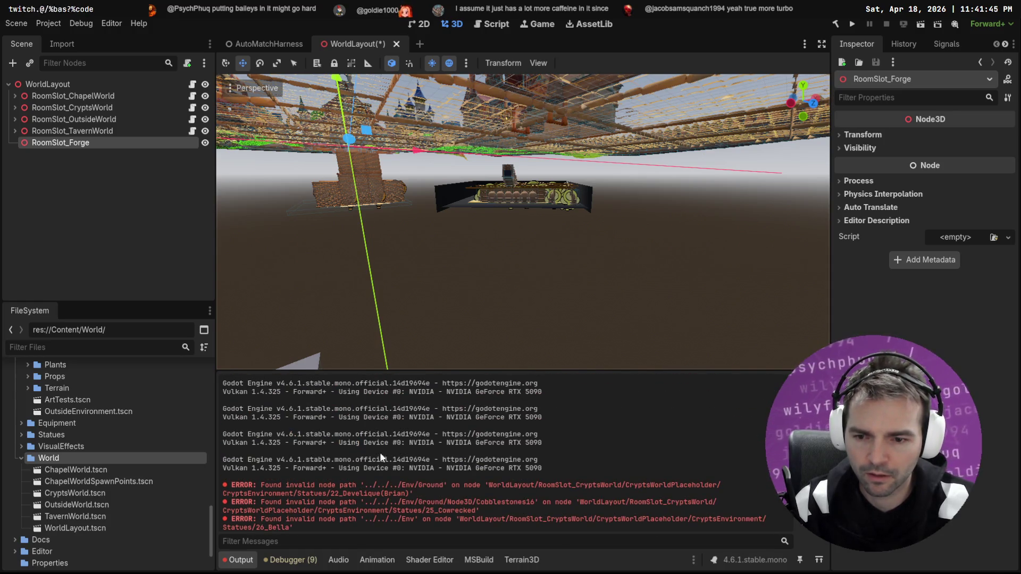
click(81, 195)
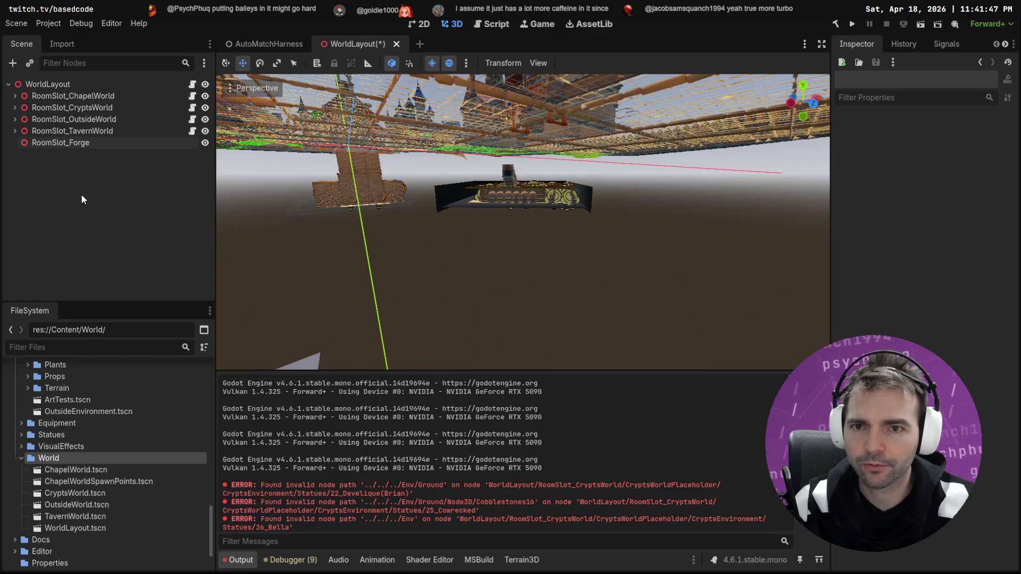
key(ctrl+s)
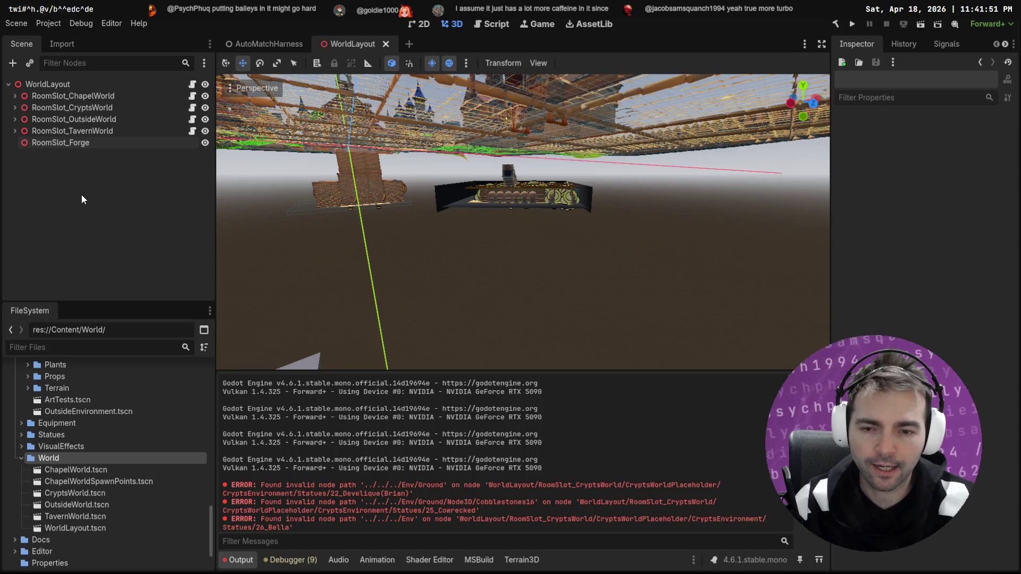
key(alt+Tab)
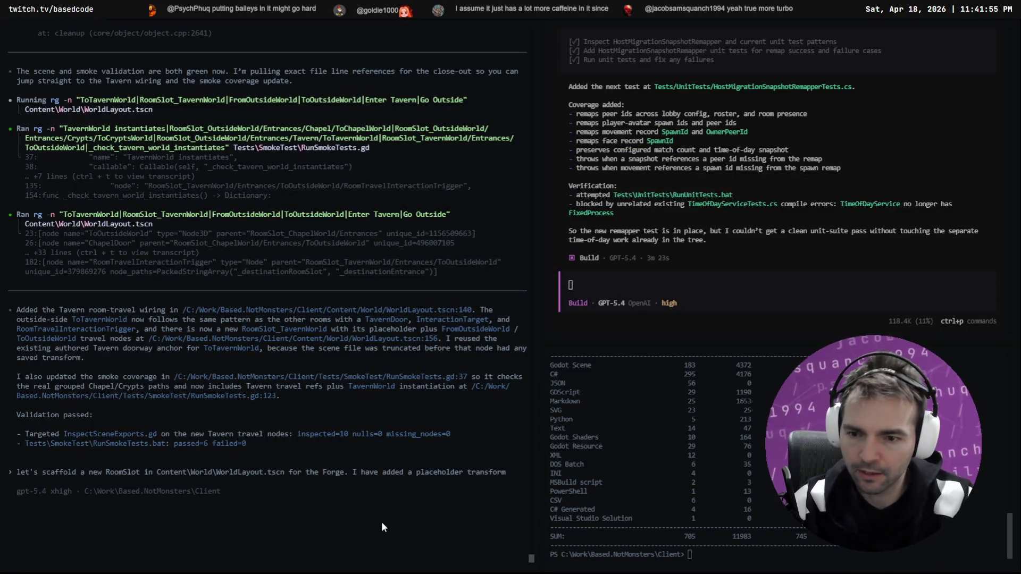
In the PowerShell terminal, change directory into Tests\SmokeTest
key(alt+Tab)
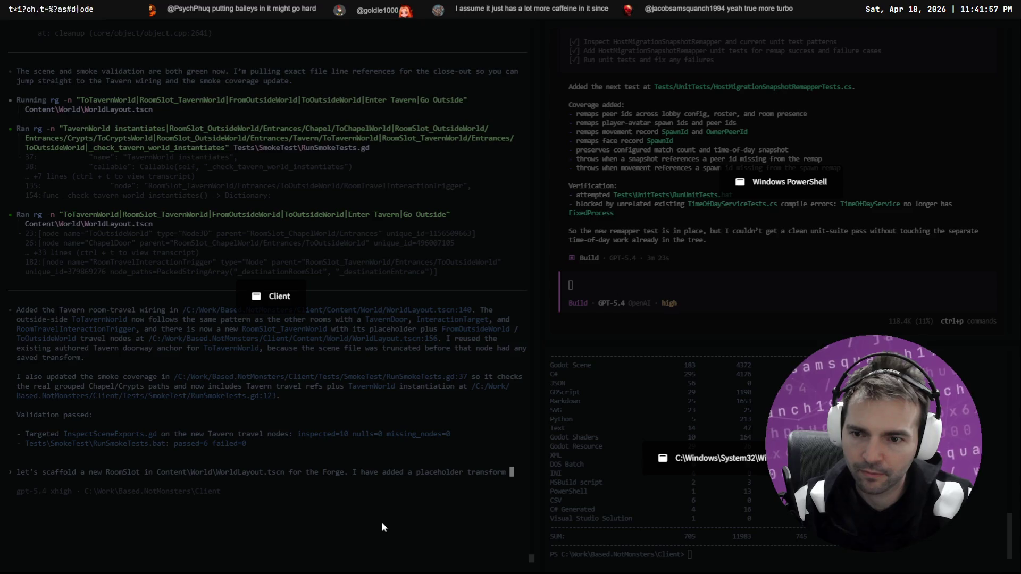
key(Tab)
key(shift+Tab)
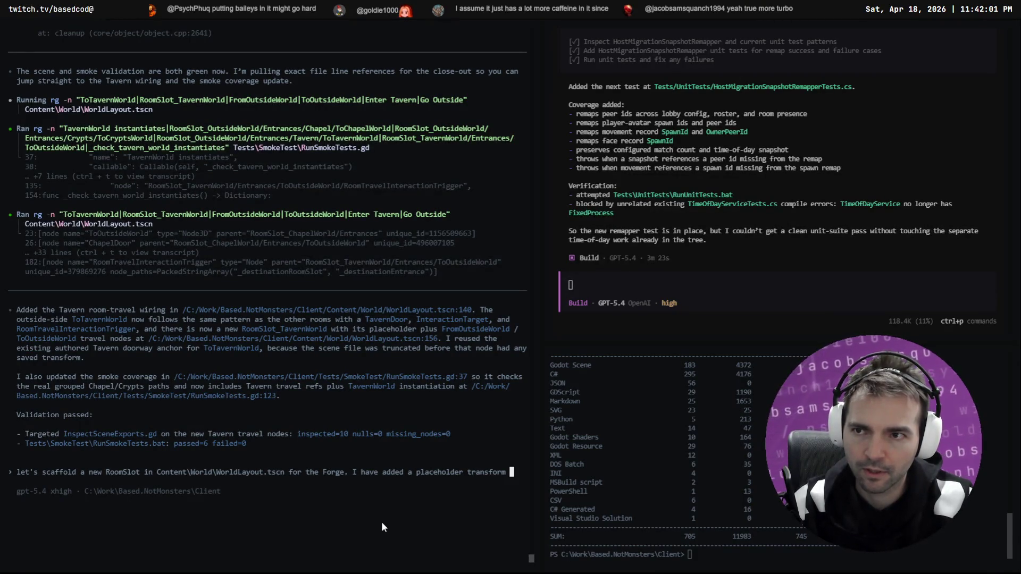
key(alt+Tab)
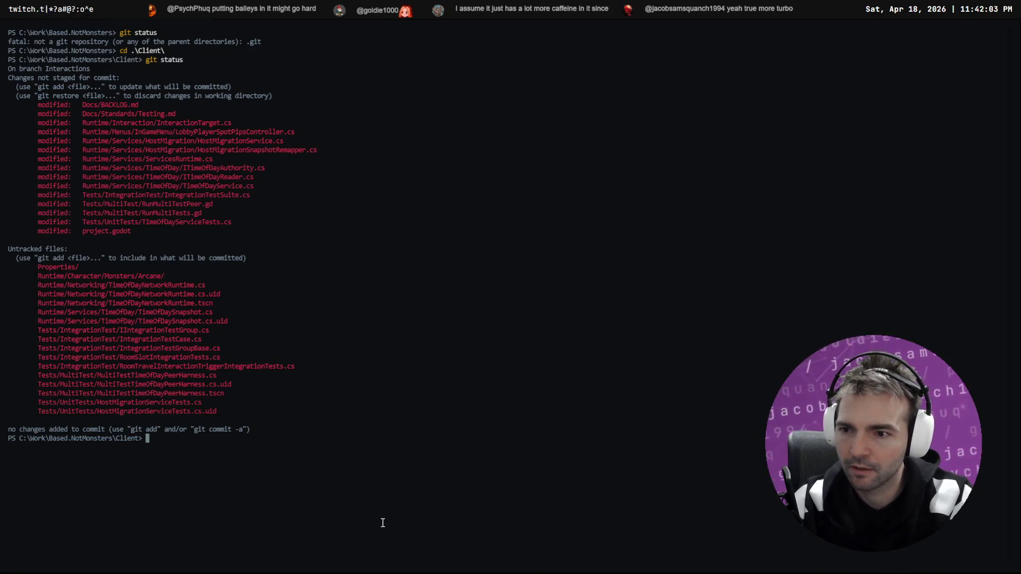
key(Tab)
key(Return)
key(Tab)
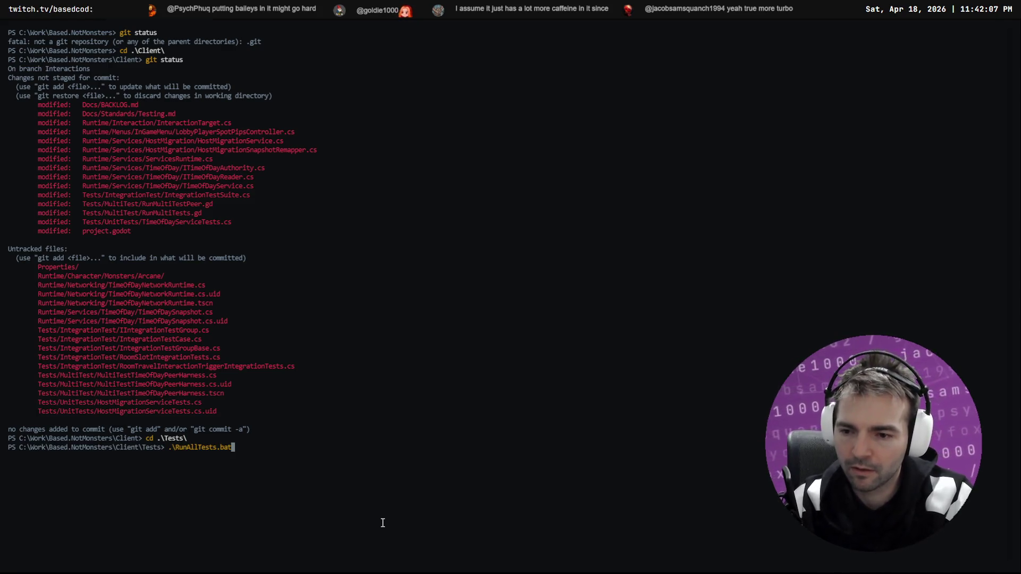
key(BackSpace)
key(BackSpace)
key(BackSpace)
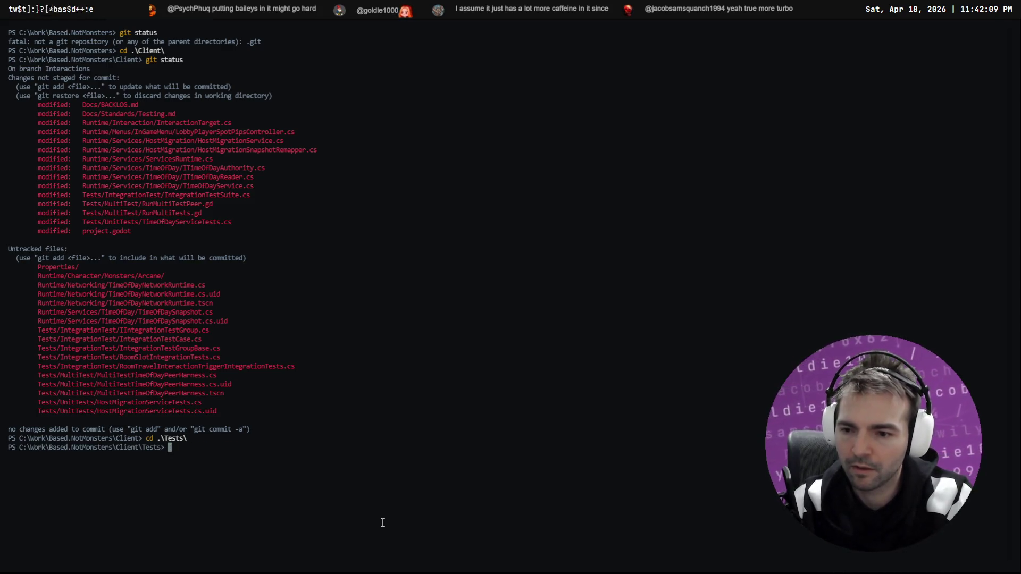
key(Return)
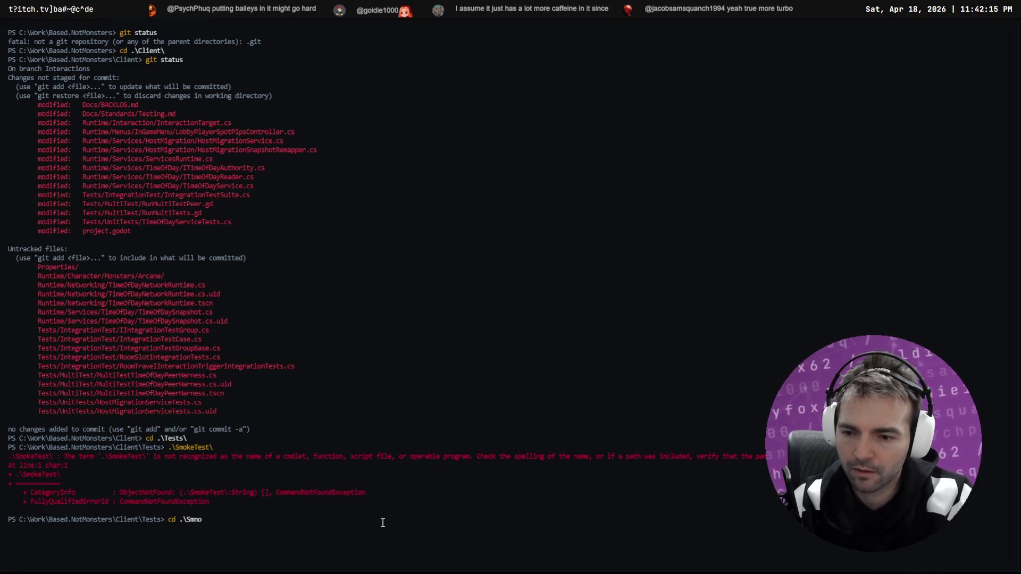
key(Tab)
key(Return)
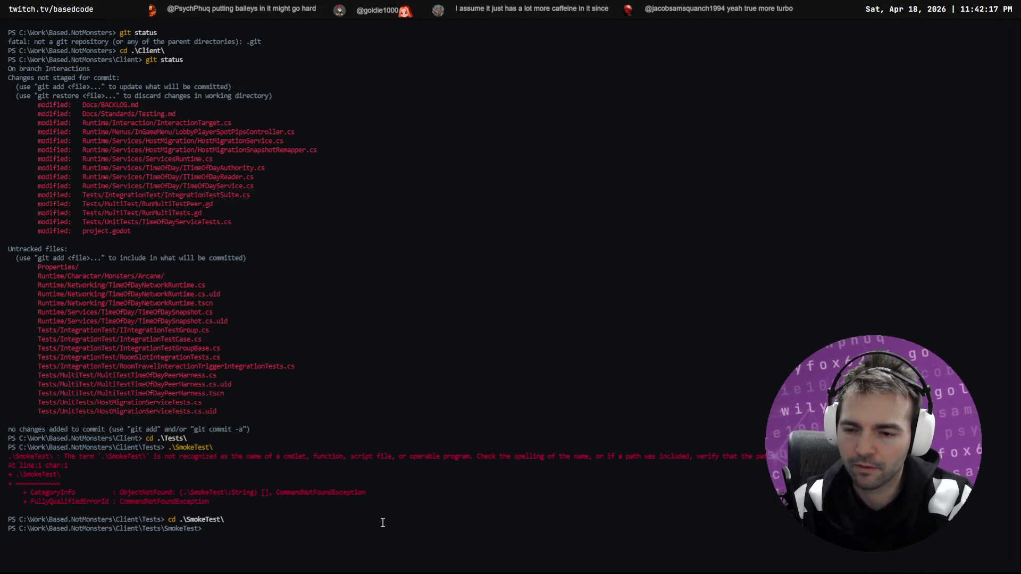
Run .\RunSmokeTests.bat and go back to the Godot editor
text(.\R)
key(Tab)
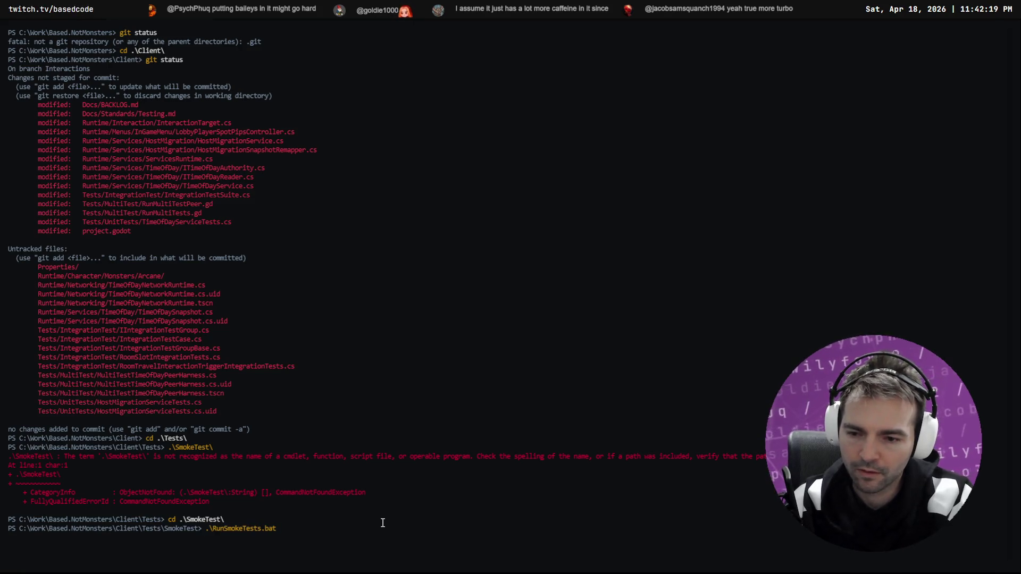
key(Return)
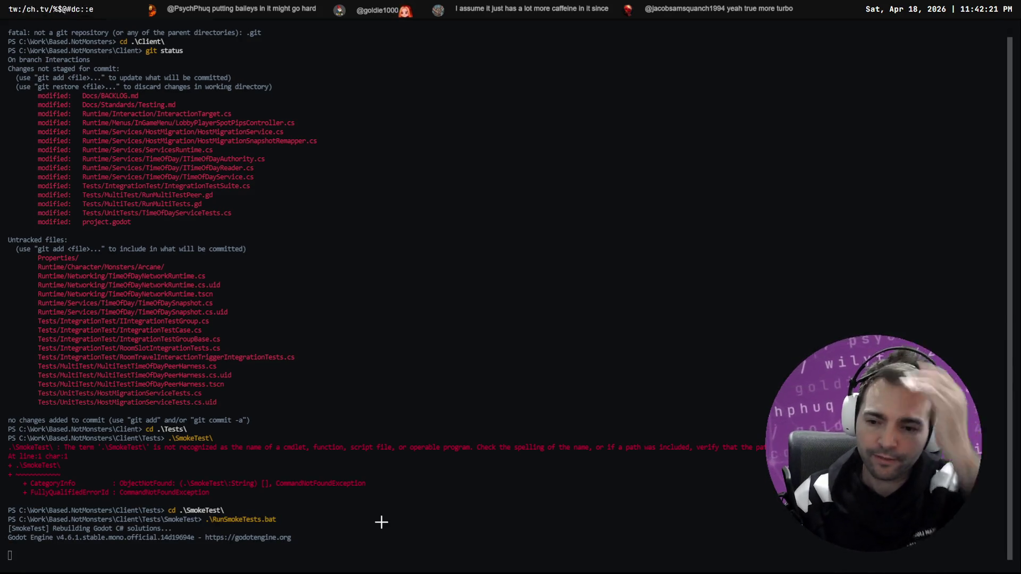
key(alt+Tab)
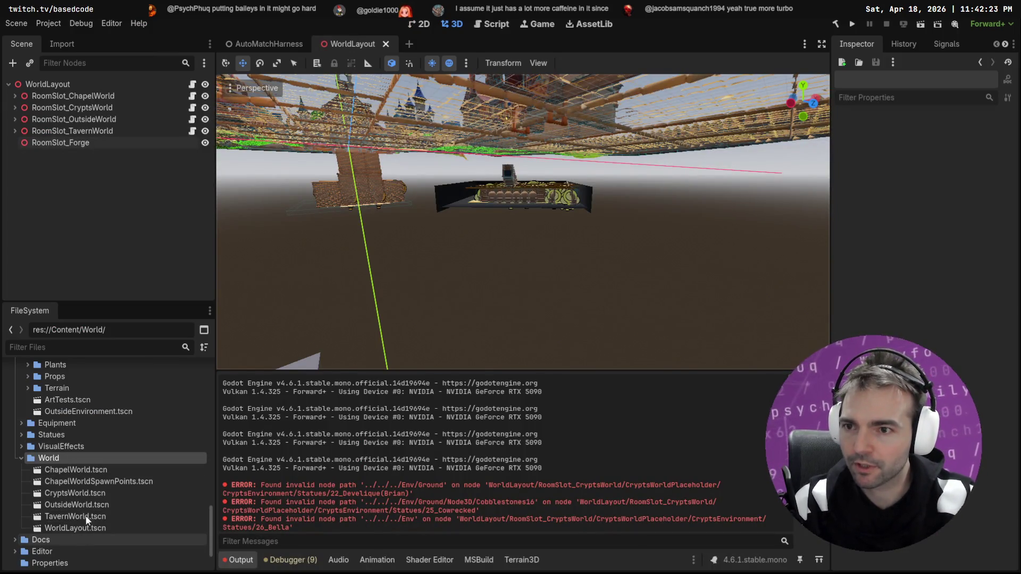
Translate RoomSlot_Forge about 3.6 units along Z toward the forge building
click(87, 144)
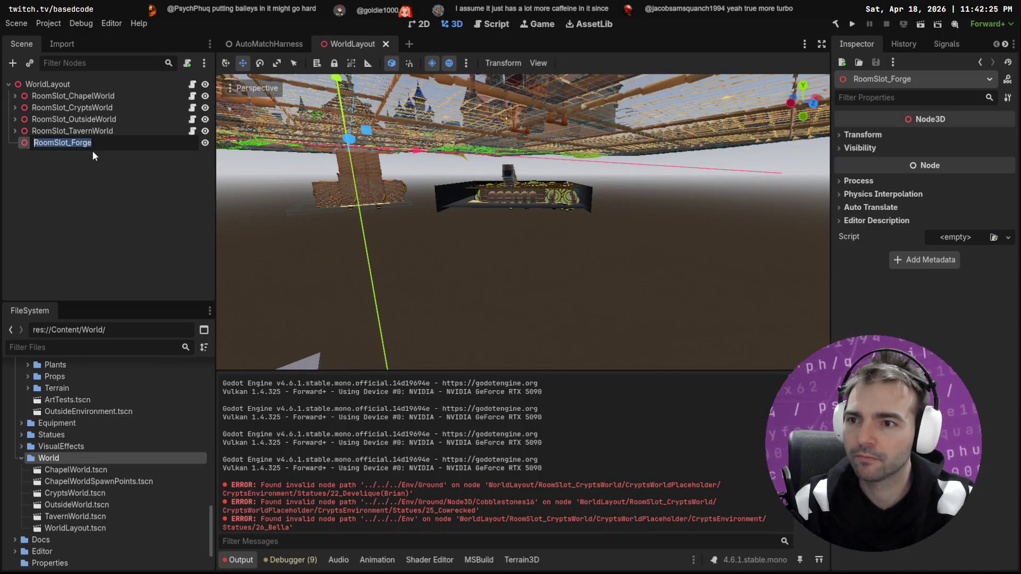
key(f)
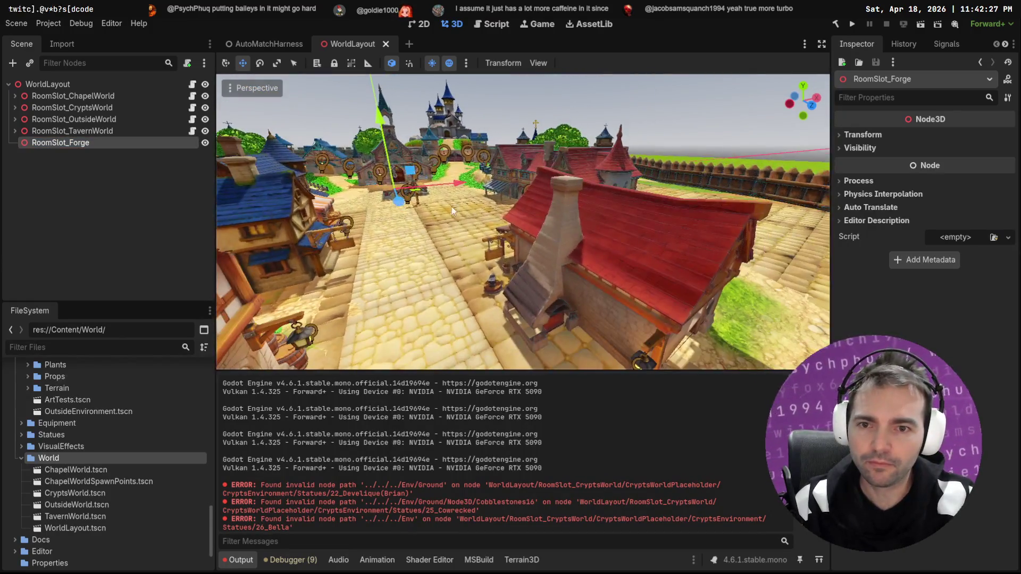
drag(397, 202, 497, 290)
key(g)
key(z)
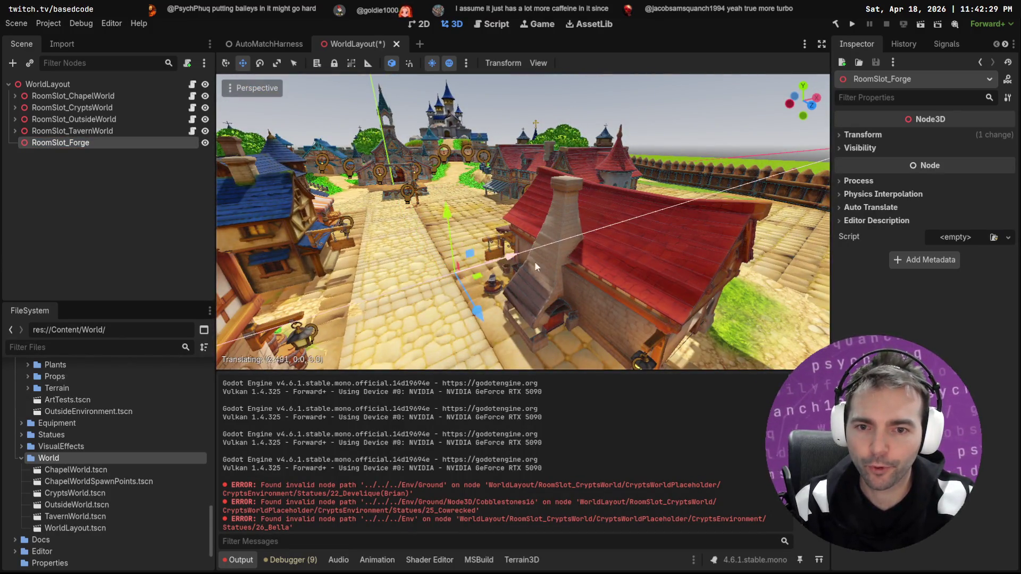
click(702, 291)
key(f)
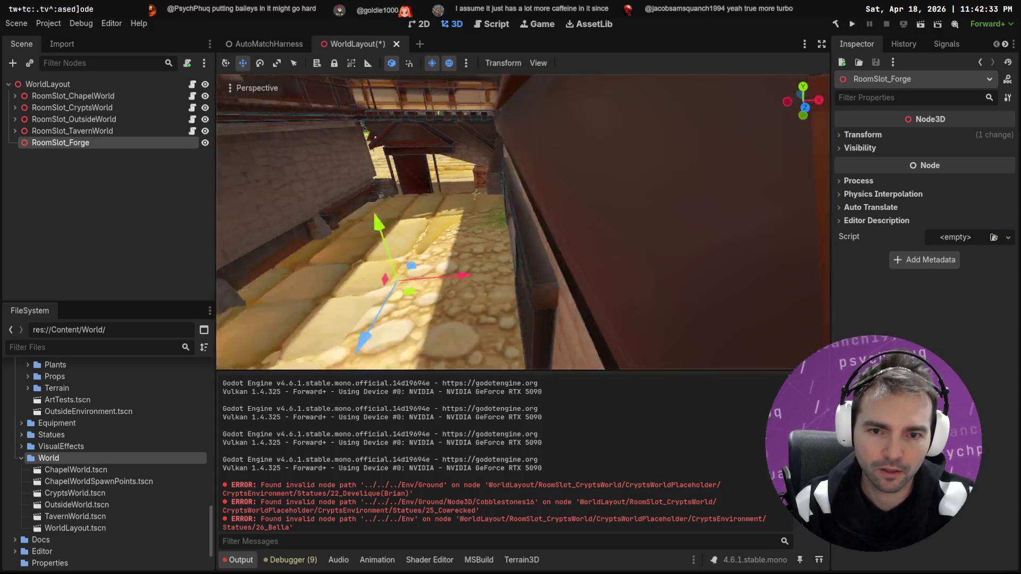
right_click(694, 276)
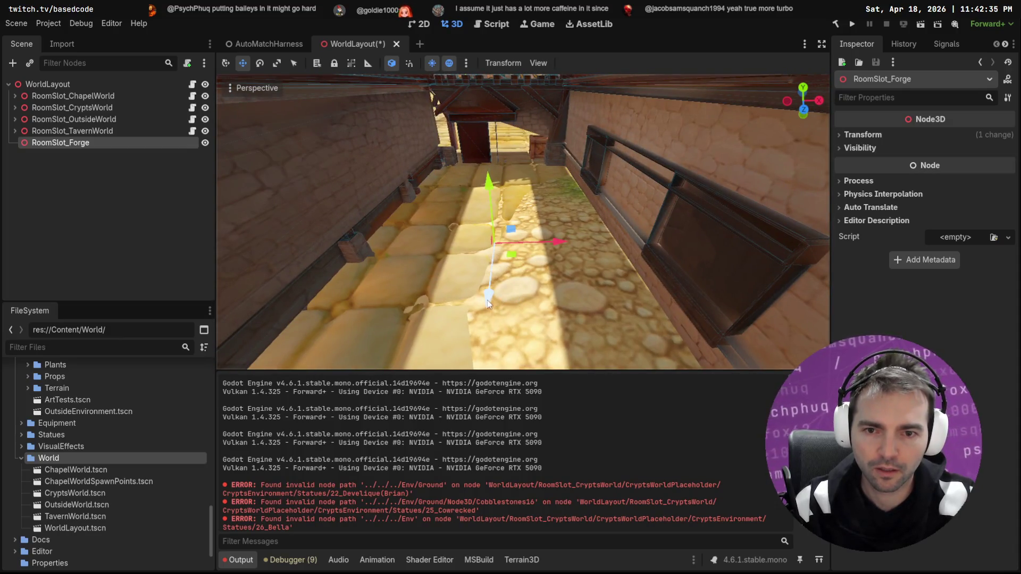
right_click(490, 282)
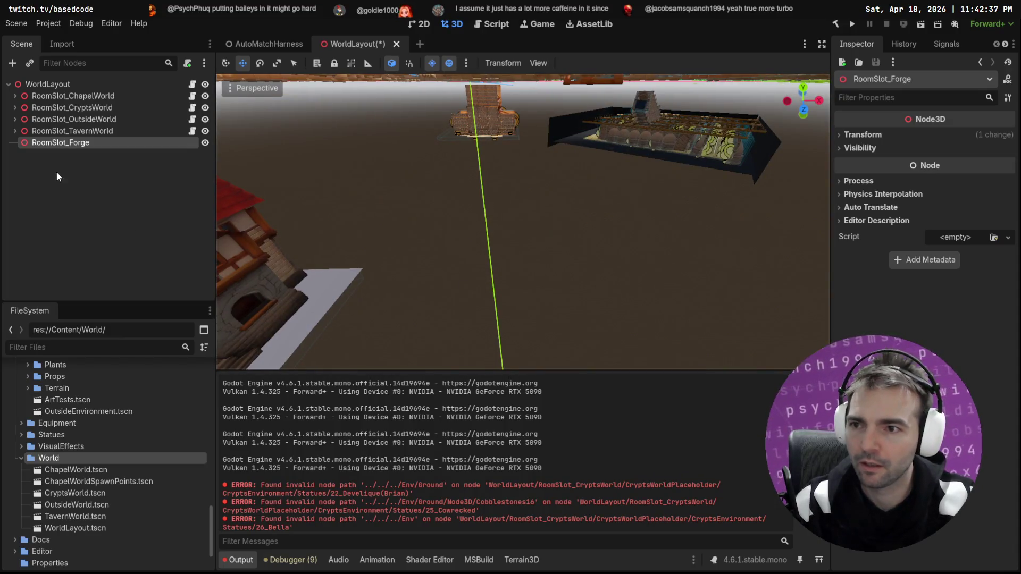
click(135, 132)
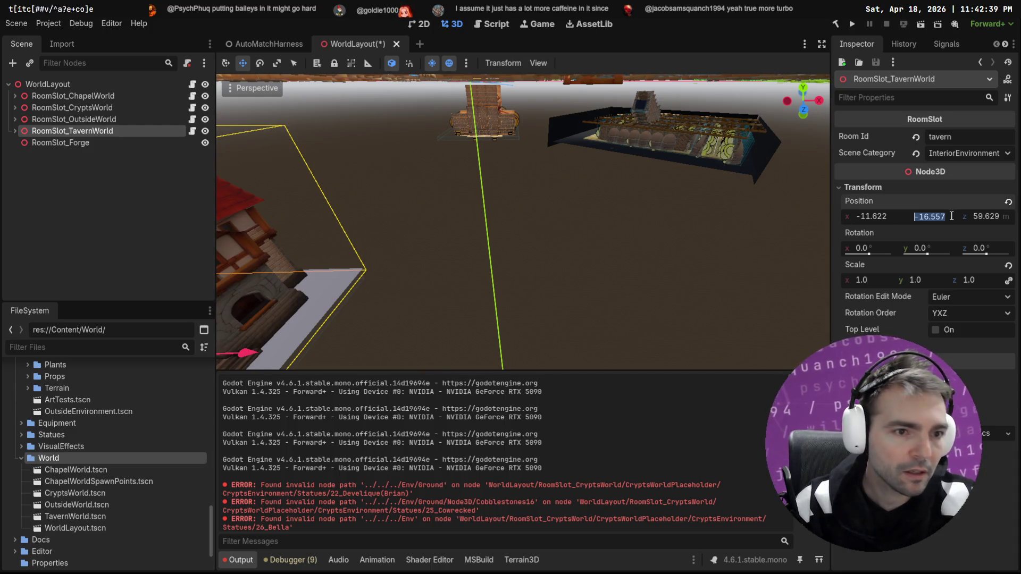
Set Position Y to -15.0 on RoomSlot_Forge and RoomSlot_TavernWorld
click(60, 142)
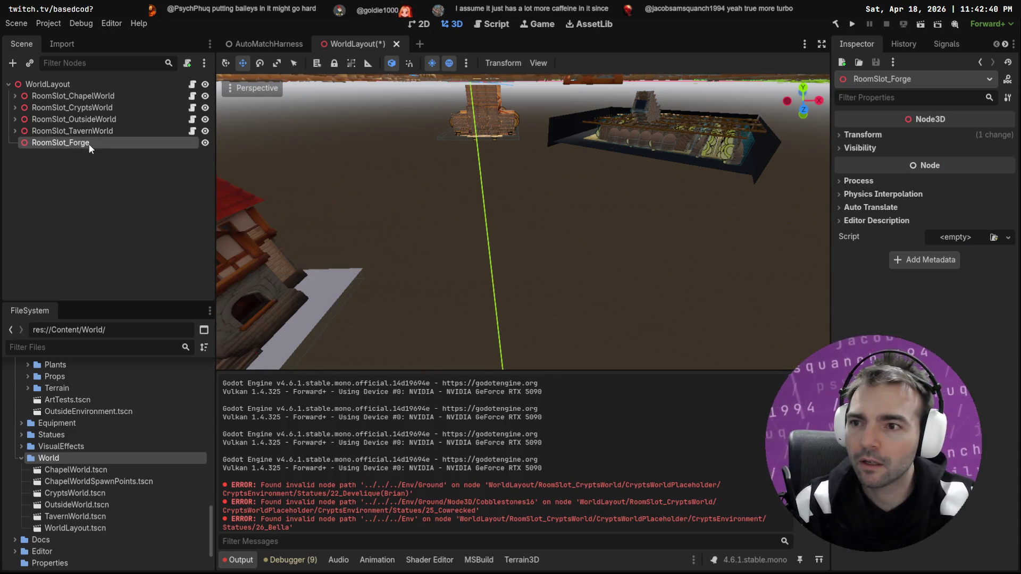
click(889, 134)
click(935, 166)
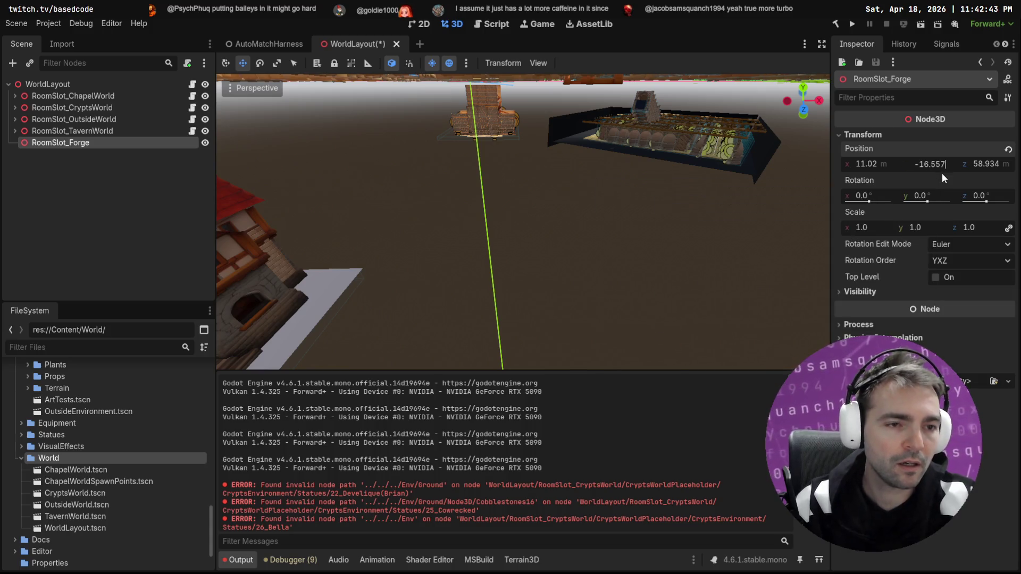
key(Return)
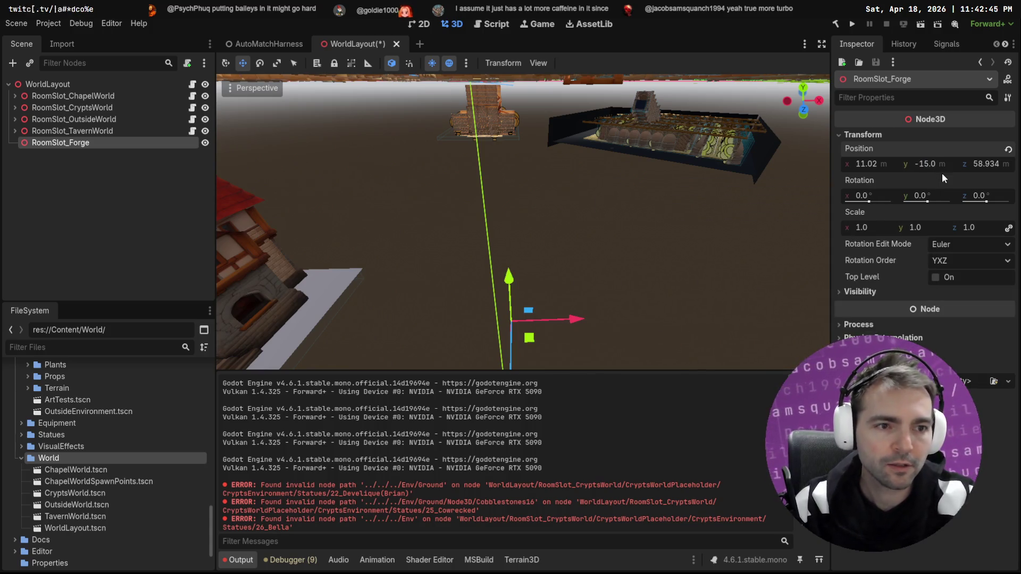
click(101, 133)
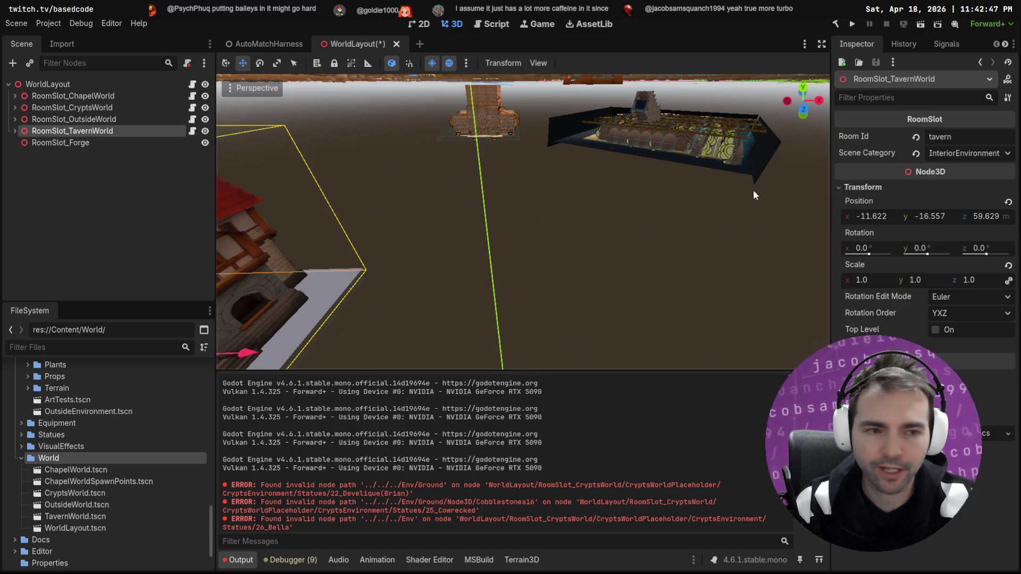
click(928, 215)
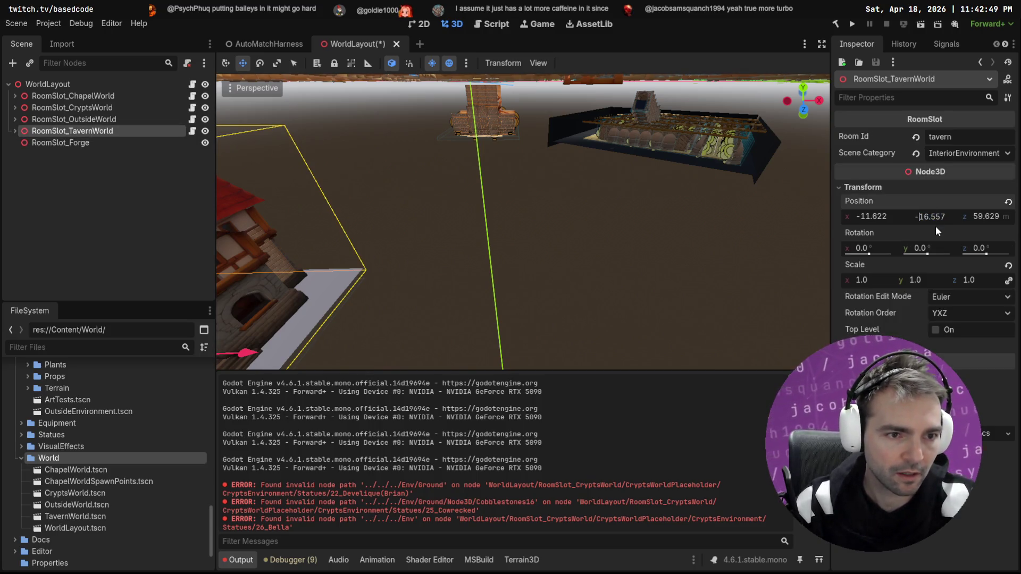
text(5)
key(Return)
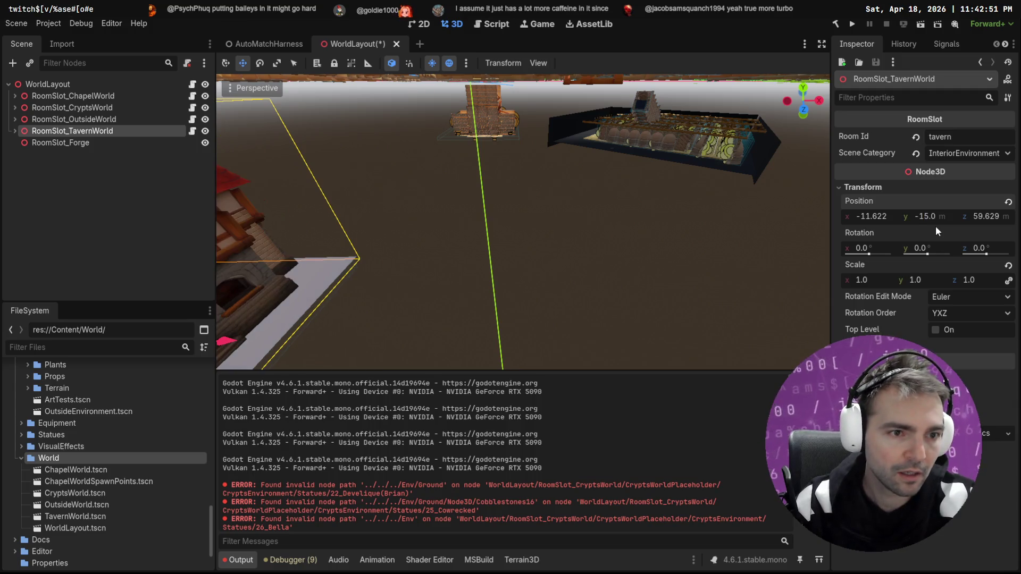
Set RoomSlot_CryptsWorld's Position Y to -15.0
click(105, 120)
click(109, 108)
click(113, 121)
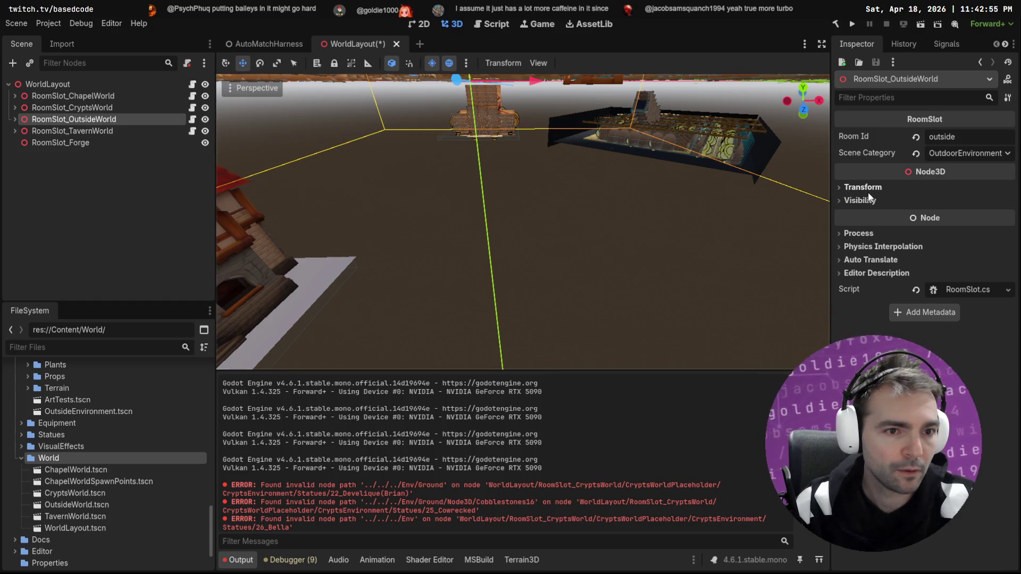
click(869, 190)
click(93, 108)
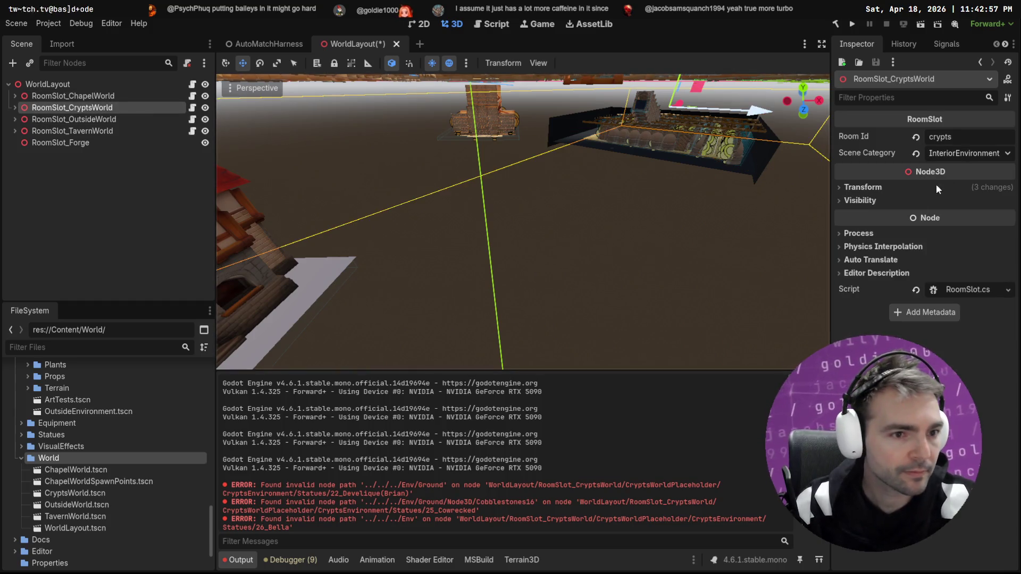
click(872, 187)
click(938, 217)
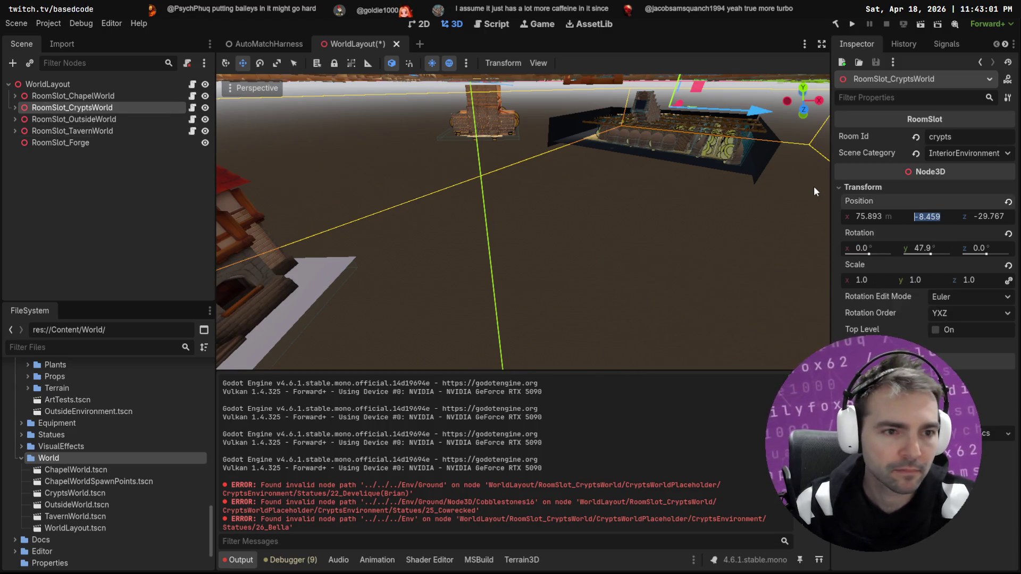
text(-15)
key(Return)
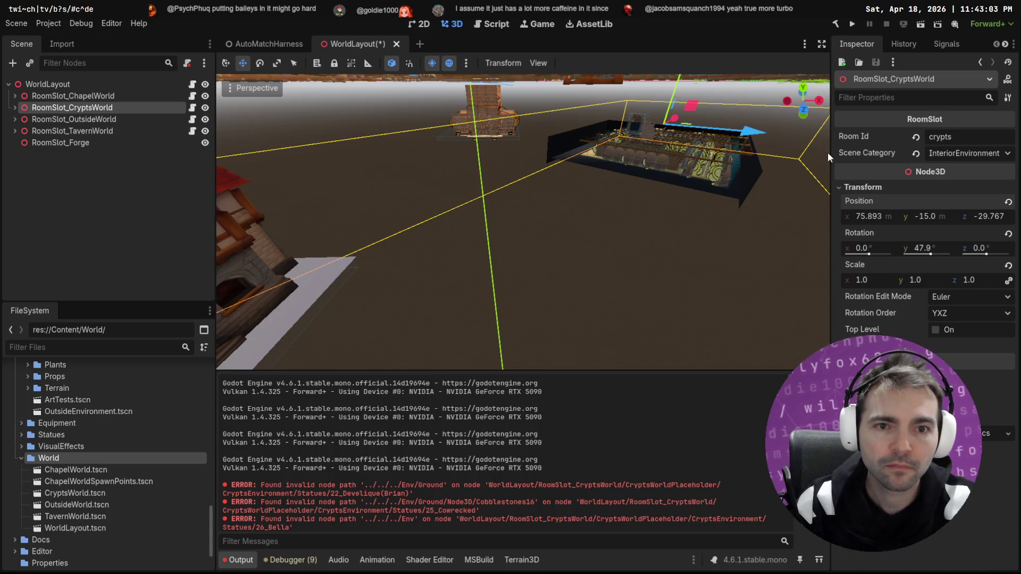
Set RoomSlot_ChapelWorld's Position Y to -15.0 and Z to -17.0
click(106, 96)
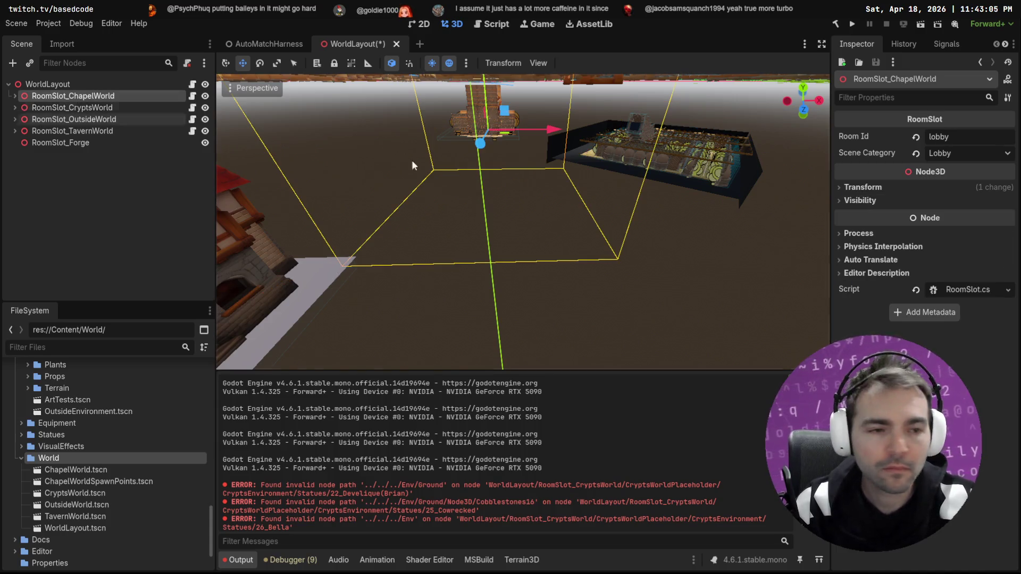
click(882, 187)
click(930, 218)
text(-15)
key(Return)
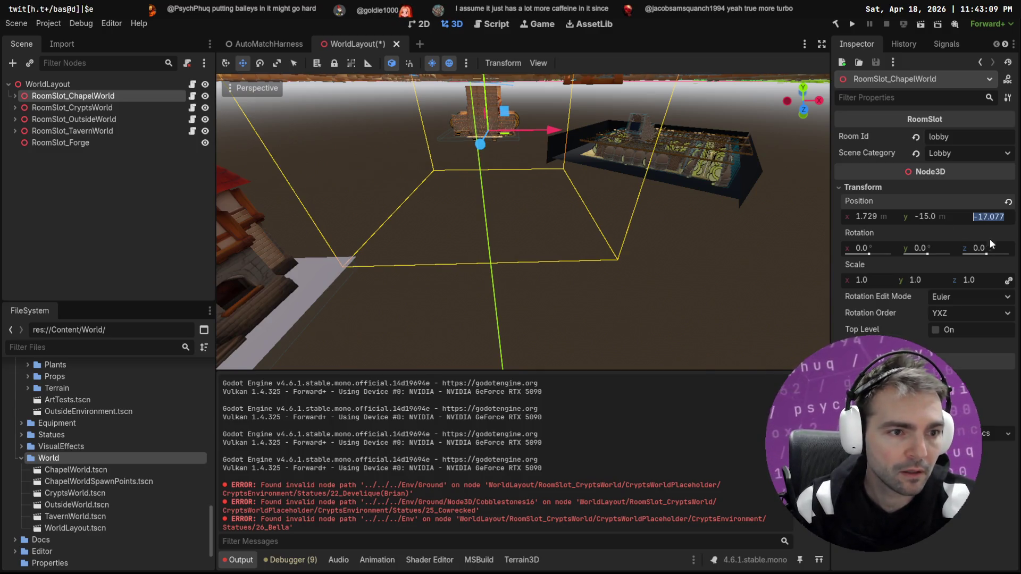
text(-1)
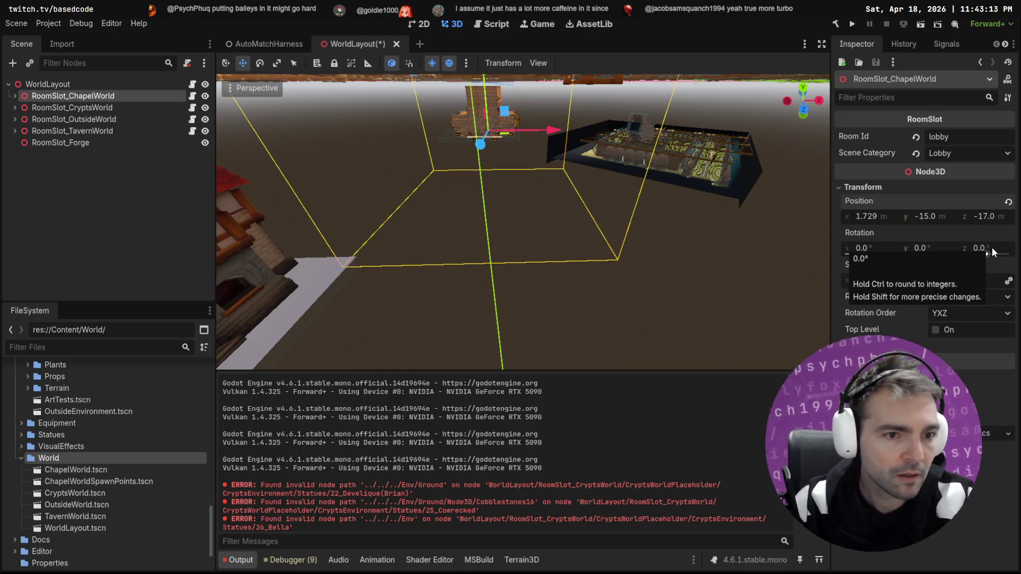
key(Return)
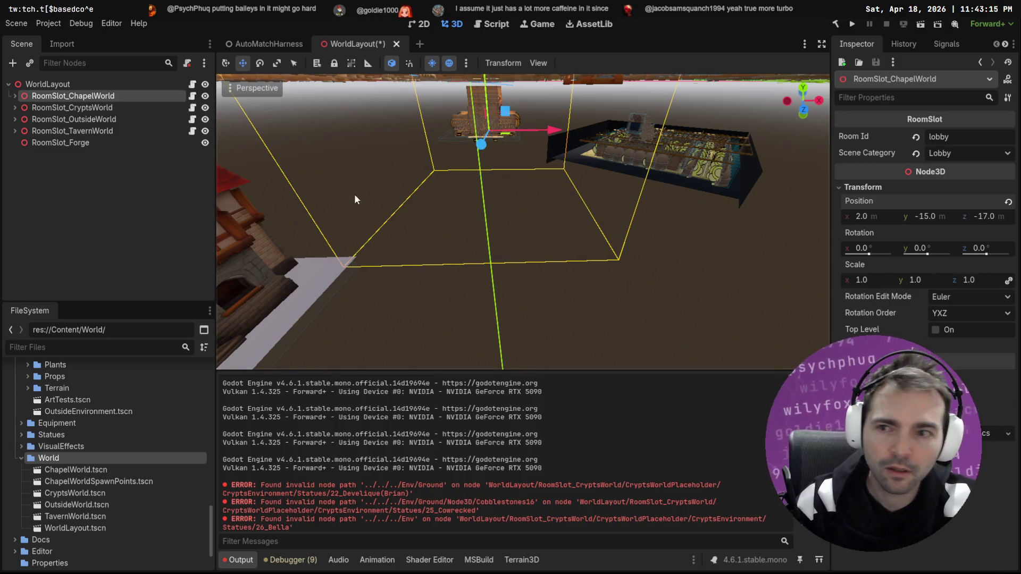
click(114, 108)
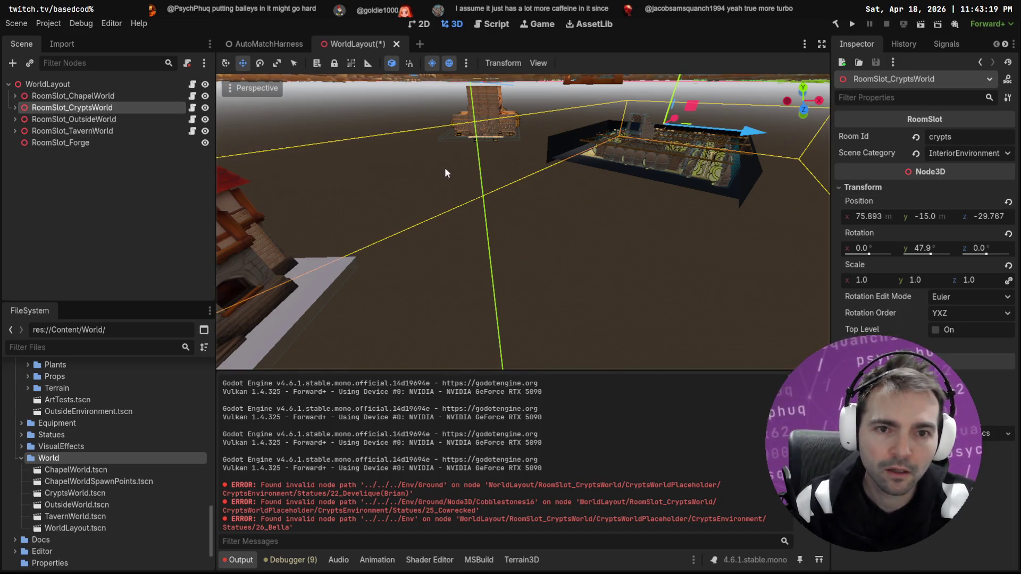
click(101, 95)
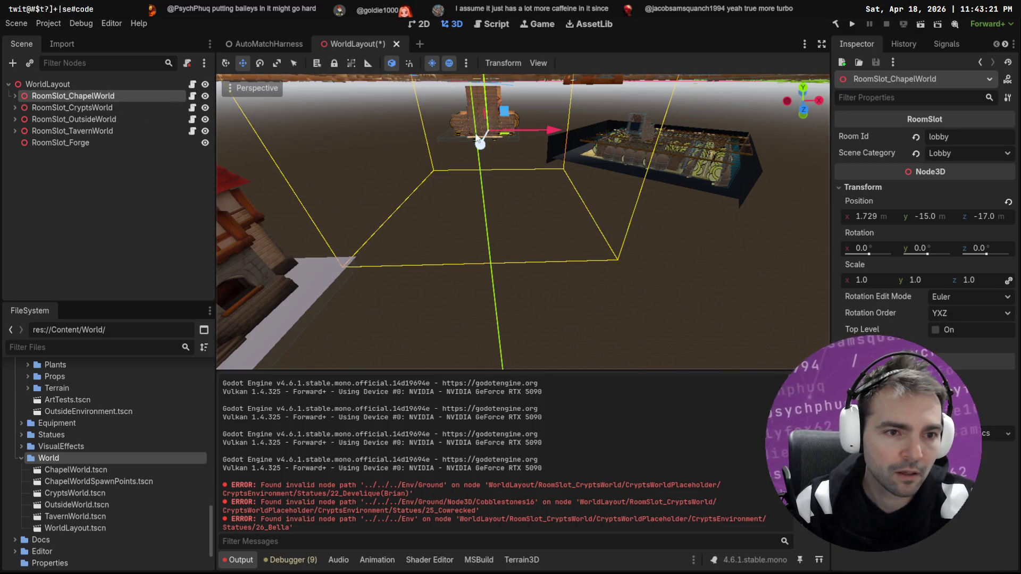
click(987, 216)
Save the WorldLayout scene and return to the smoke-test terminal
key(ctrl+s)
double_click(62, 143)
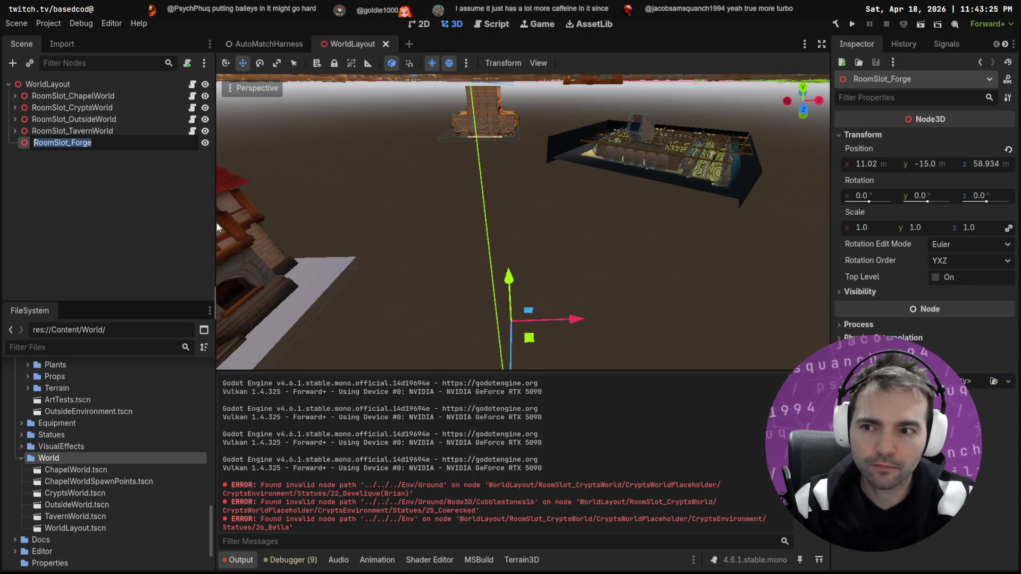
key(Return)
key(alt+Tab)
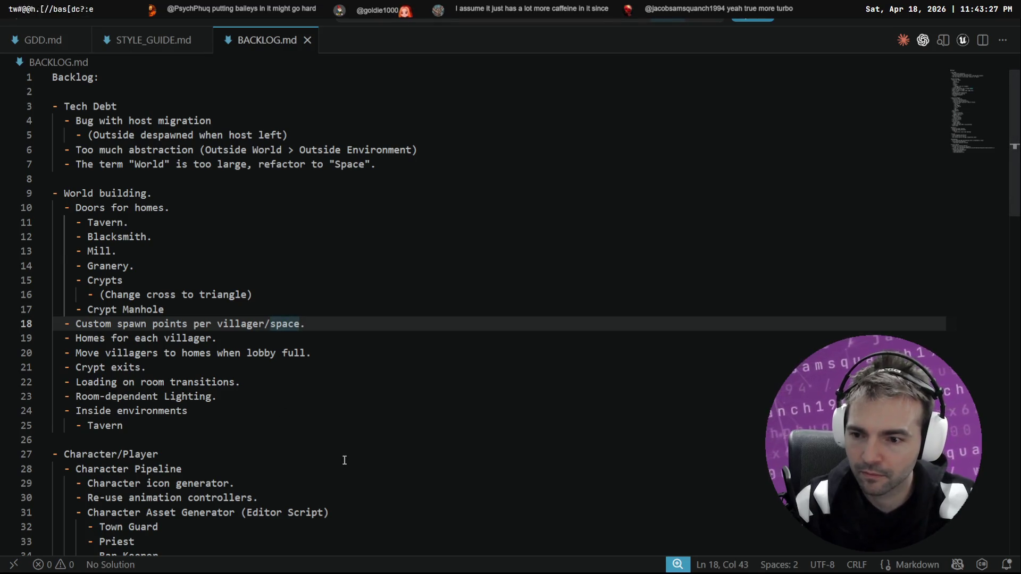
key(alt+Tab)
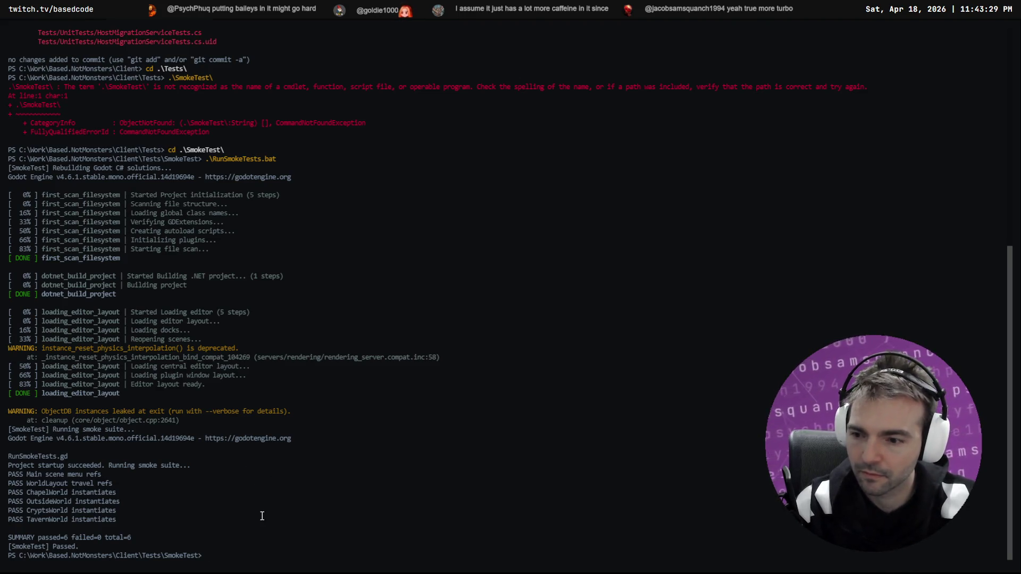
Write the prompt naming placeholder "RoomSlot_Forge" and dictate copying the other room slots' patterns
key(alt+Tab)
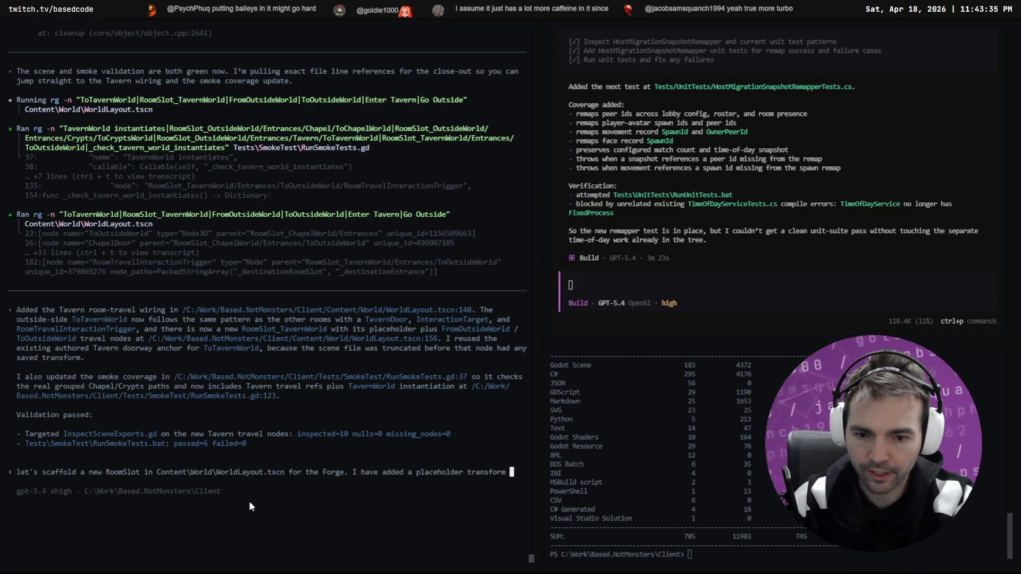
text(for this)
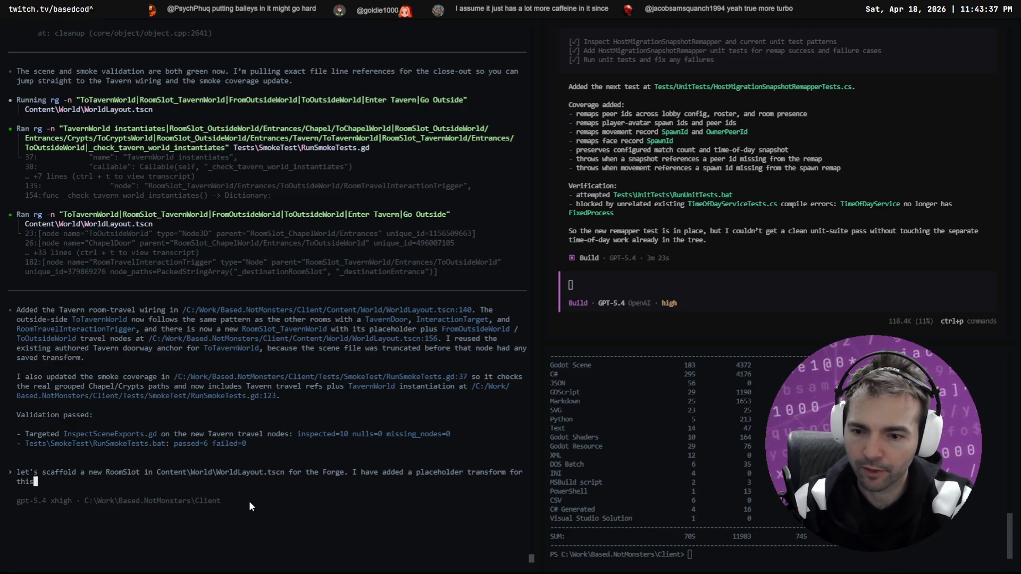
text(l )
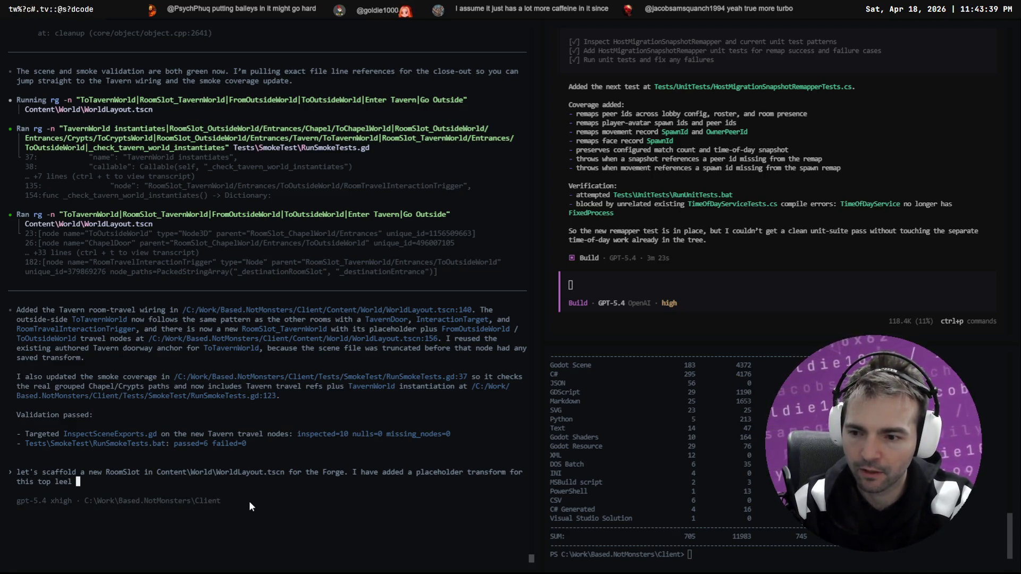
text( object RoomSlot_Forge)
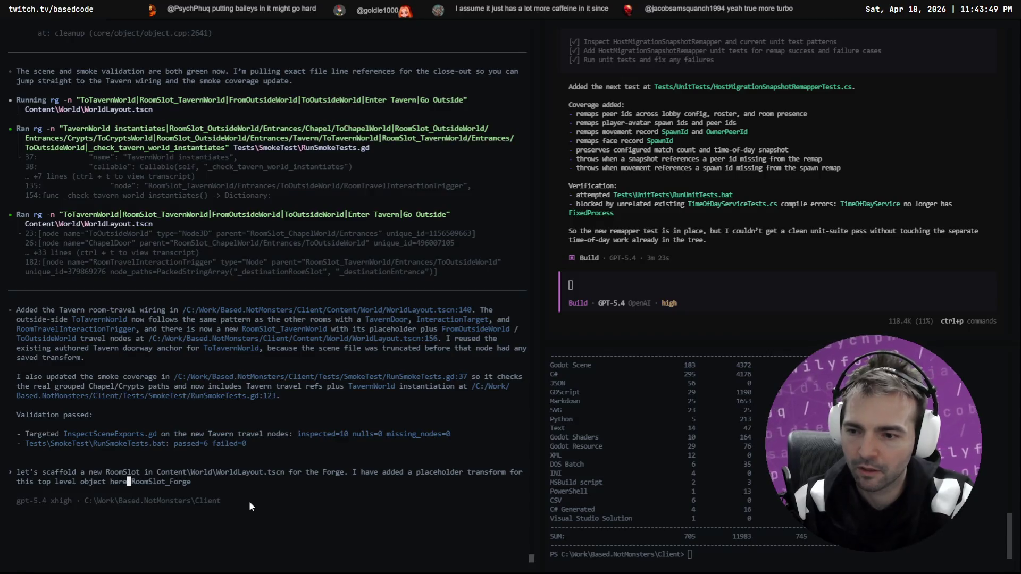
key(BackSpace)
text(to th)
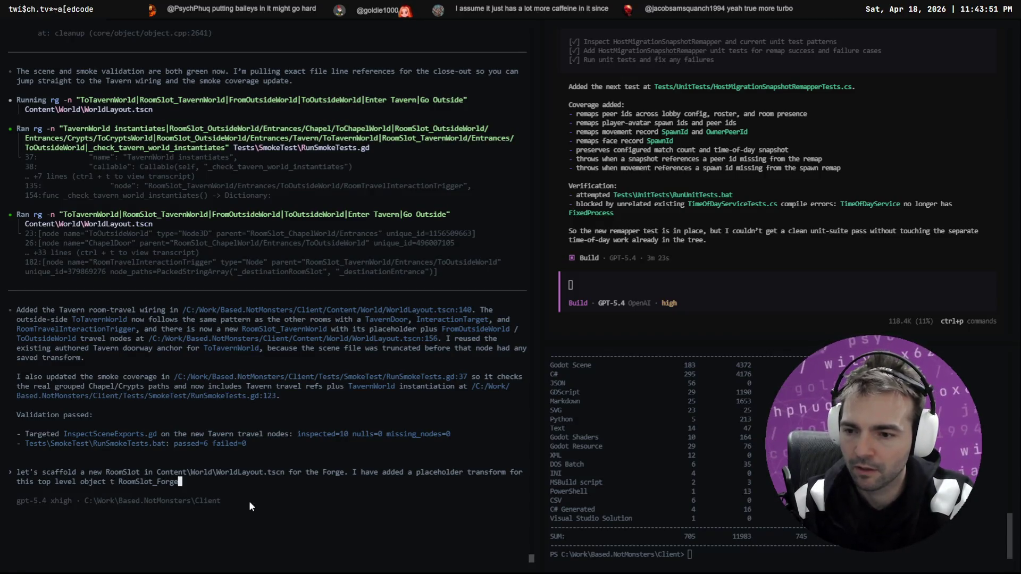
text(at scene calle)
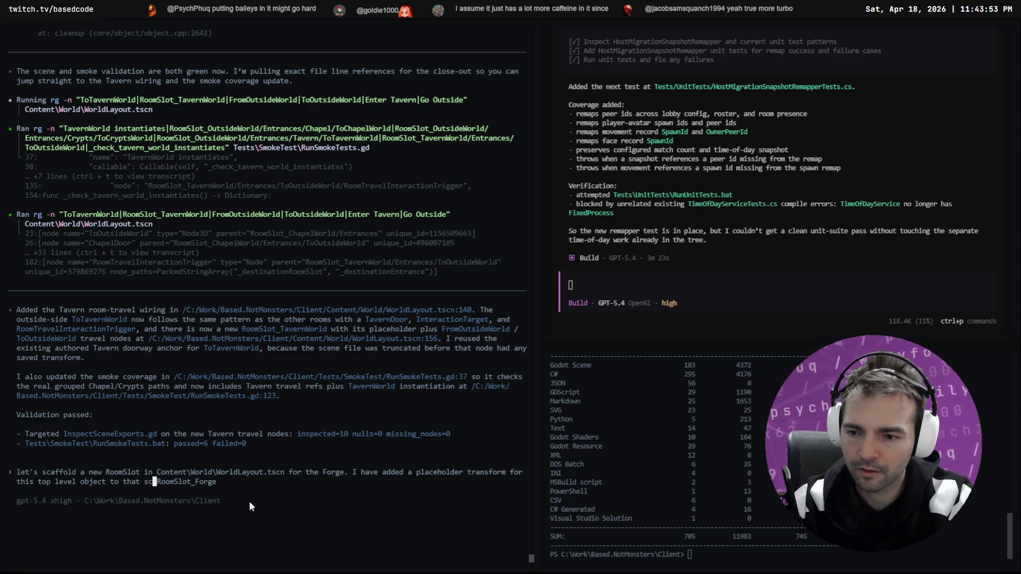
text(d ")
key(End)
key(super+h)
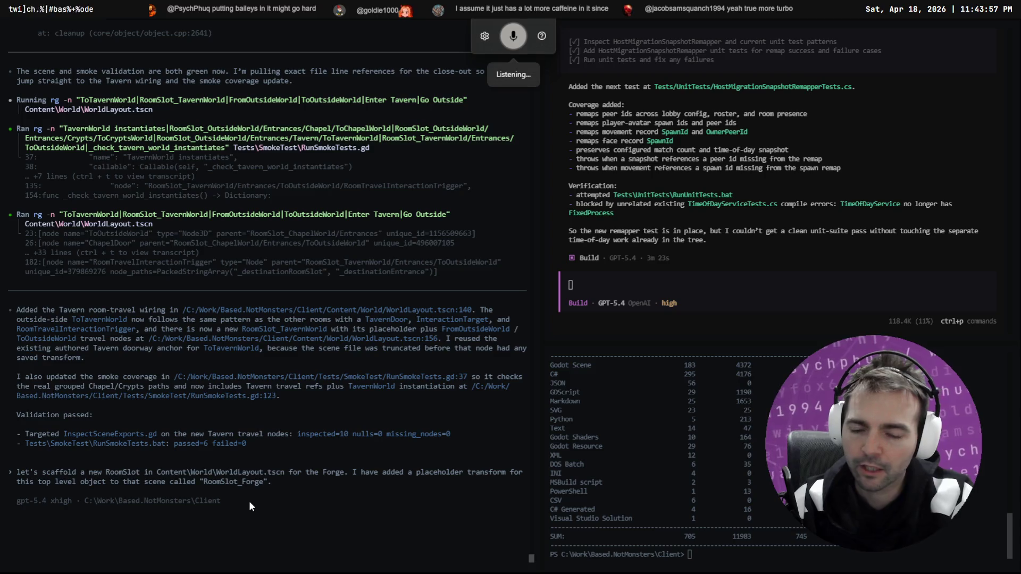
text(copy the patterns of the other)
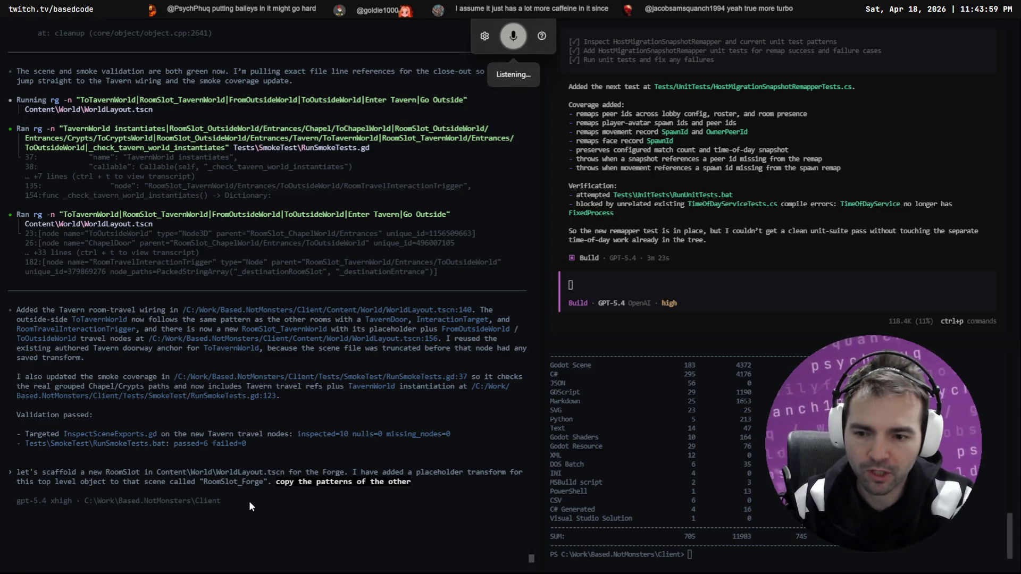
text( room slots to fill out the)
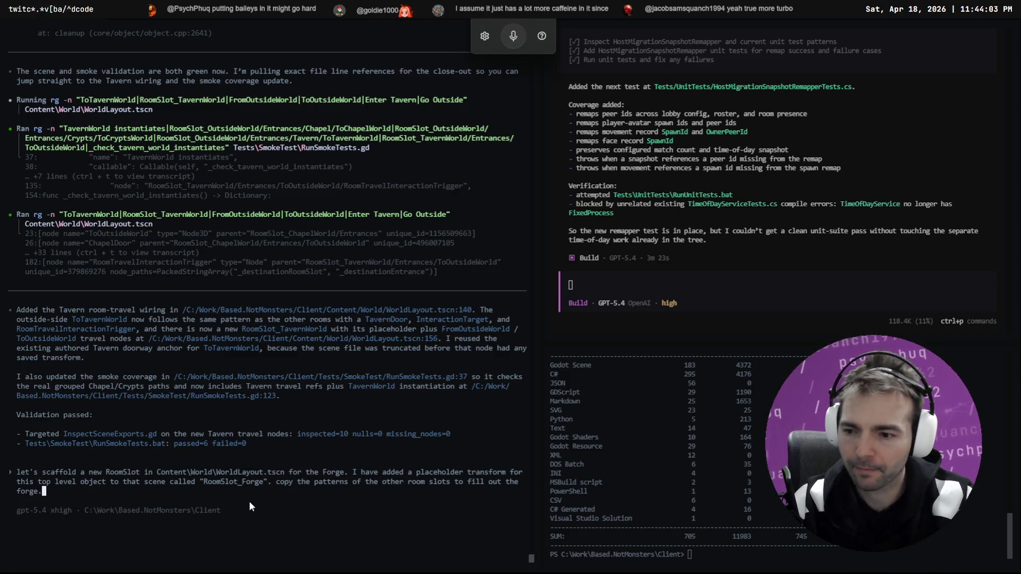
key(alt+Tab)
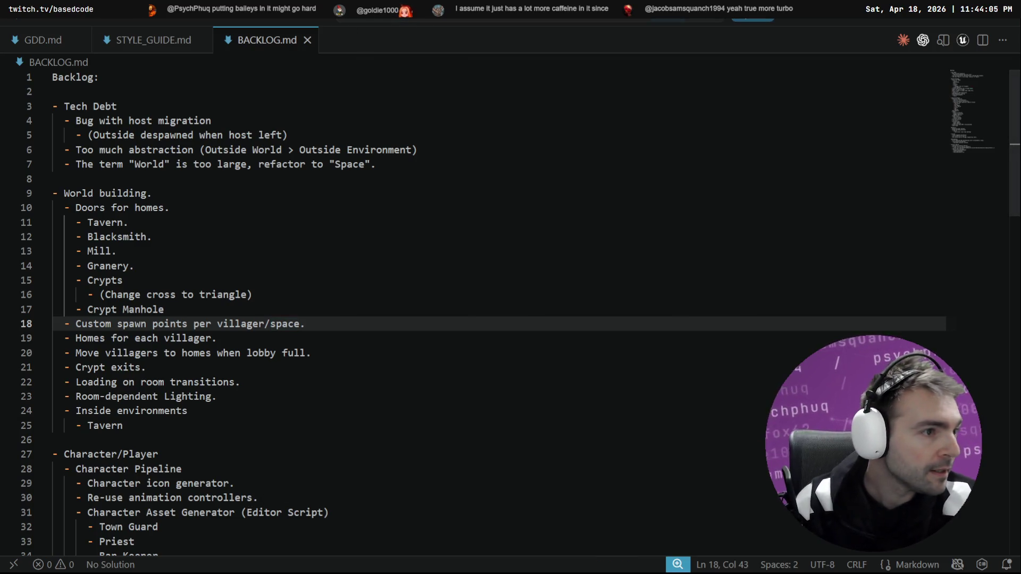
Check Fork's uncommitted changes, including the WorldLayout.tscn diff adding the RoomSlot_Forge node
key(alt+Tab)
click(113, 63)
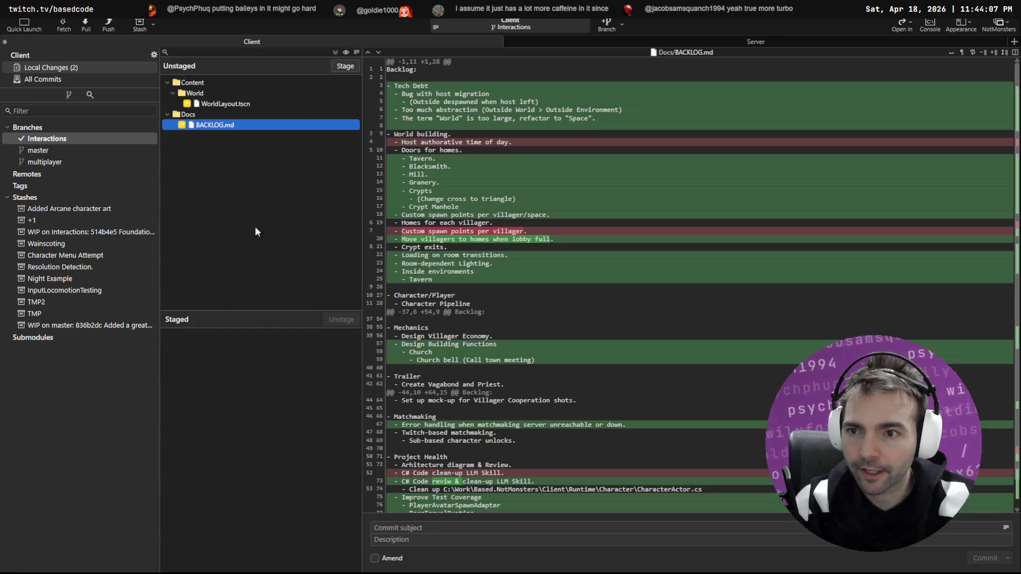
click(219, 105)
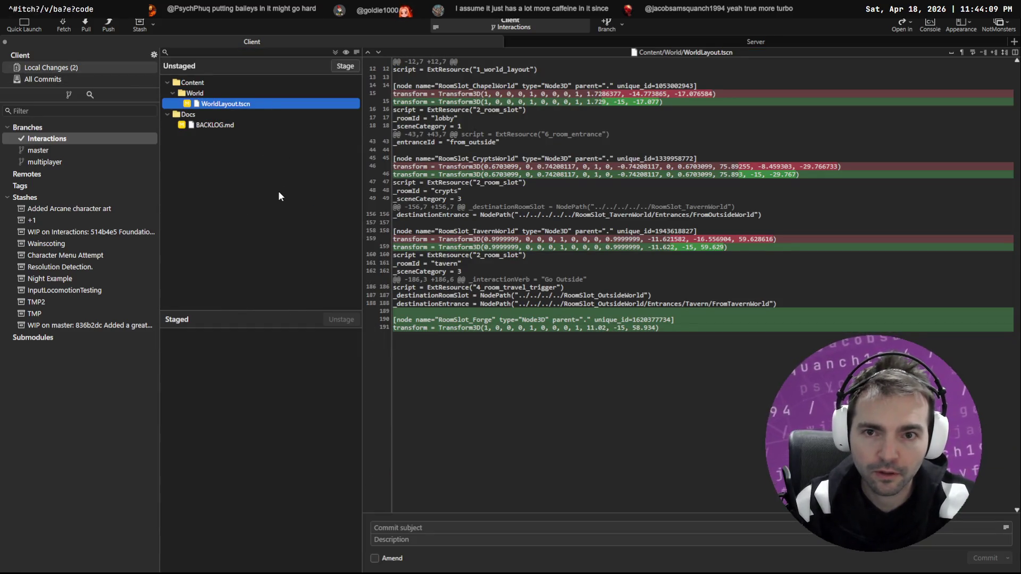
key(alt+Tab)
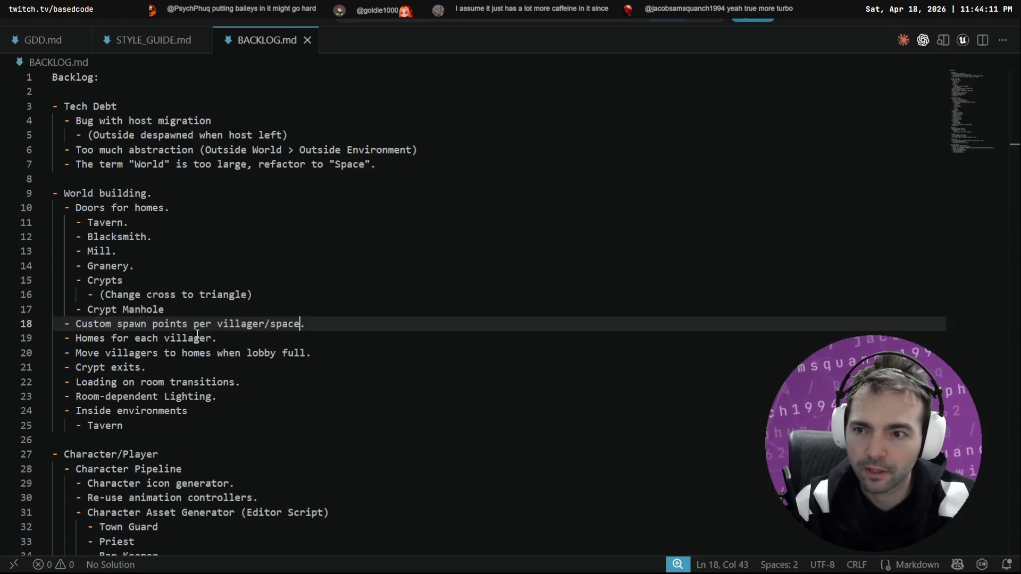
key(alt+Tab)
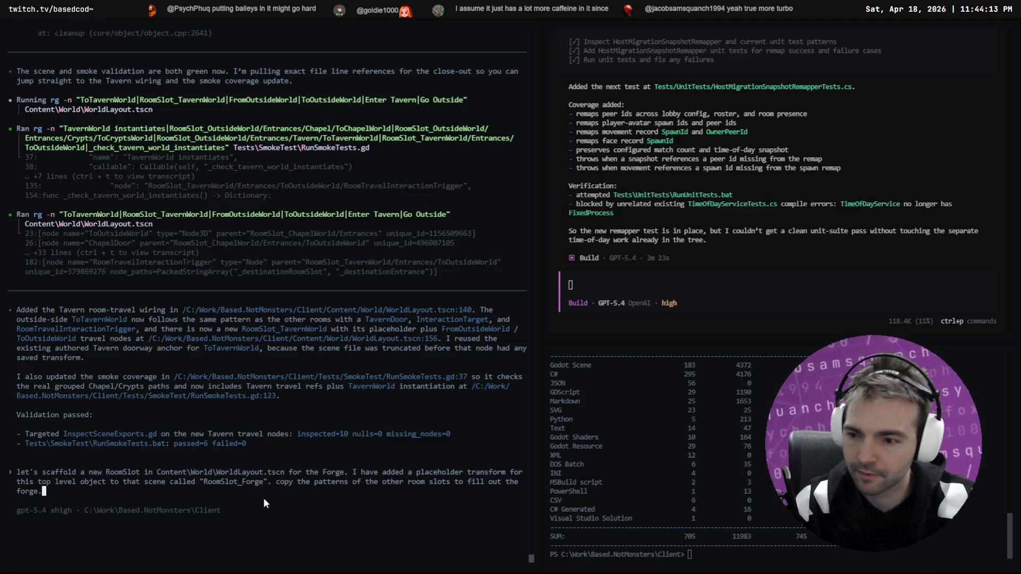
Submit the Forge room-slot scaffolding prompt to Codex, then bring up Fork's full commit history
key(Return)
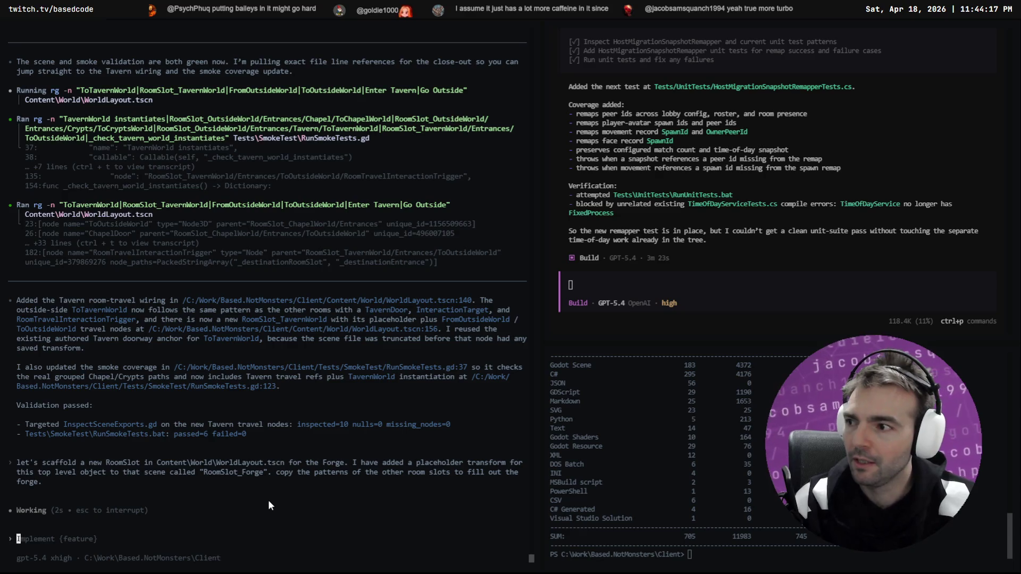
click(739, 260)
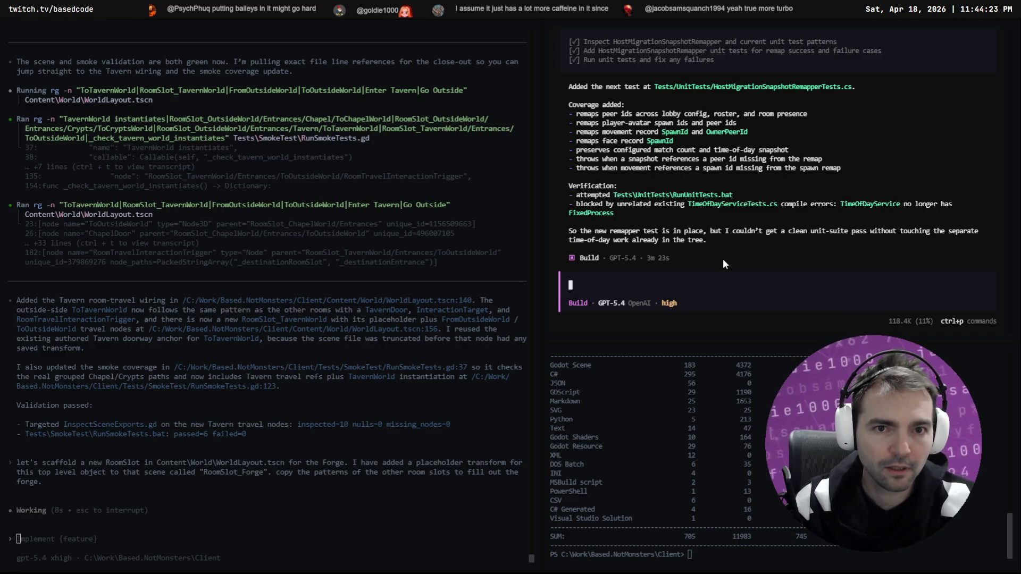
key(alt+Tab)
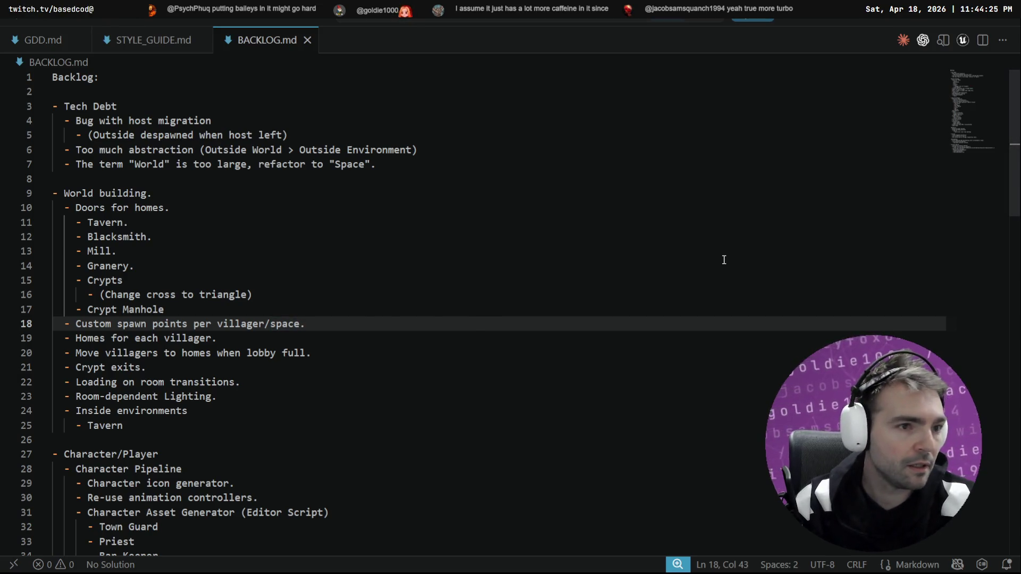
key(alt+Tab)
click(43, 79)
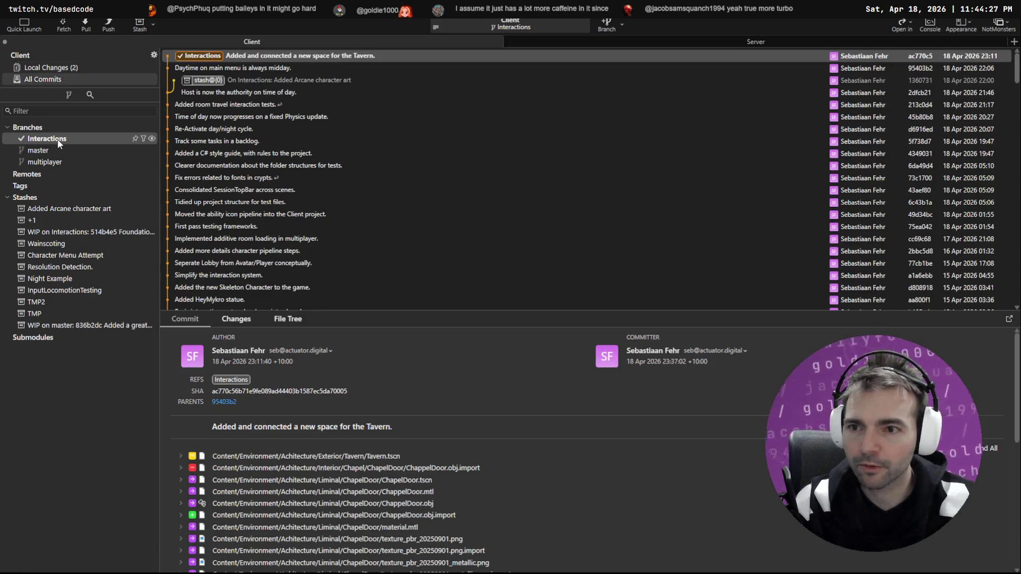
Inspect the 'Daytime on main menu is always midday.' commit, briefly expanding the RoomTravelInteractionTriggerIntegrationTests.cs.uid diff
click(259, 69)
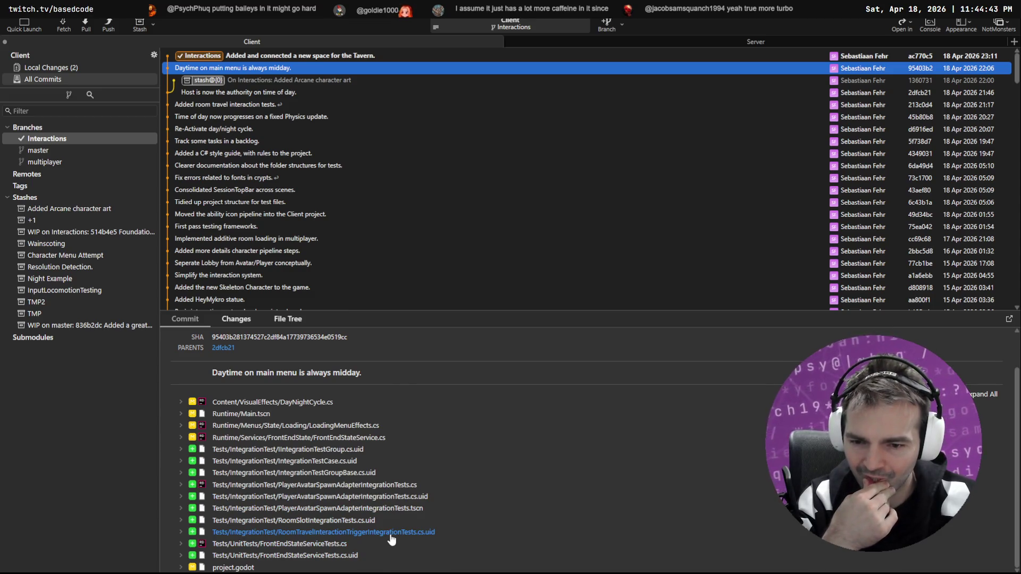
click(477, 531)
click(477, 531)
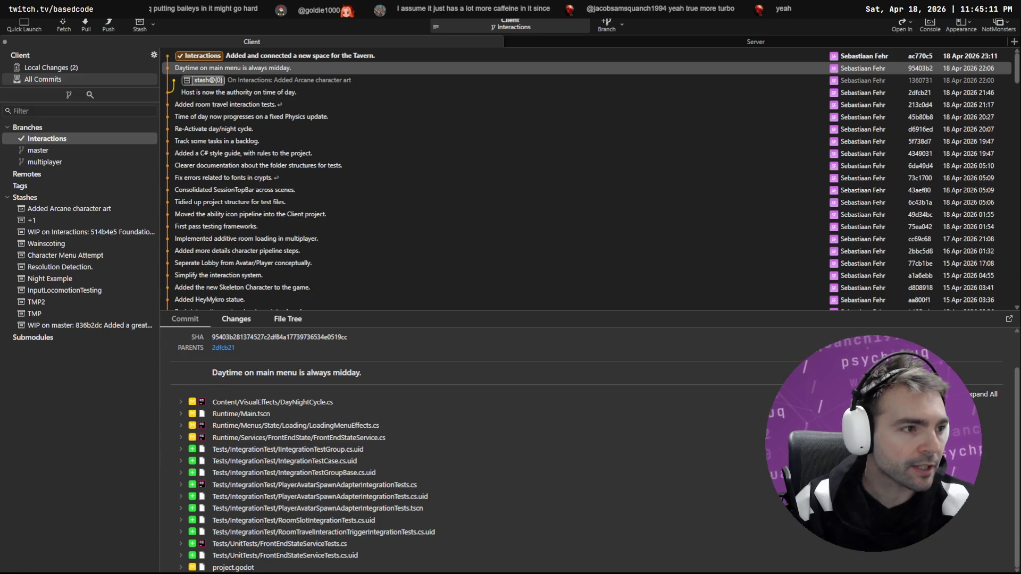
key(alt+Tab)
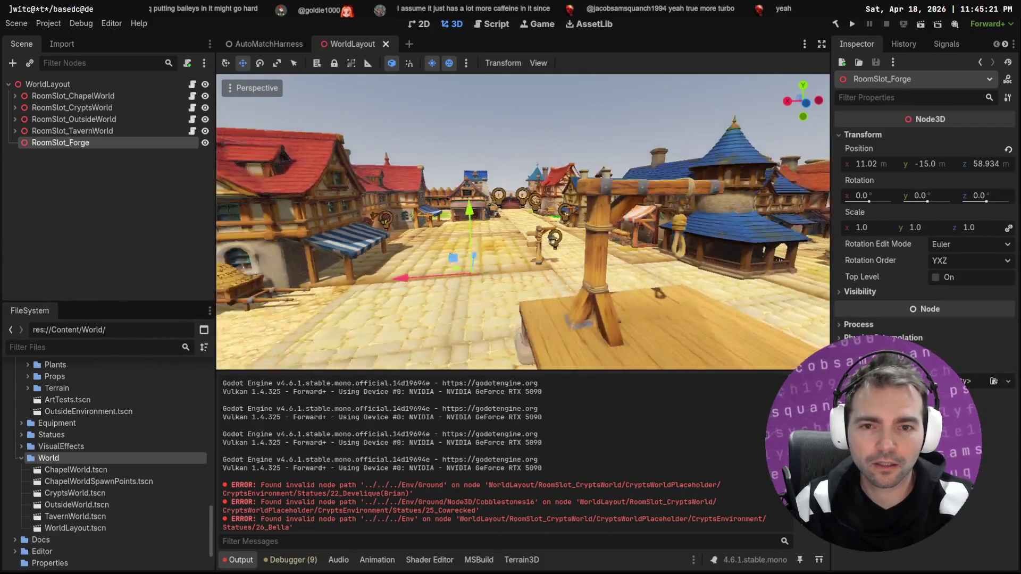
Deselect RoomSlot_Forge and survey the WorldLayout town street around the placeholder
click(571, 161)
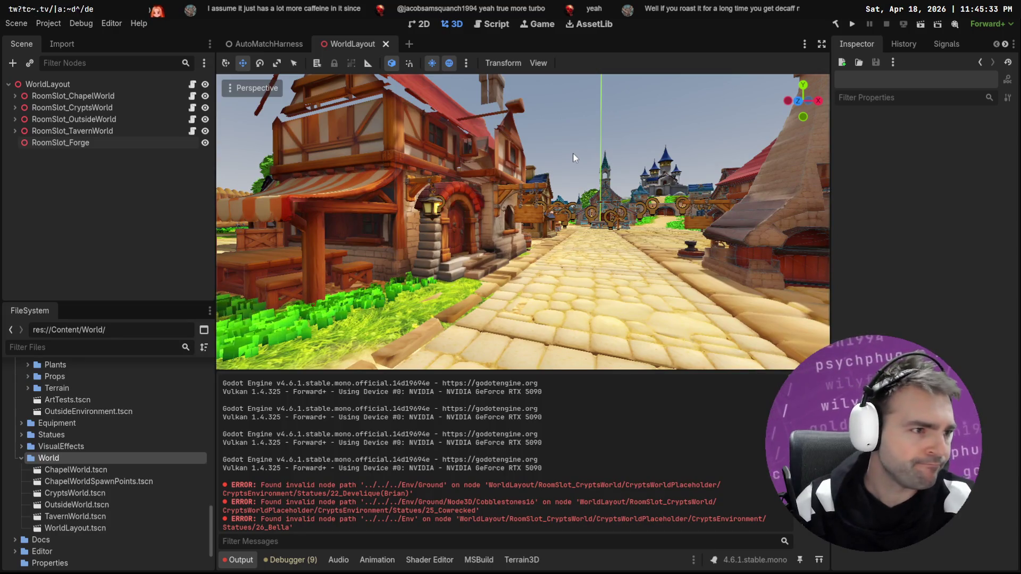
key(alt+Tab)
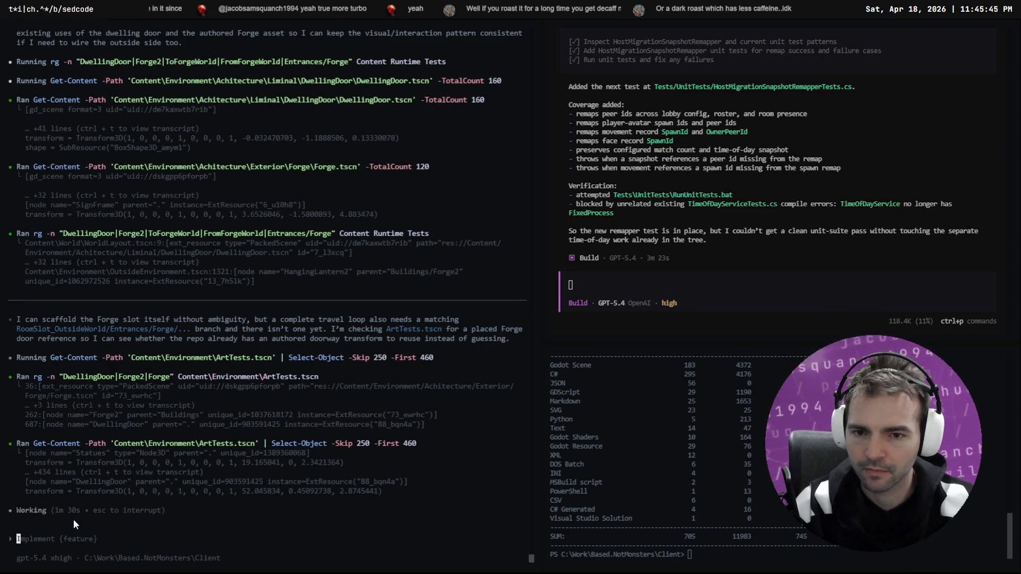
Rerun the cloc line count in the PowerShell pane and scroll through its results
click(629, 279)
click(663, 485)
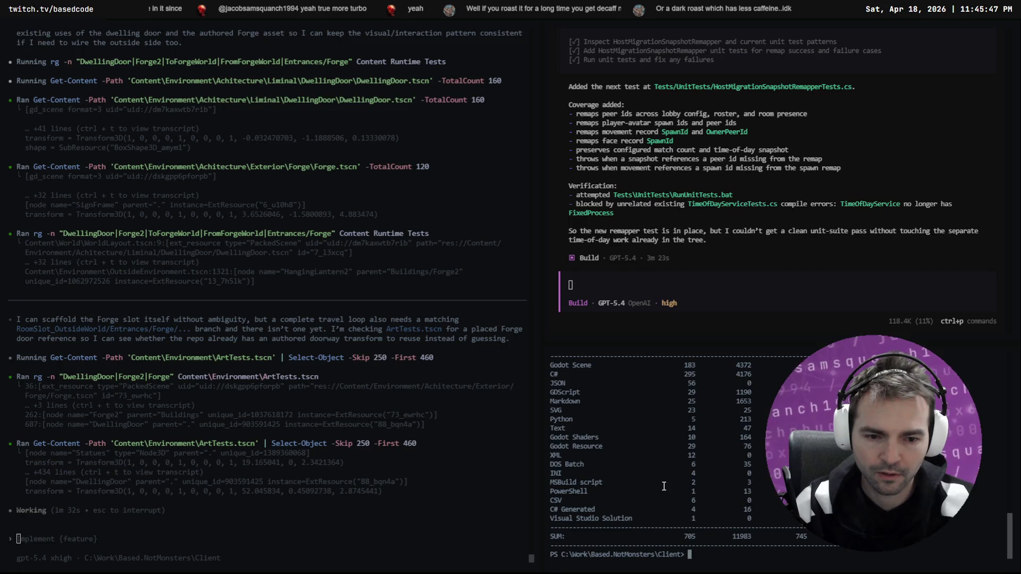
key(Up)
key(Return)
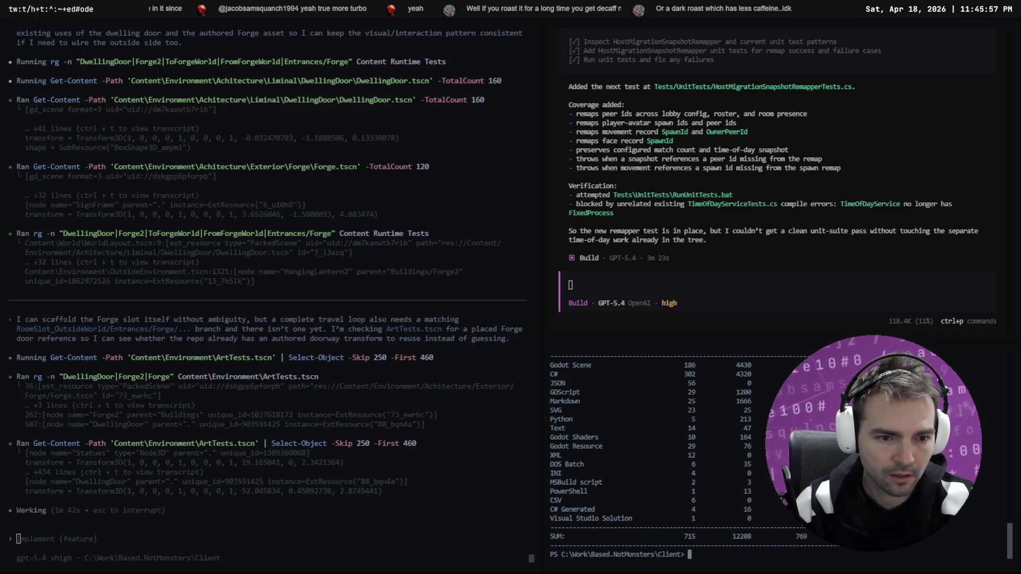
scroll(776, 452, up, 2)
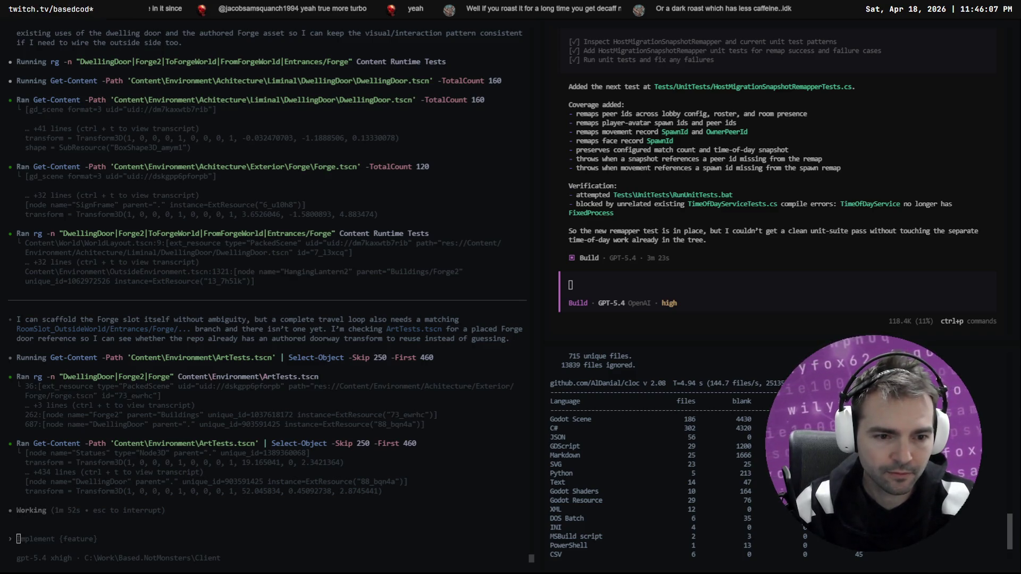
scroll(654, 452, up, 4)
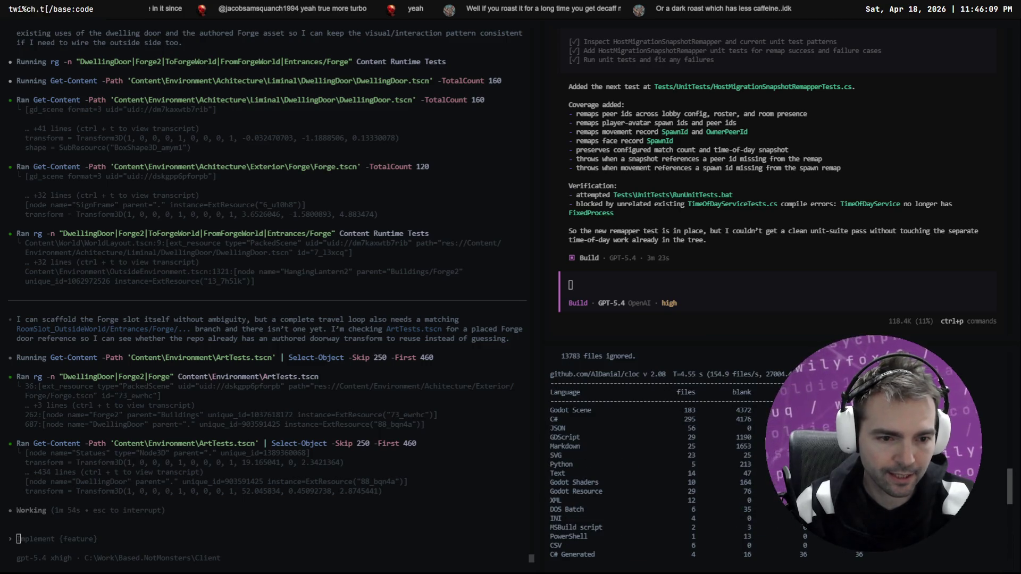
scroll(654, 451, up, 3)
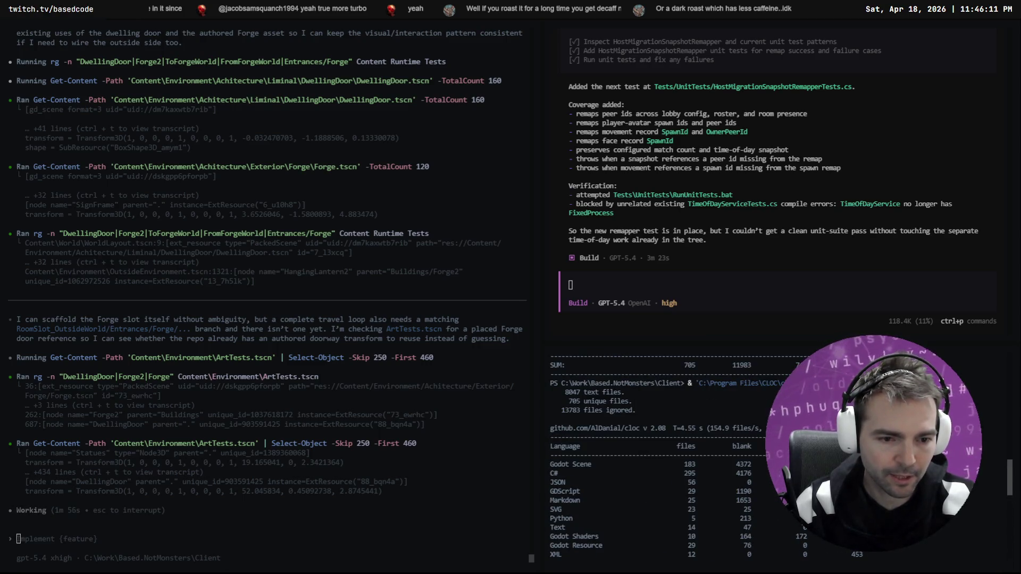
scroll(654, 452, down, 5)
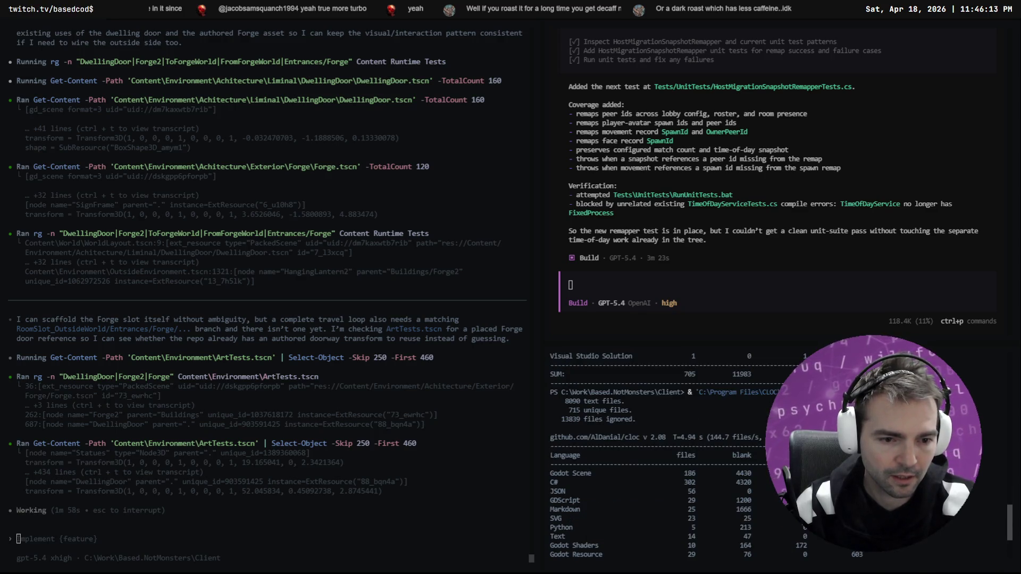
scroll(654, 452, down, 2)
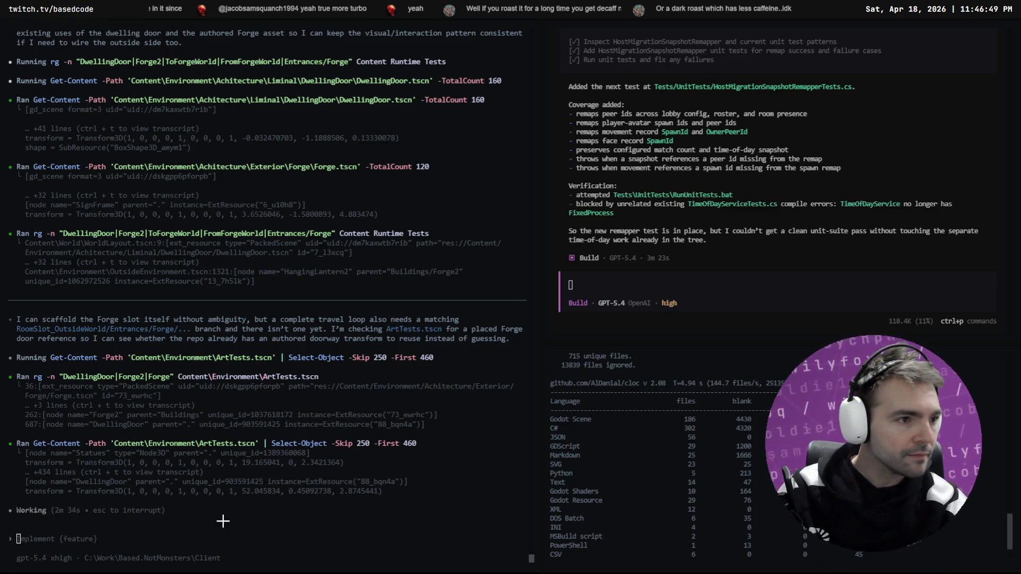
key(alt+Tab)
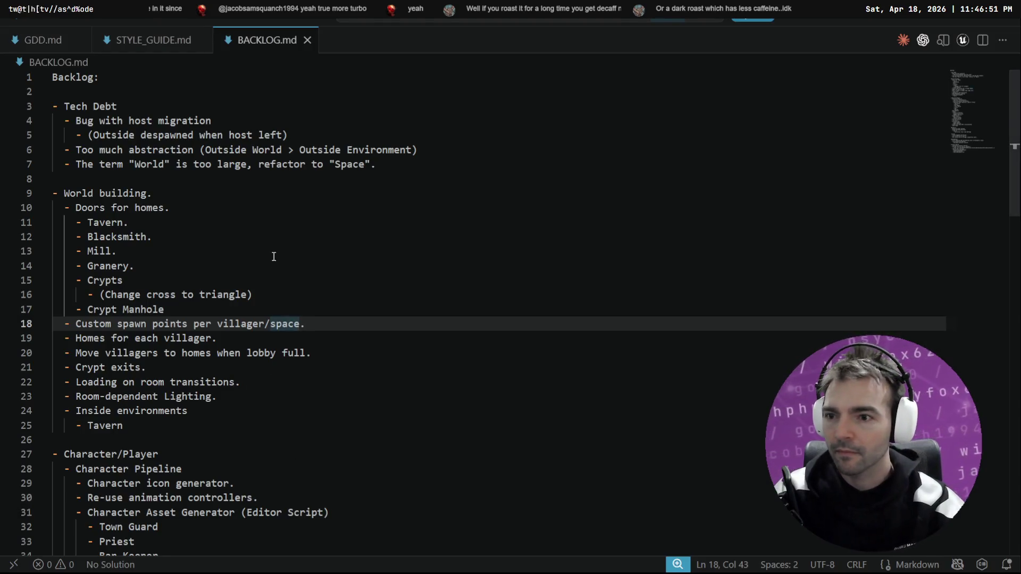
Rename the backlog's 'Doors' heading to 'Worlds(spaces)'
click(280, 234)
key(Up)
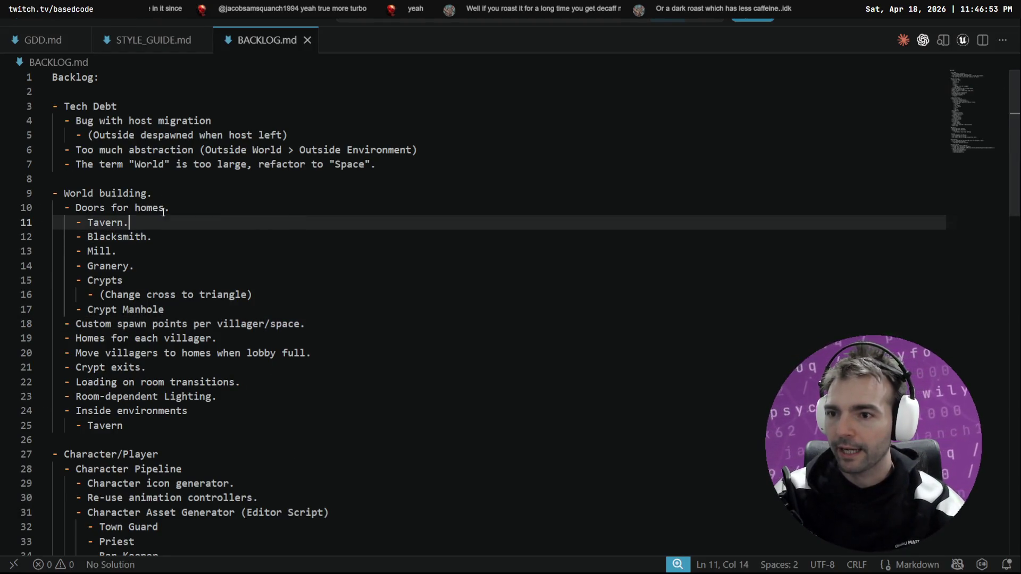
key(Up)
key(ctrl+Left)
key(ctrl+Left)
key(ctrl+shift+Right)
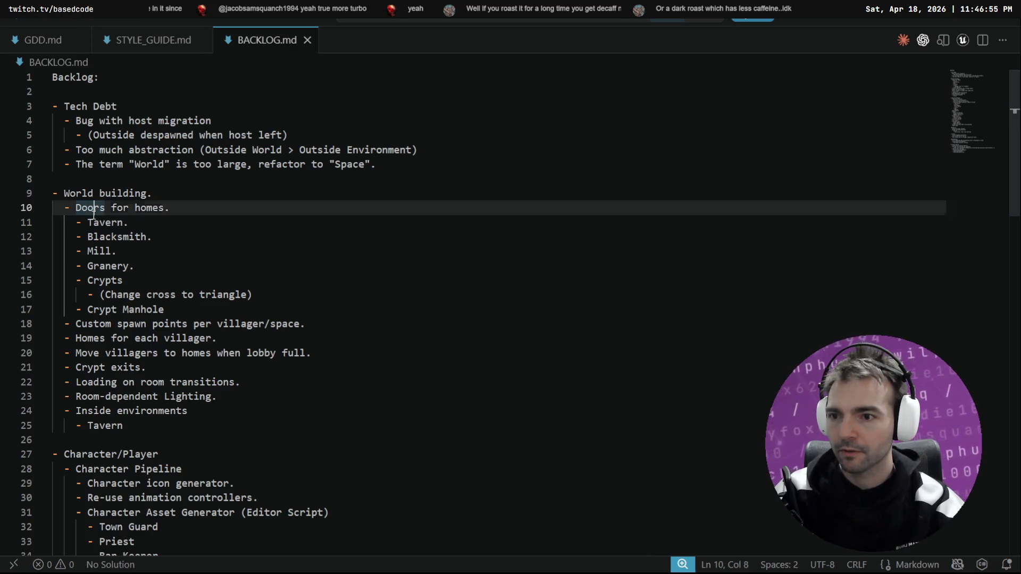
text(Worlds)
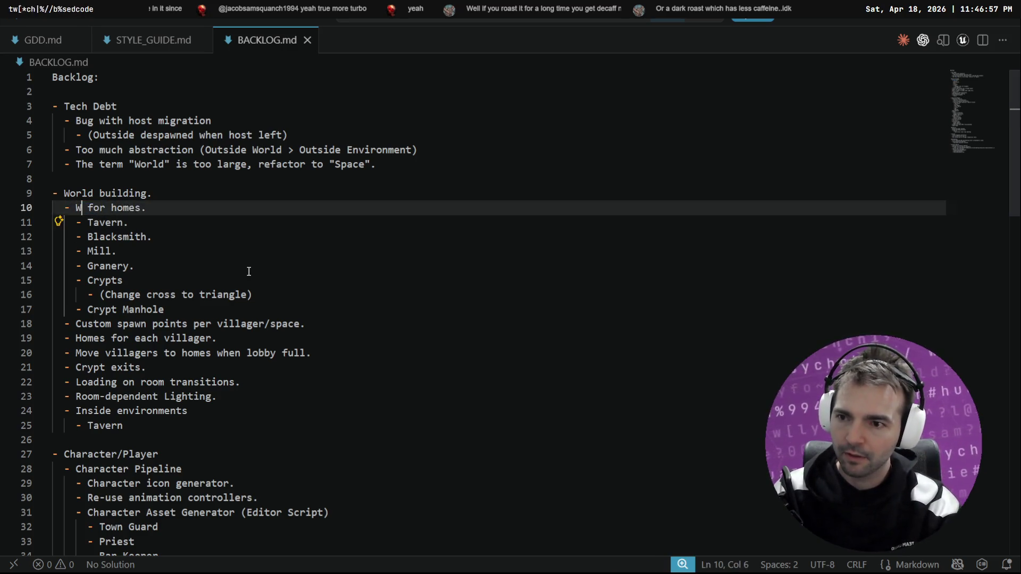
text((spaces)
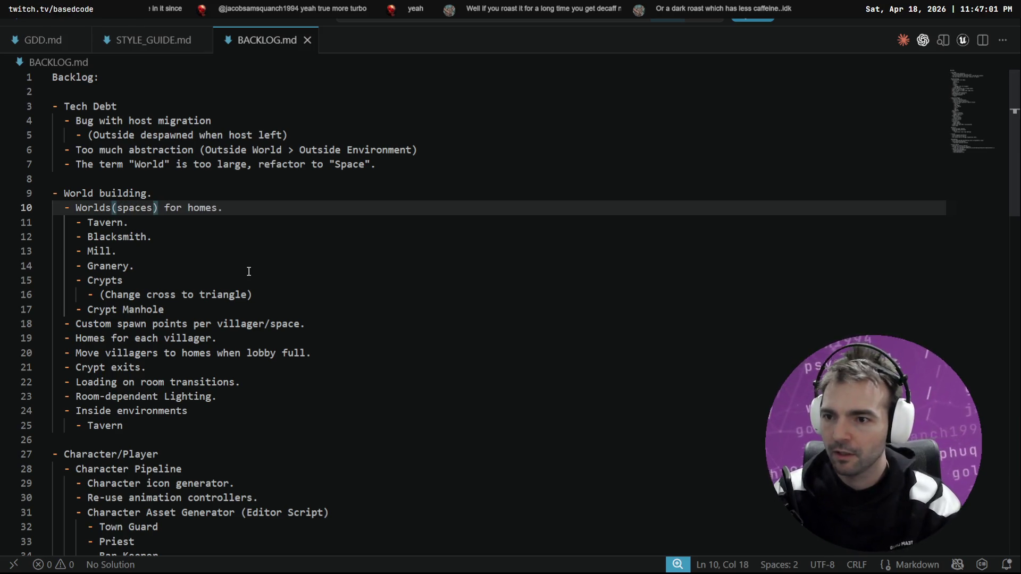
Delete the Tavern entry from the list
click(233, 233)
click(242, 223)
key(shift+Home)
key(BackSpace)
key(BackSpace)
key(BackSpace)
key(BackSpace)
key(Down)
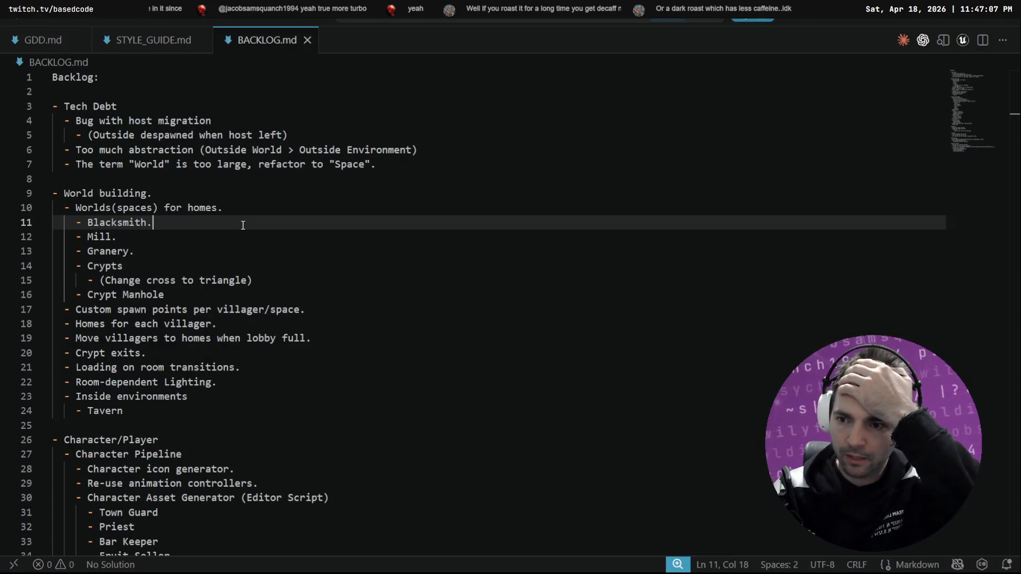
Move the Granery line up under Blacksmith, ahead of Mill
key(Down)
key(Down)
key(shift+Home)
key(ctrl+c)
key(BackSpace)
key(Up)
key(Up)
key(End)
key(Return)
key(ctrl+v)
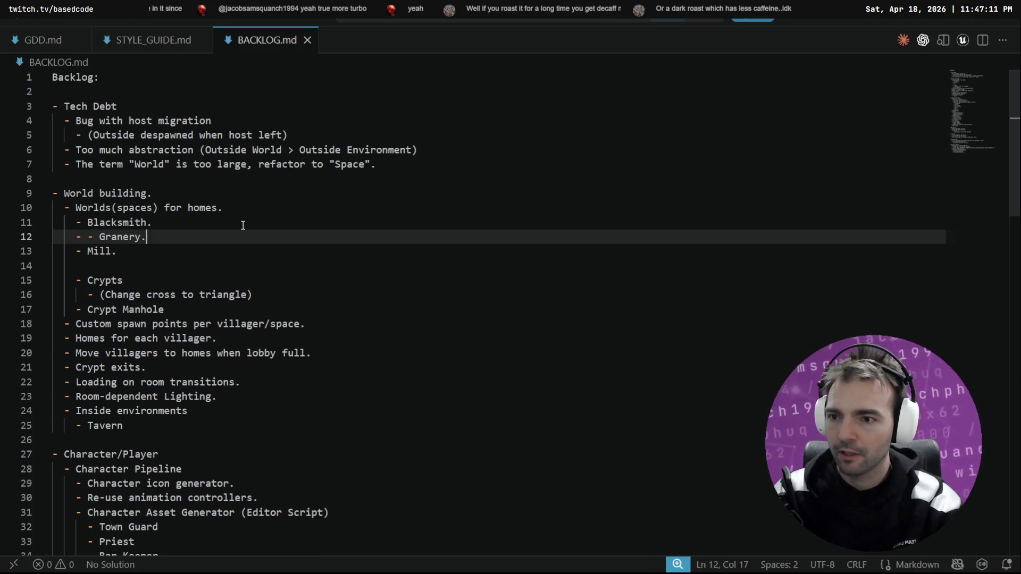
key(Home)
key(Delete)
key(Delete)
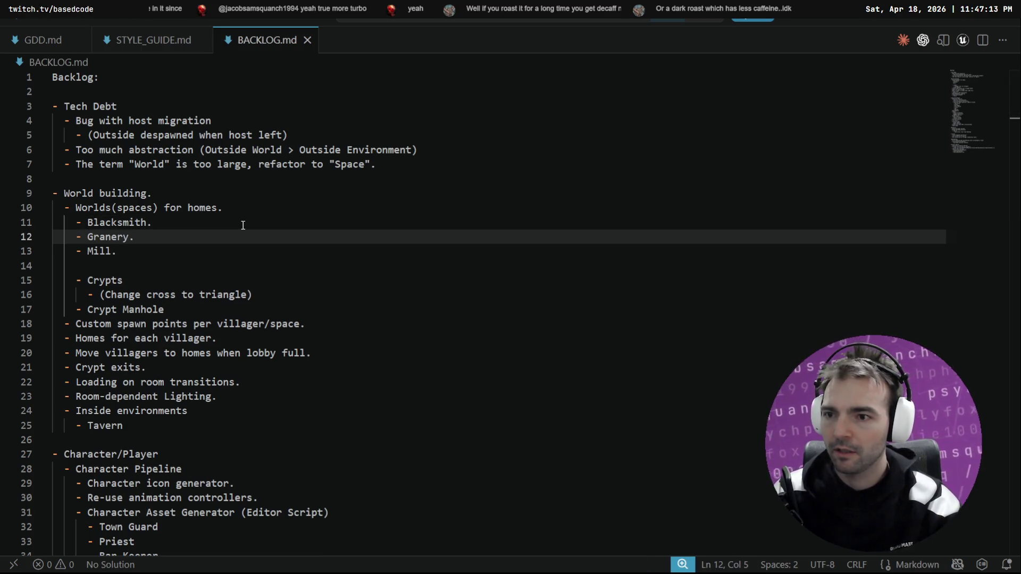
Move the Tech Debt section below World building and remove leftover blank lines under Backlog
drag(375, 164, 54, 106)
key(ctrl+c)
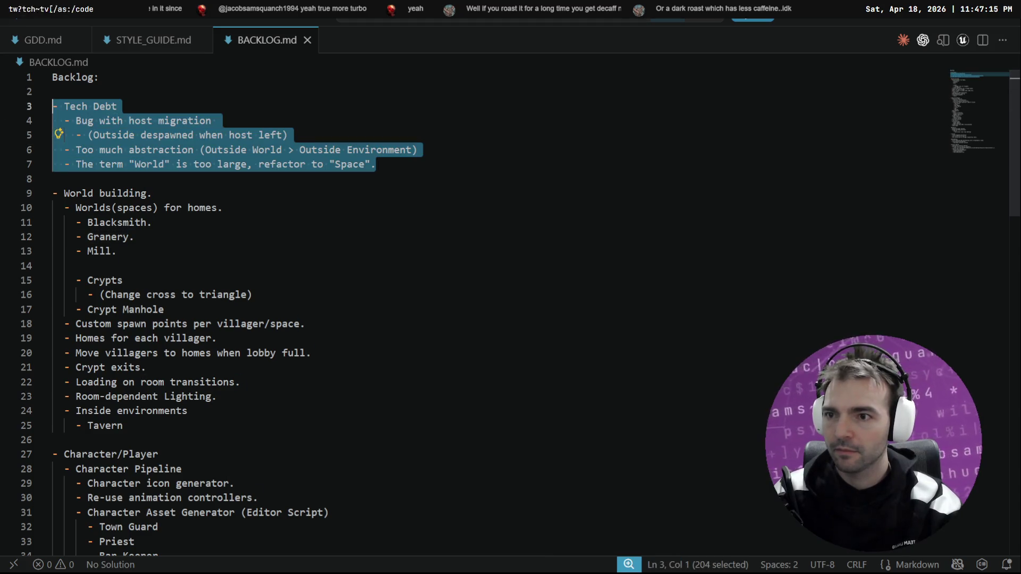
key(BackSpace)
click(109, 382)
key(Return)
key(Return)
key(Up)
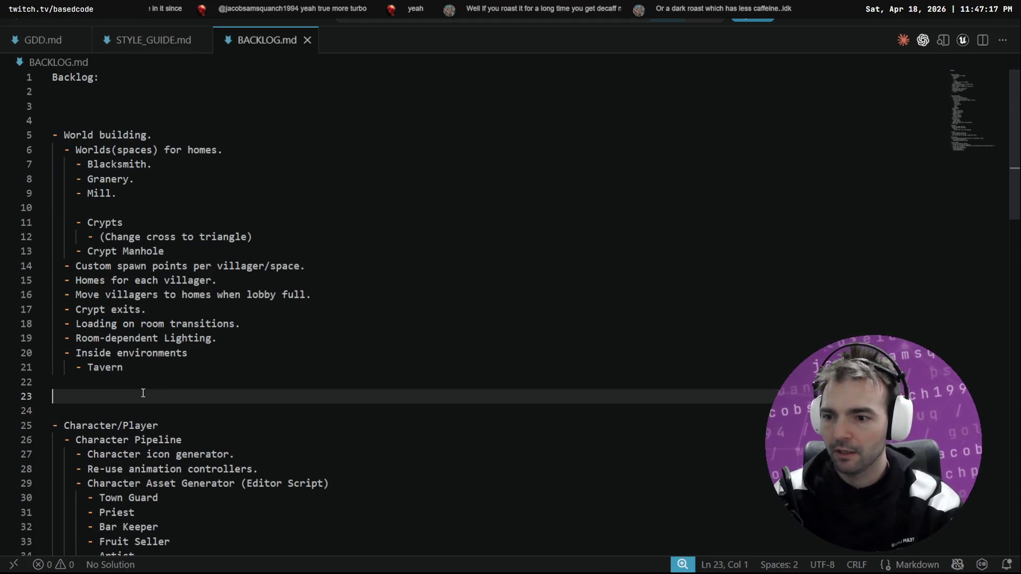
key(ctrl+v)
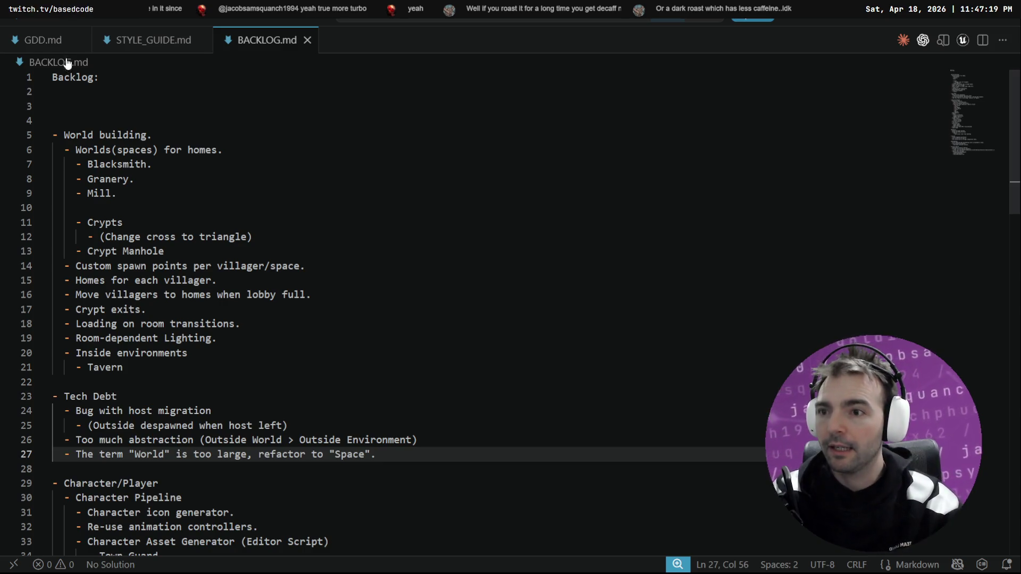
click(101, 107)
key(BackSpace)
key(BackSpace)
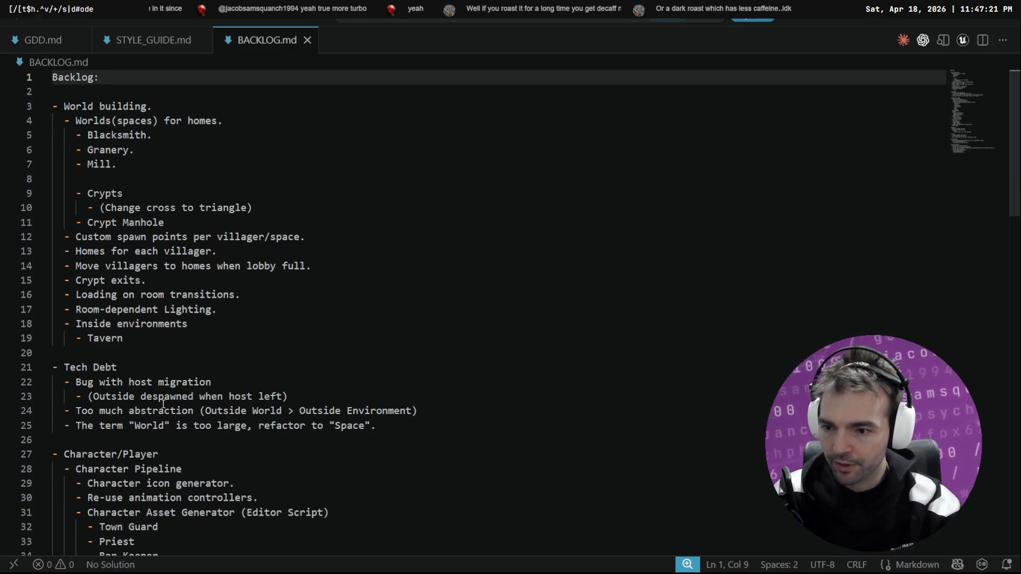
click(112, 382)
click(289, 384)
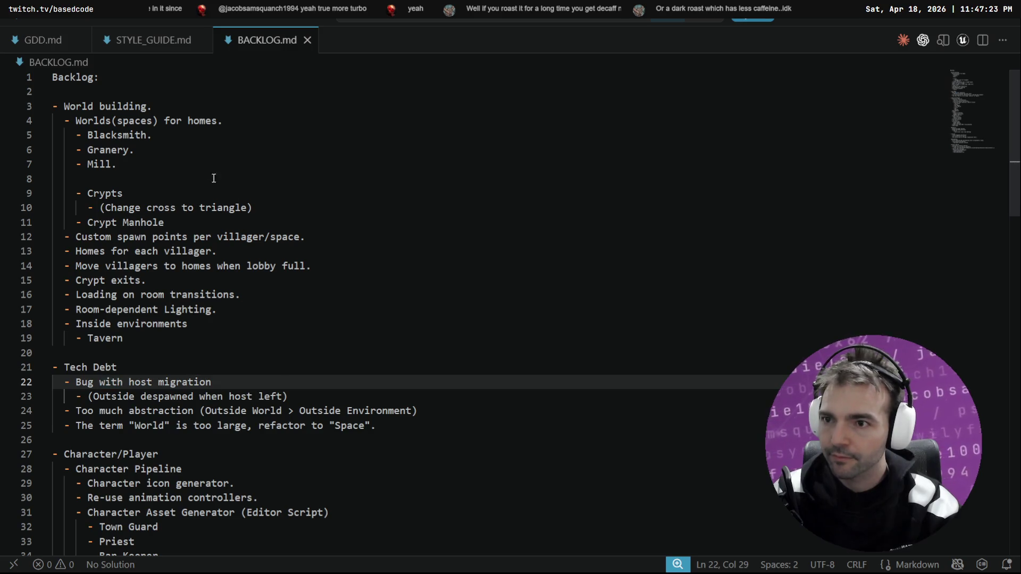
click(181, 92)
key(alt+Tab)
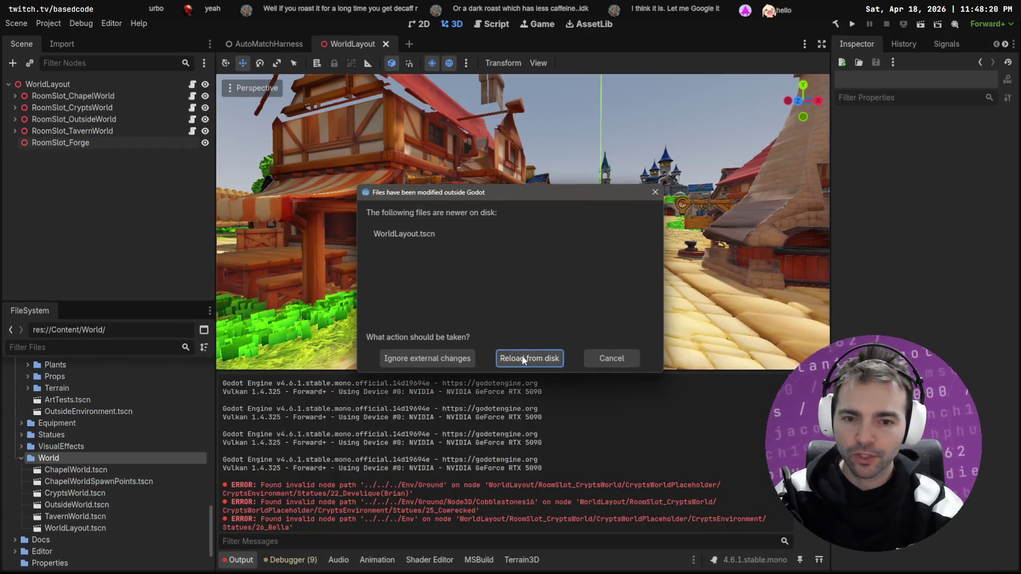
Reload the scene files Codex modified on disk into Godot
click(522, 355)
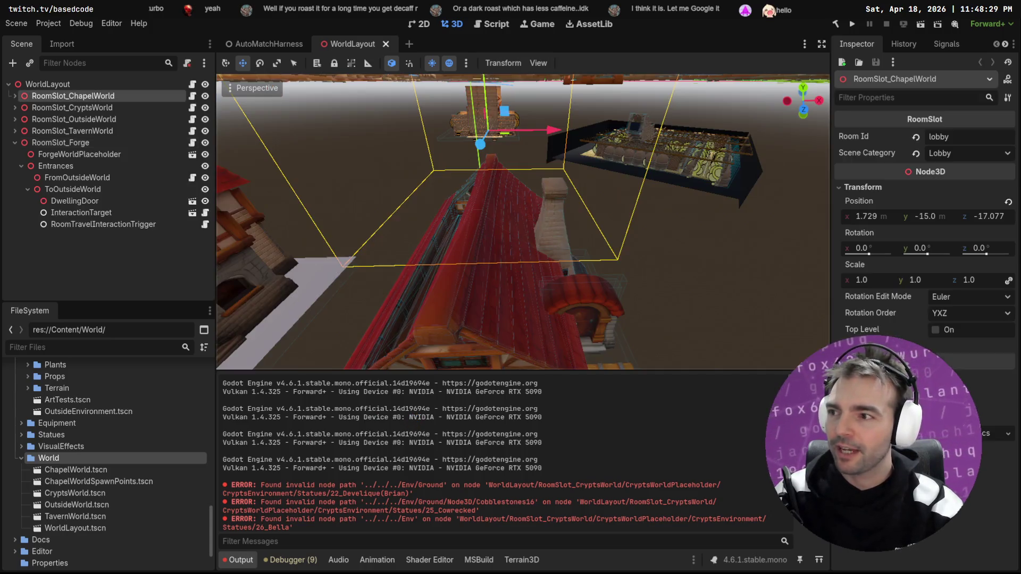
Fly the camera to the chimney house and inspect the FromOutsideWorld entrance marker
right_click(654, 214)
key(w)
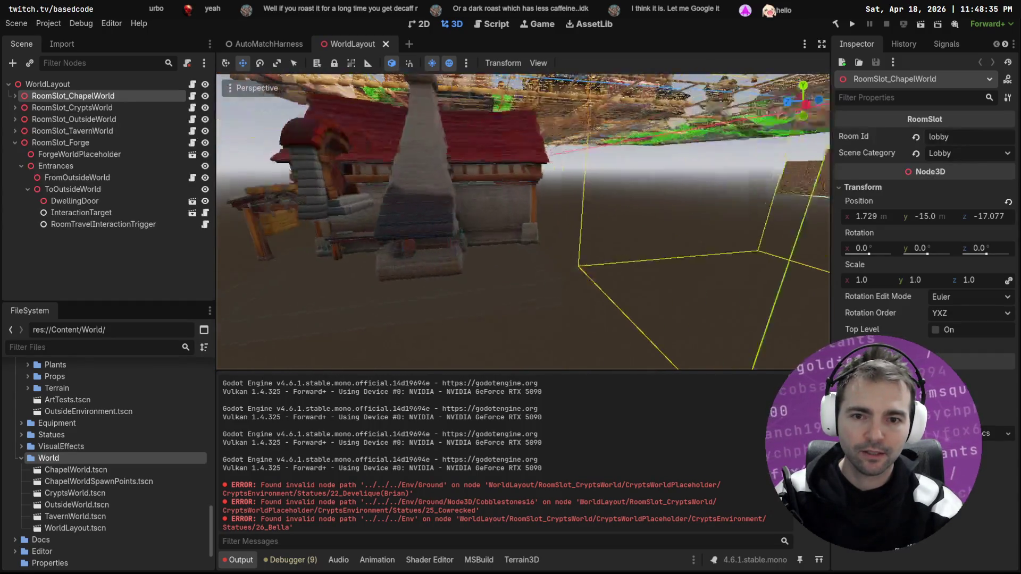
key(w)
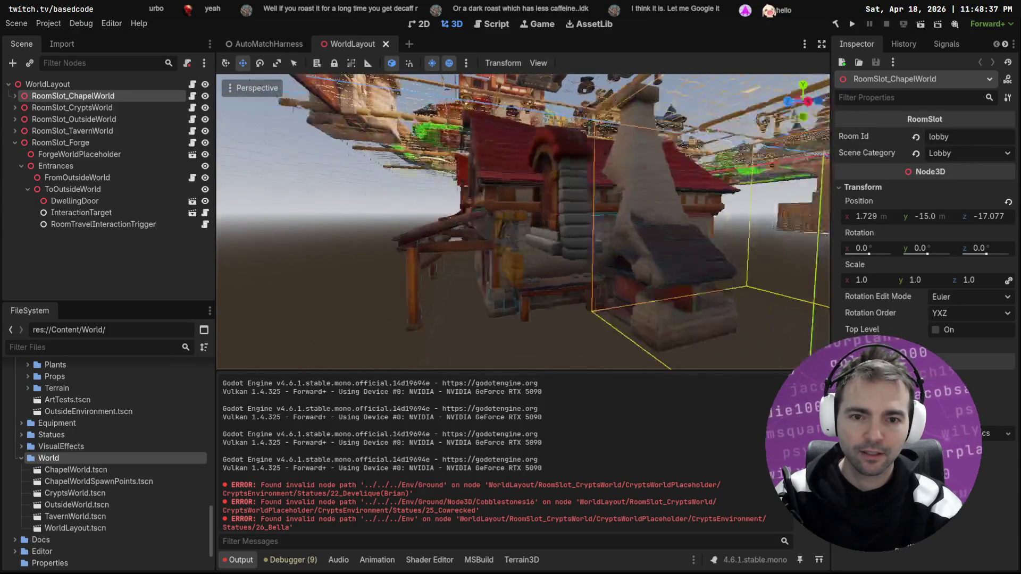
key(s)
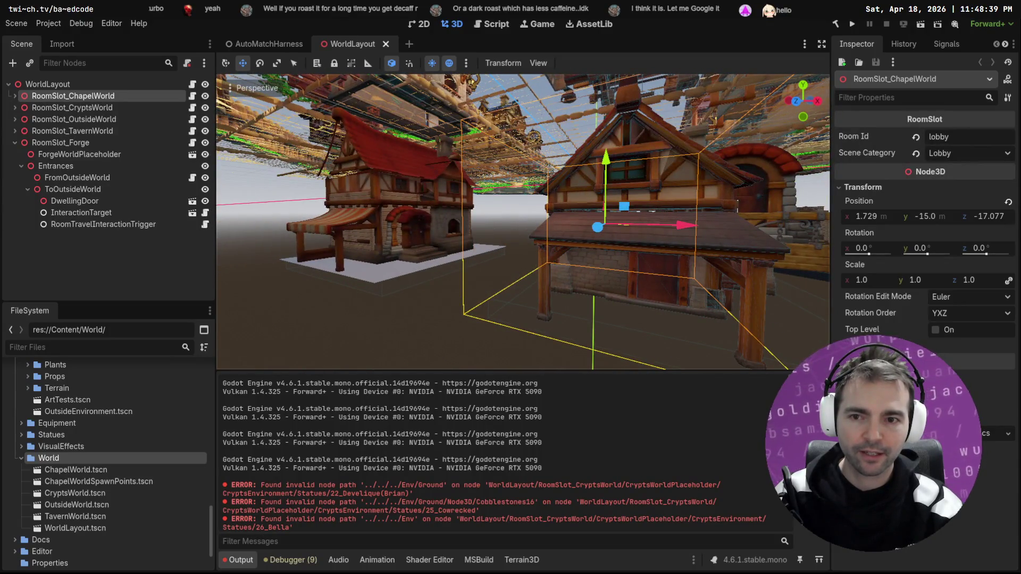
key(s)
key(d)
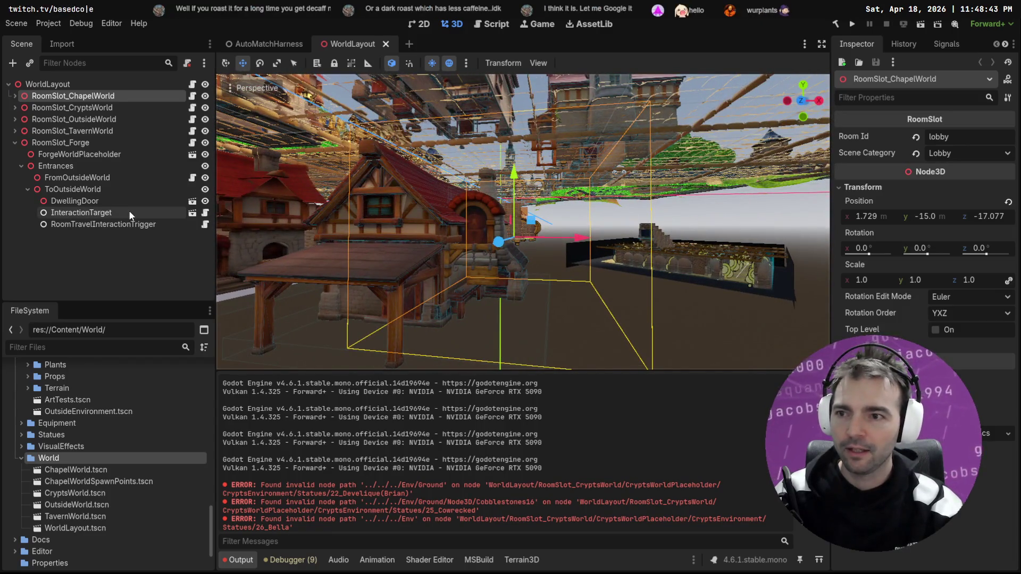
click(85, 179)
key(w)
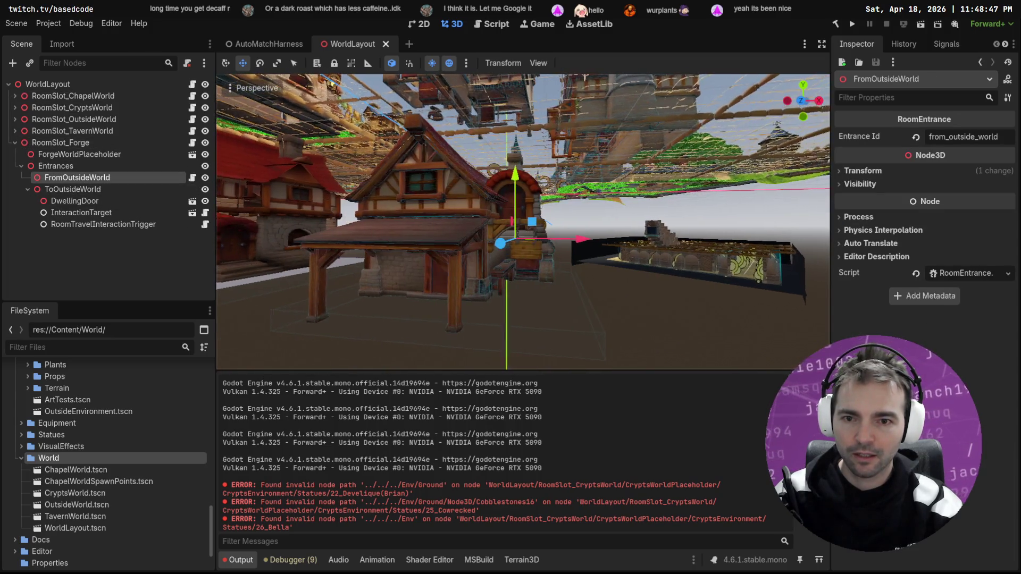
key(d)
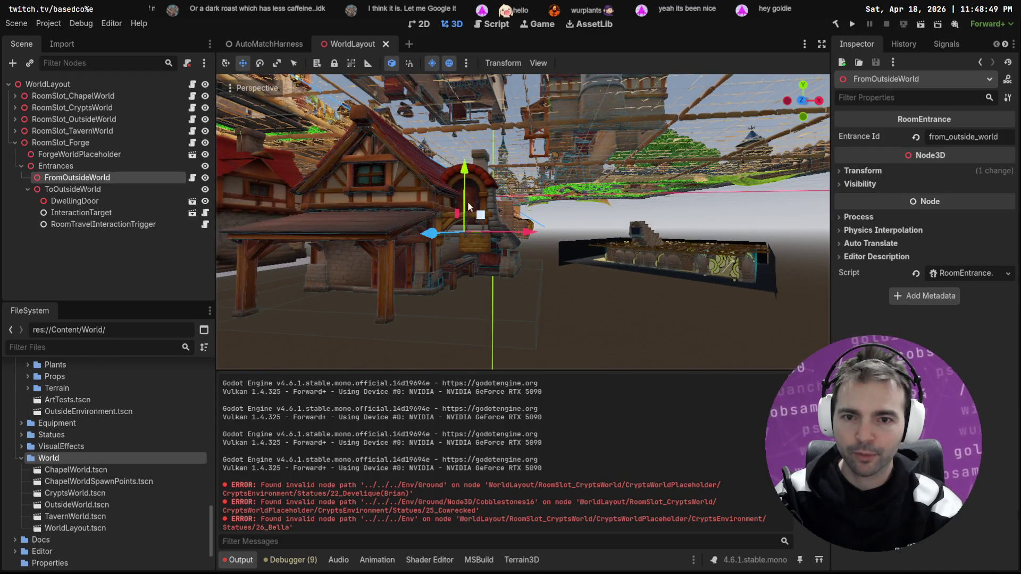
mouse_move(467, 169)
mouse_down()
mouse_move(467, 202)
mouse_move(466, 170)
mouse_up()
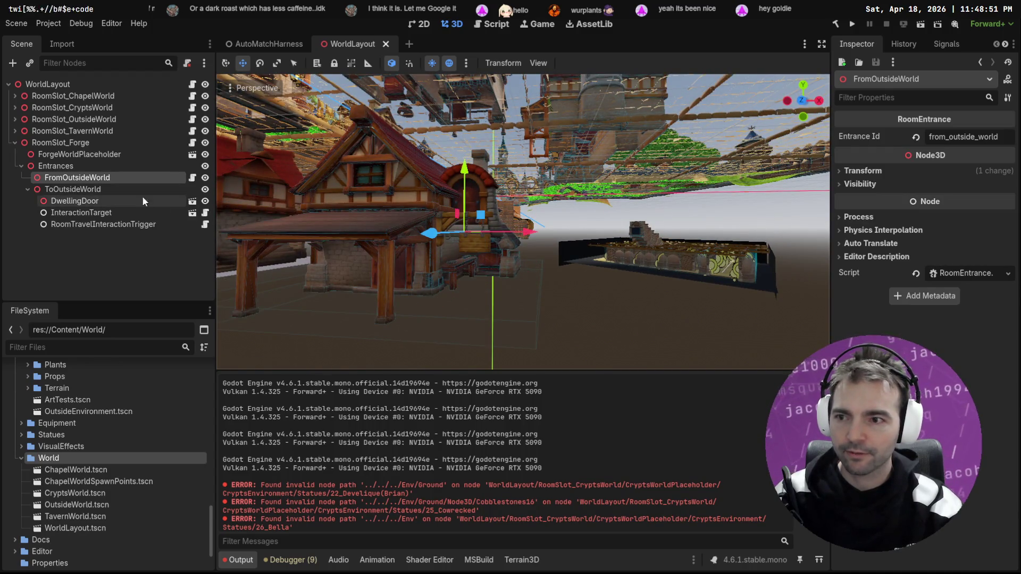
key(w)
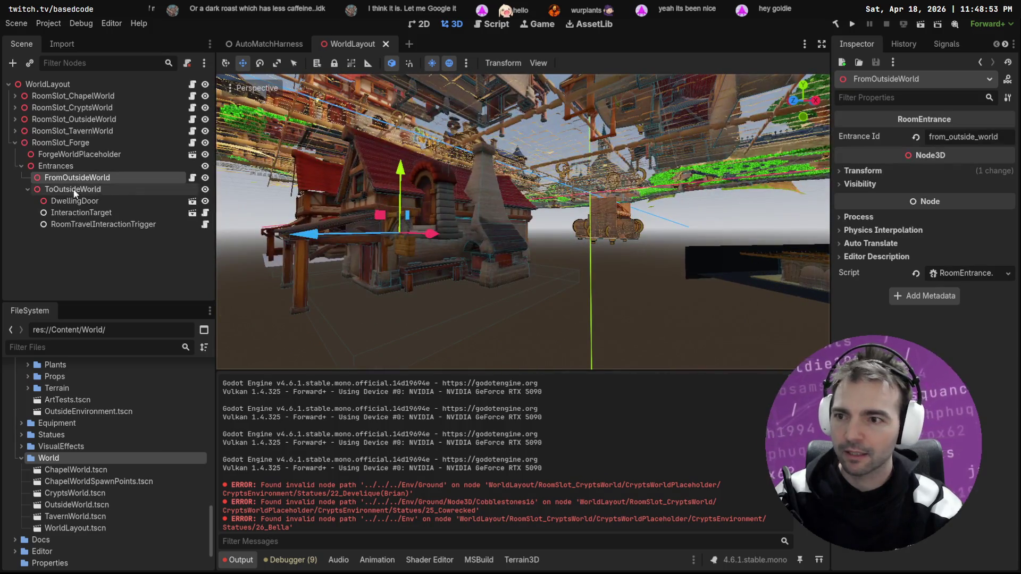
Reposition the DwellingDoor about 3.34 units left and 0.631 down onto the house doorway
click(72, 200)
mouse_move(436, 171)
mouse_down()
mouse_move(445, 227)
mouse_move(448, 216)
mouse_up()
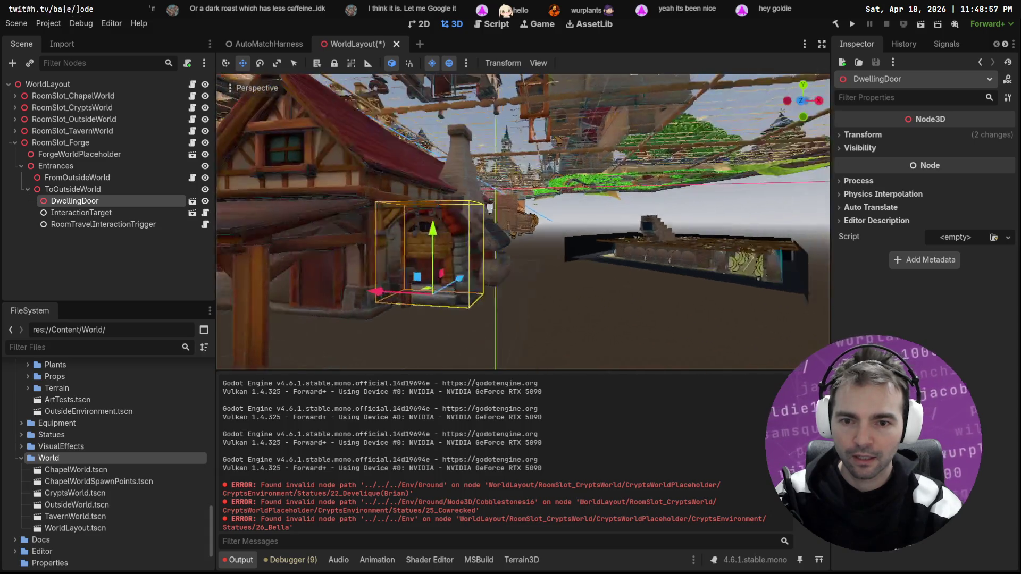
key(w)
drag(470, 293, 452, 296)
drag(387, 305, 305, 313)
drag(345, 240, 347, 258)
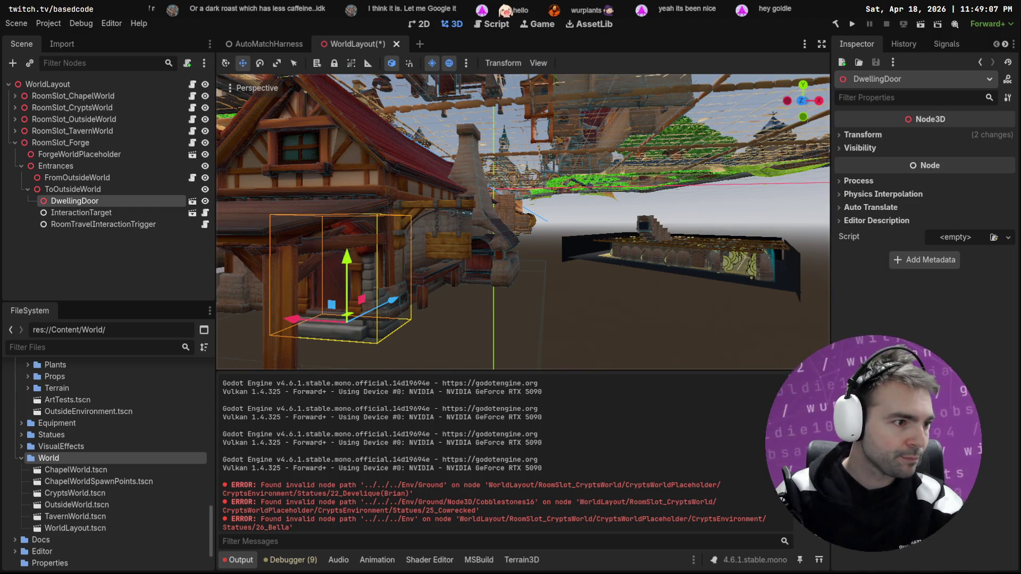
key(alt+Tab)
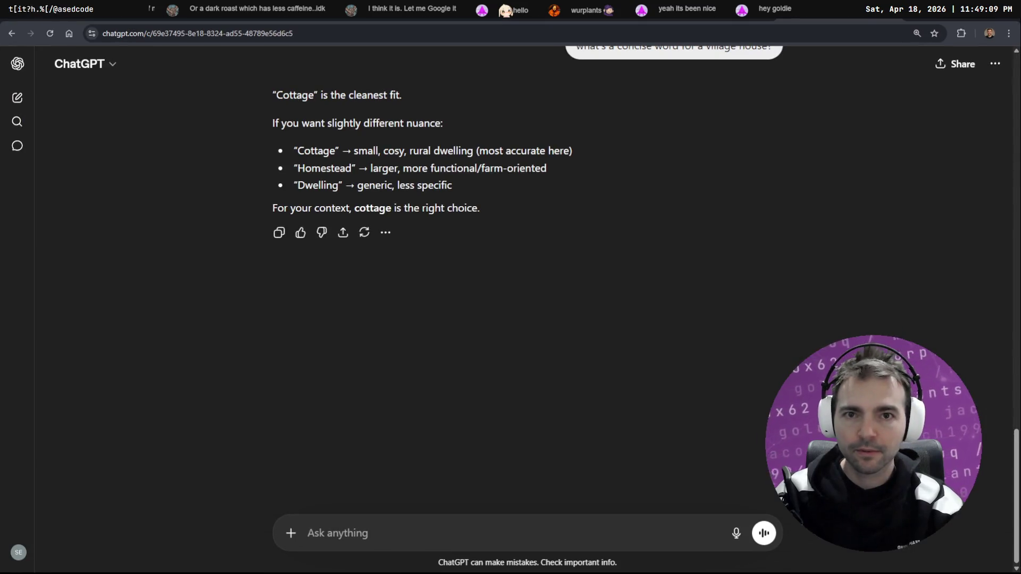
Switch ChatGPT to Create image mode, attach tldrawFile (77).png and dictate the front-door prompt
scroll(728, 224, up, 15)
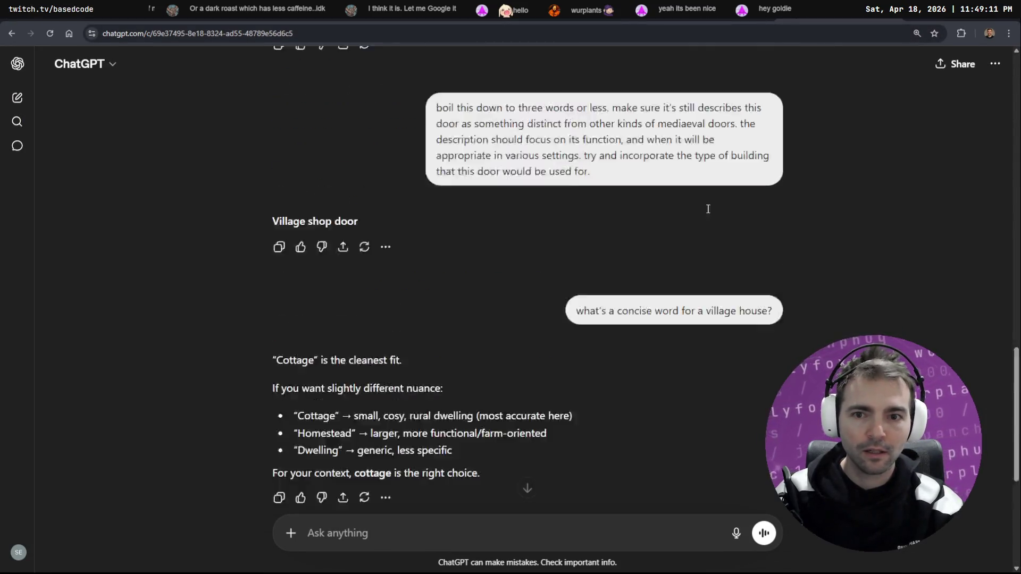
scroll(717, 240, down, 10)
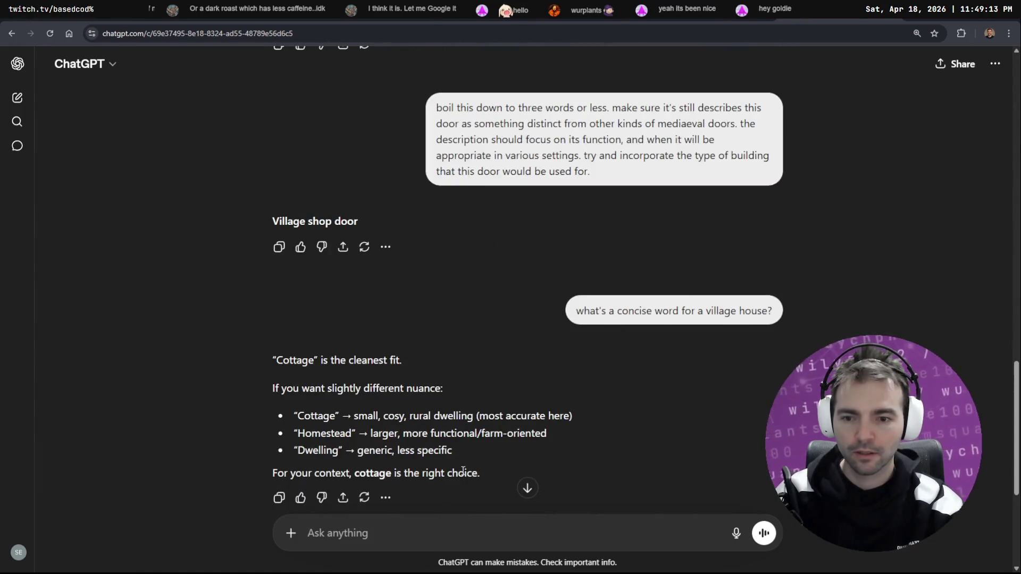
scroll(463, 470, down, 5)
click(290, 532)
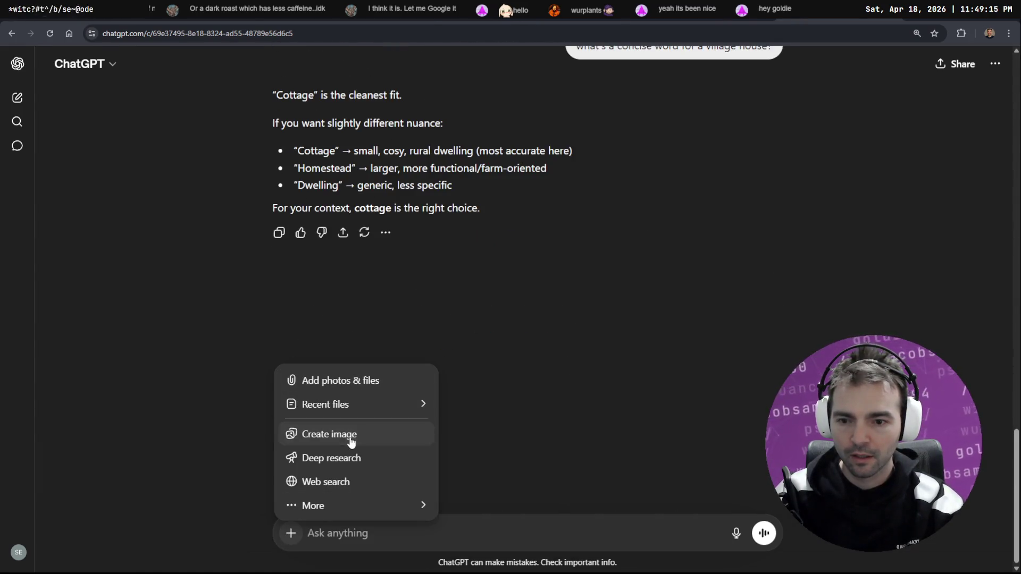
click(351, 442)
click(291, 532)
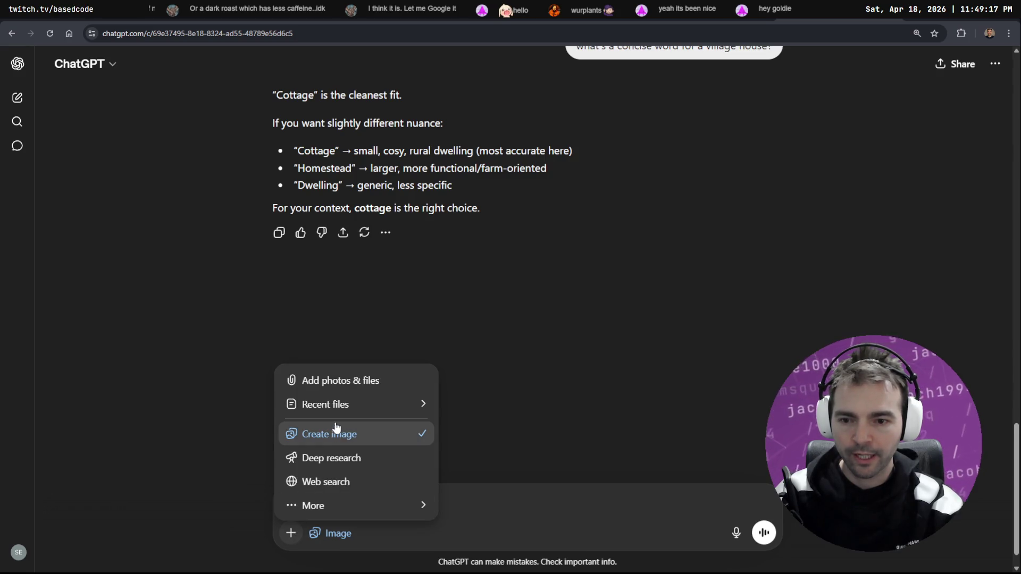
click(348, 384)
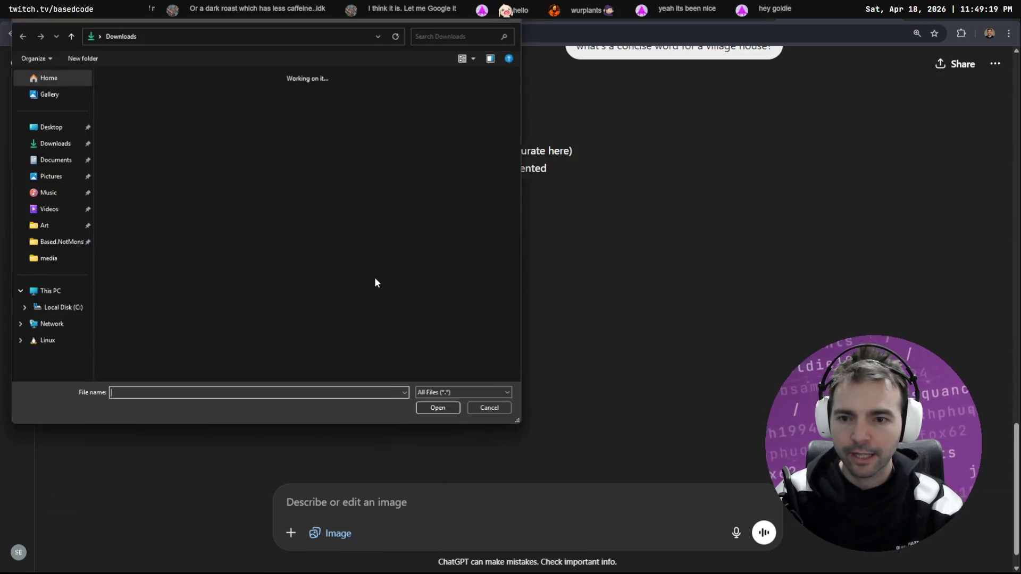
double_click(253, 99)
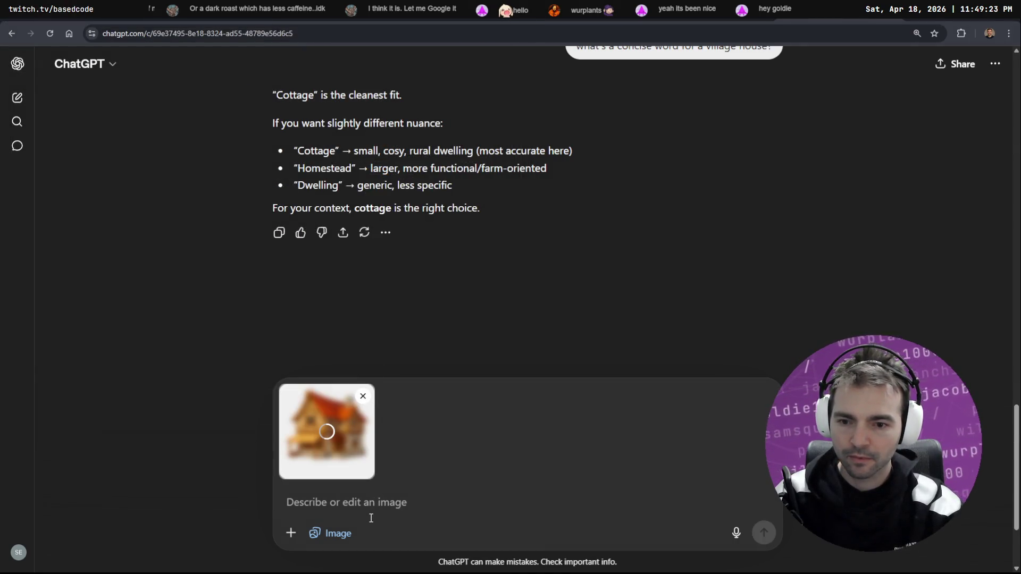
key(super+h)
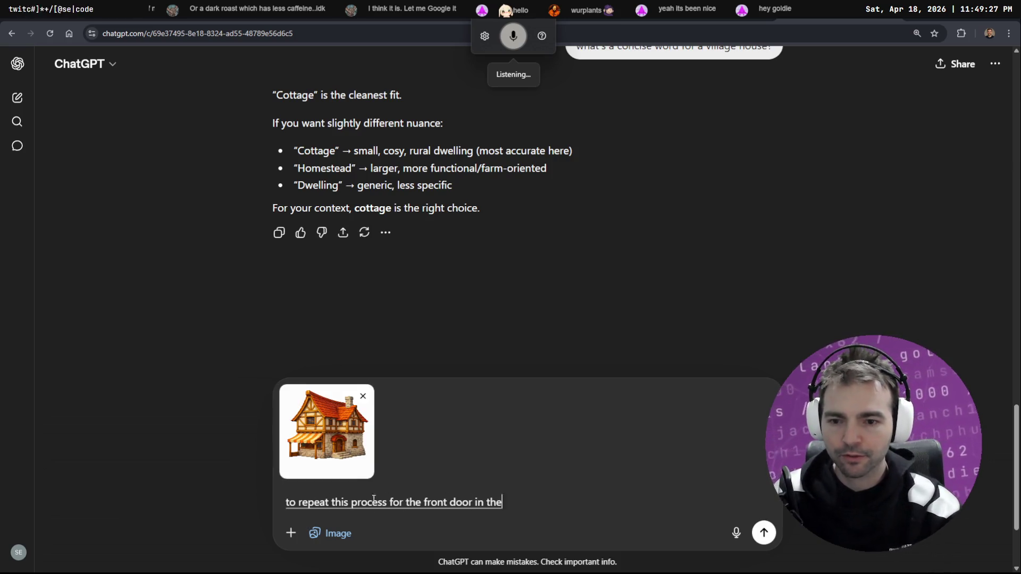
Re-attach tldrawFile (77).png and send the front-door image request
click(362, 396)
click(291, 533)
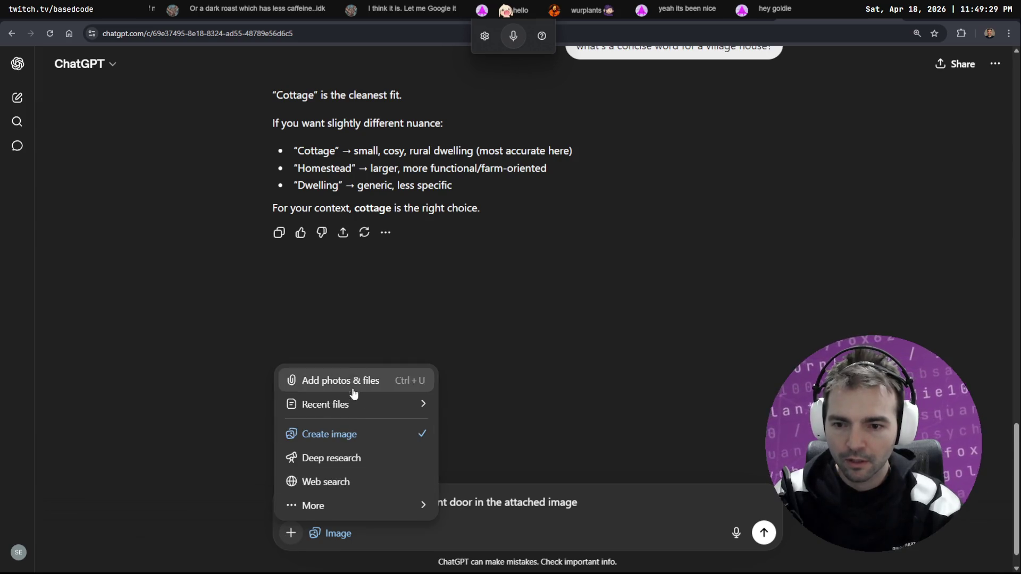
click(353, 379)
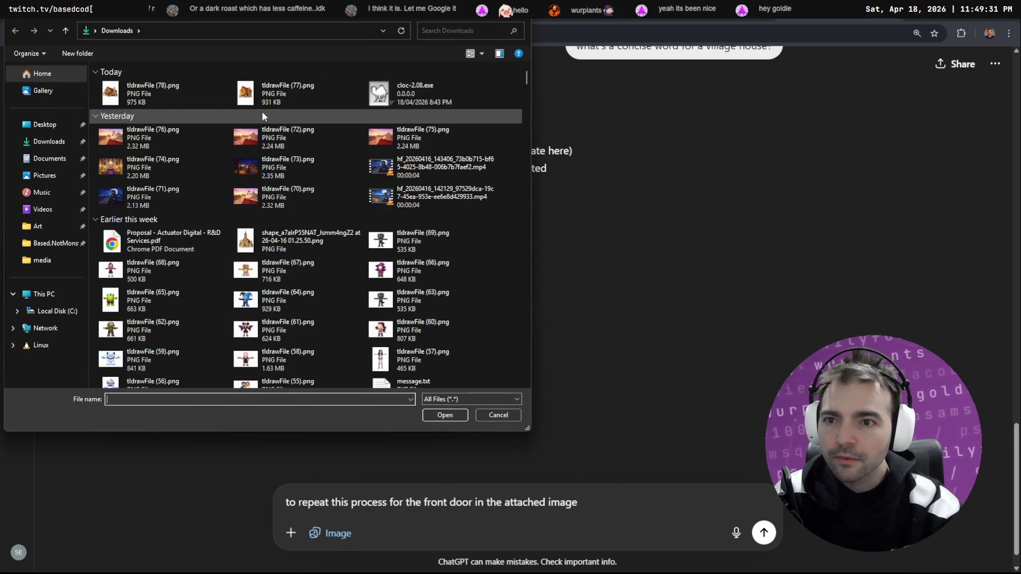
click(251, 101)
key(Return)
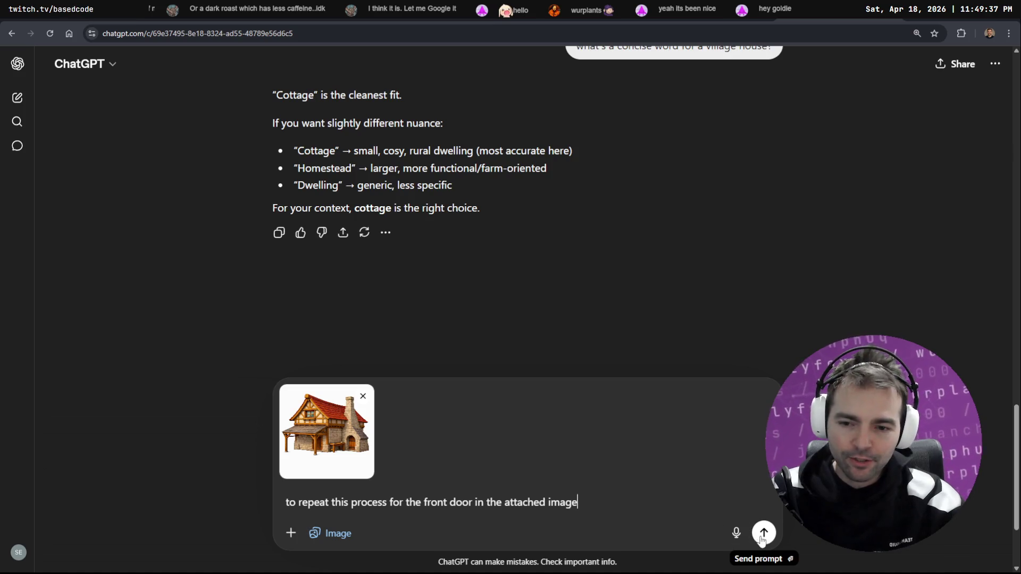
click(763, 533)
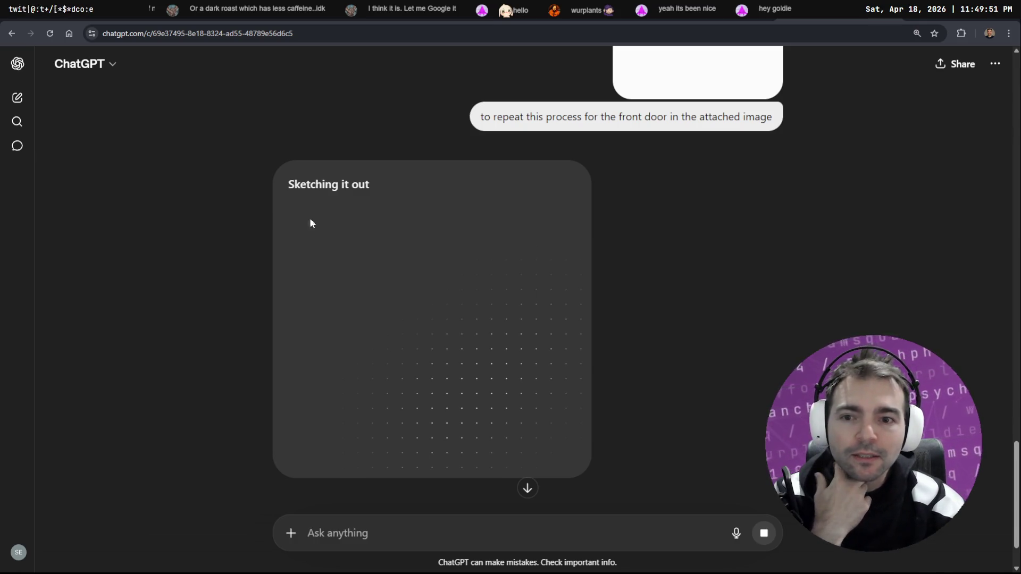
Compare the generated arched wooden door with stone steps against the enlarged cottage picture
scroll(700, 226, up, 8)
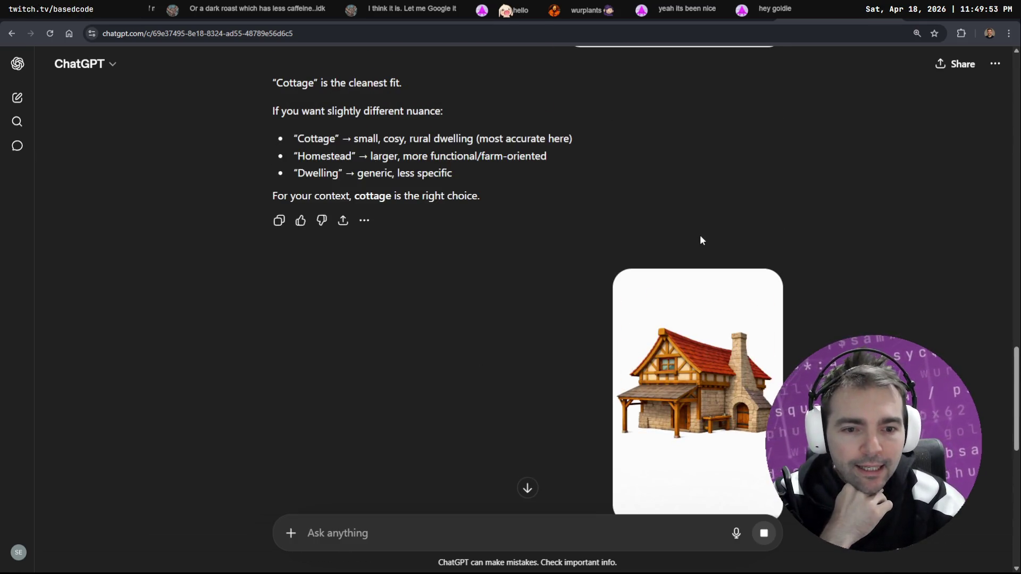
scroll(700, 235, down, 6)
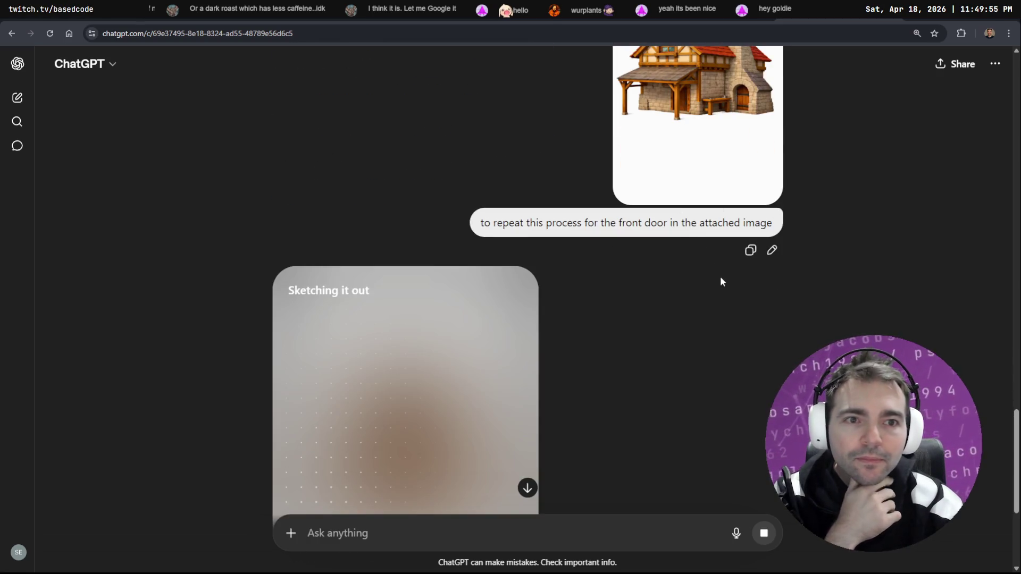
scroll(724, 116, down, 3)
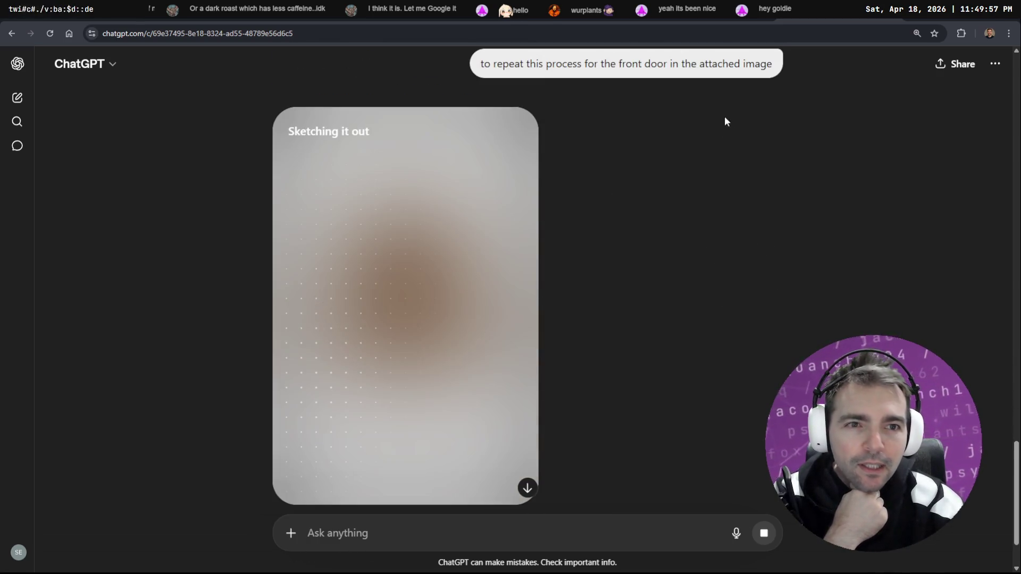
scroll(739, 260, up, 5)
scroll(742, 262, up, 1)
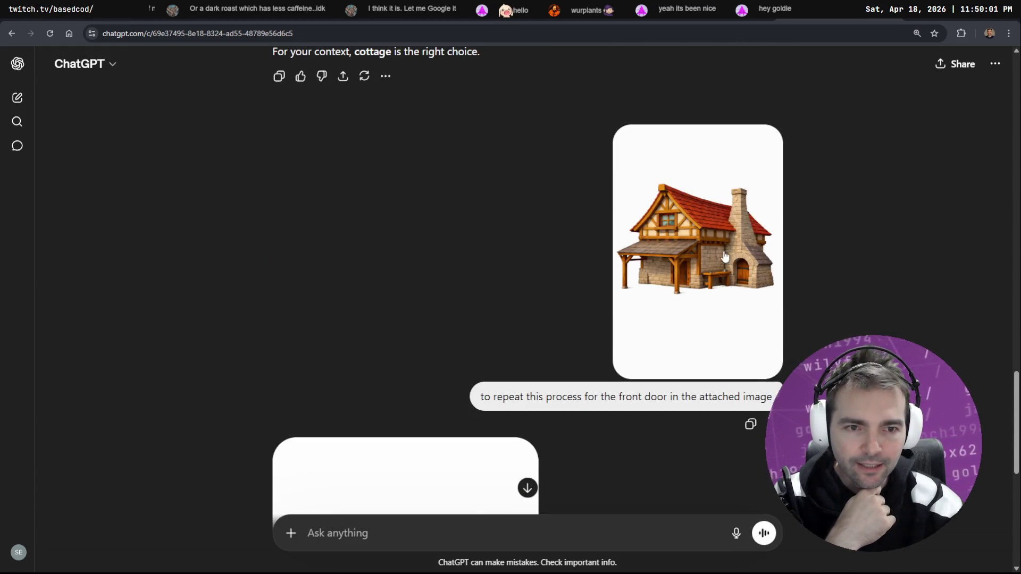
scroll(709, 136, down, 3)
scroll(709, 135, down, 3)
scroll(693, 255, up, 5)
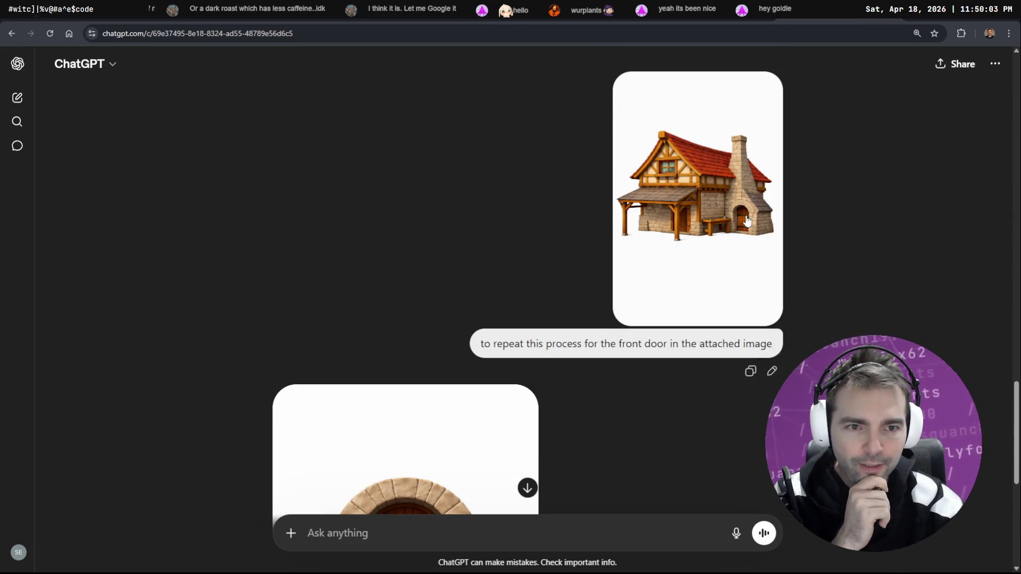
scroll(720, 276, down, 5)
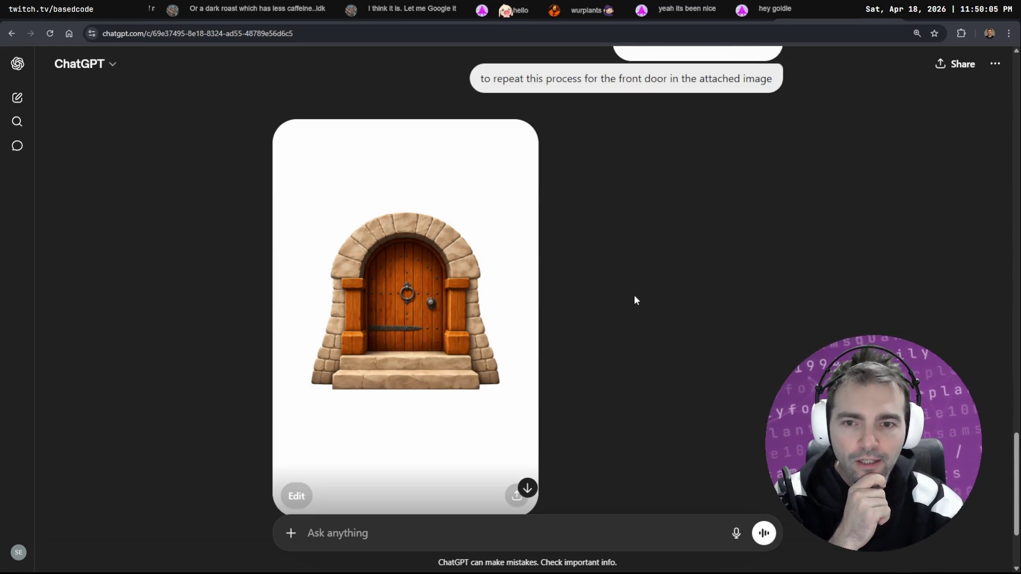
scroll(635, 296, up, 4)
scroll(470, 300, down, 2)
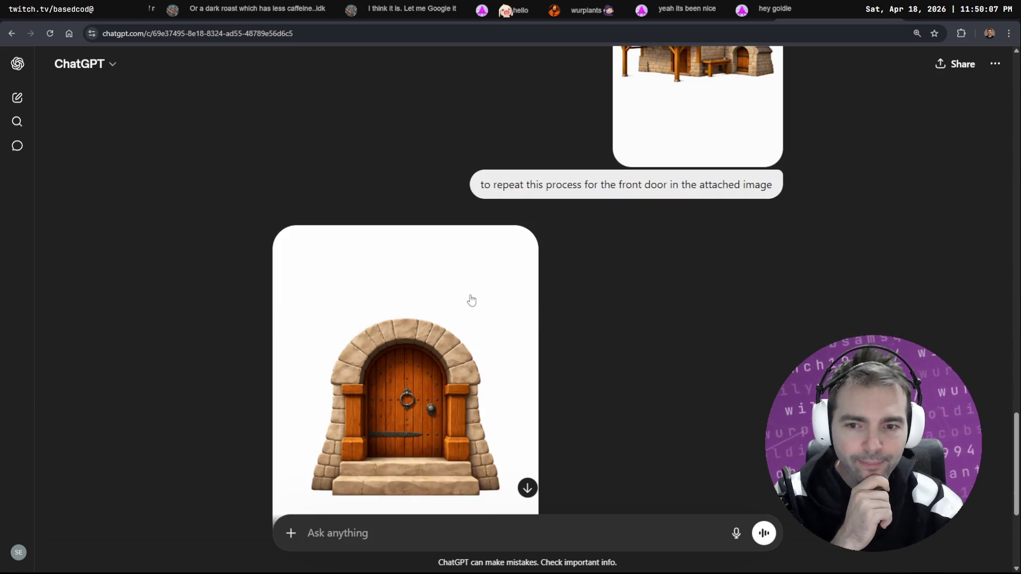
scroll(636, 312, up, 4)
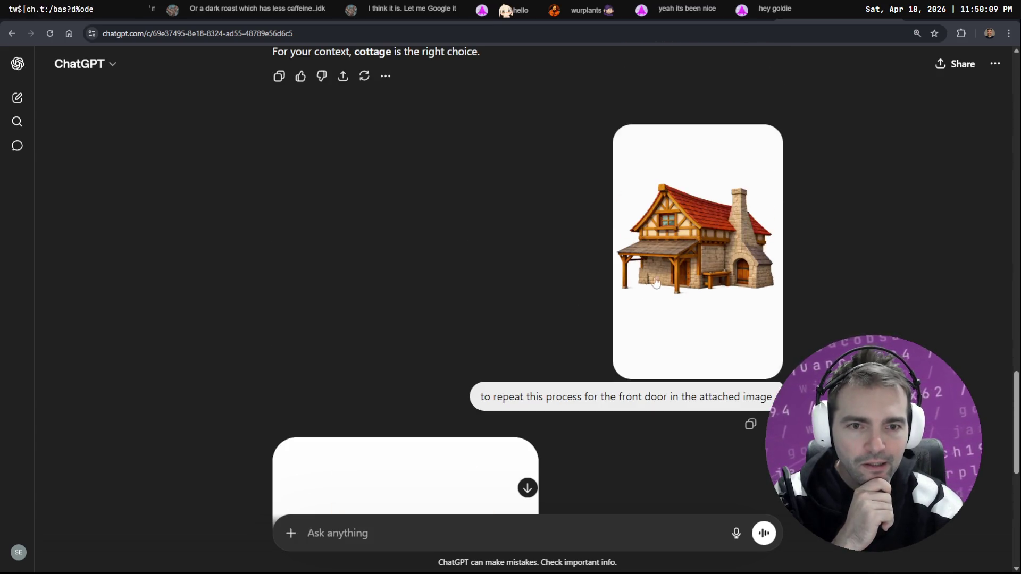
click(694, 316)
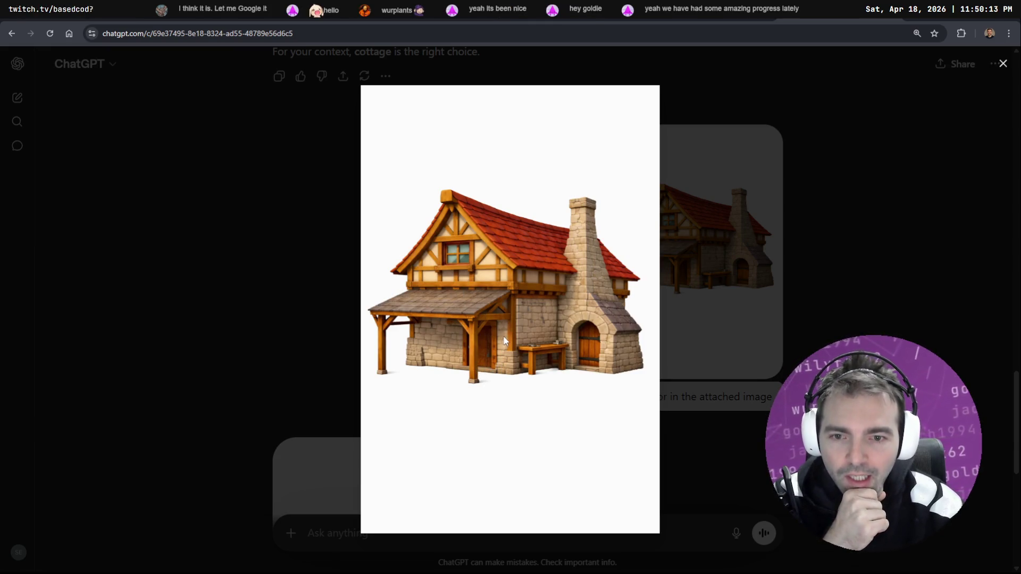
click(751, 346)
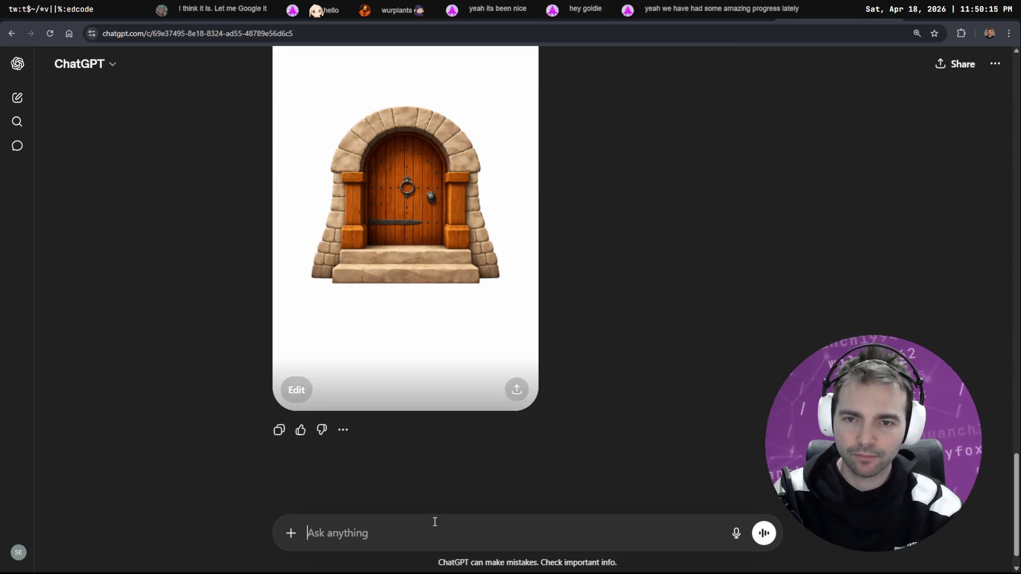
key(super+h)
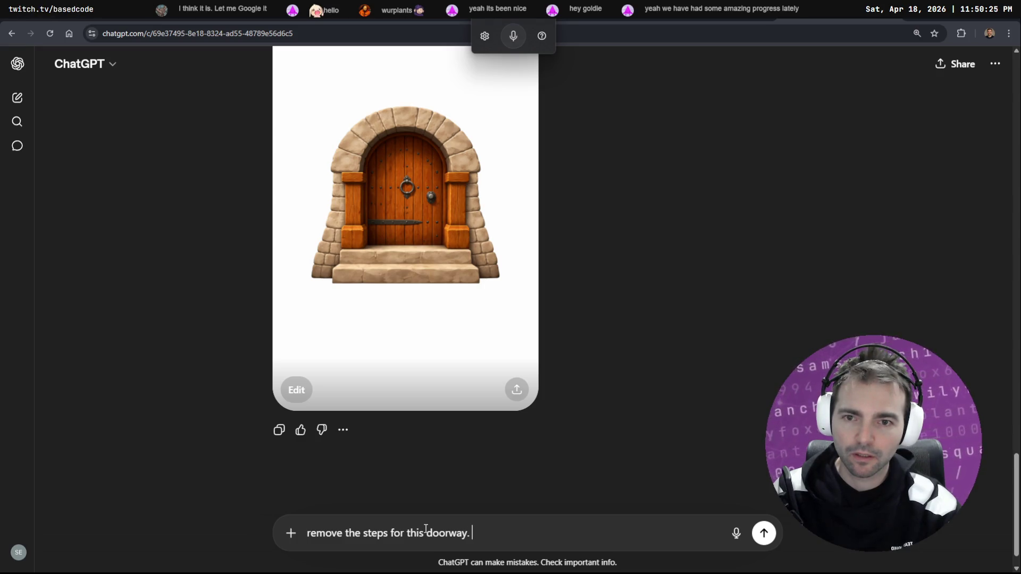
Dictate and send the request to drop the door's steps and heighten its wooden side frame
key(super+h)
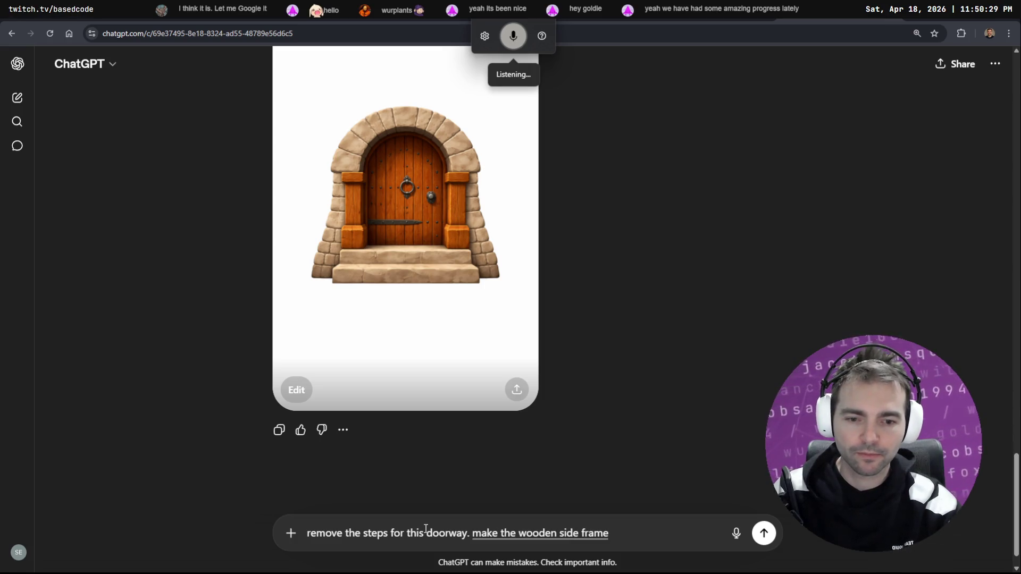
key(Return)
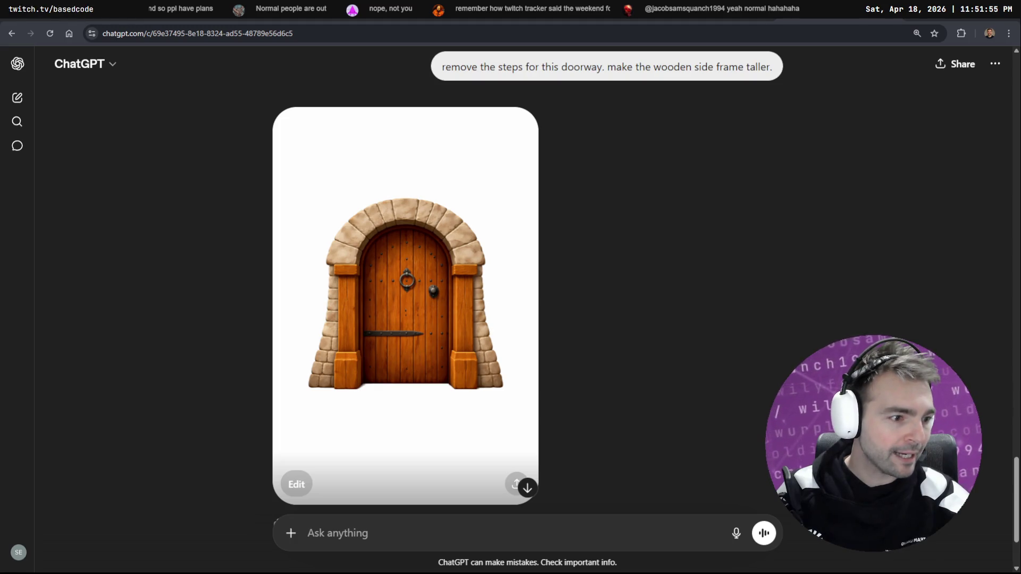
key(alt+Tab)
scroll(658, 291, down, 5)
Drag the church interior frame up-right and draw a small empty rectangle beside the Architecture frame
scroll(605, 310, down, 5)
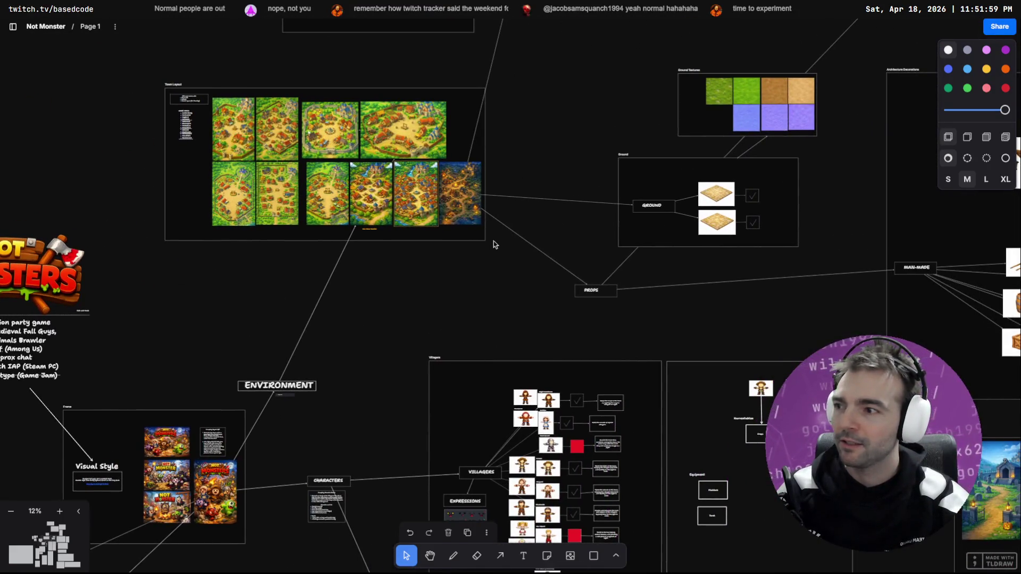
scroll(515, 159, up, 5)
scroll(502, 137, up, 4)
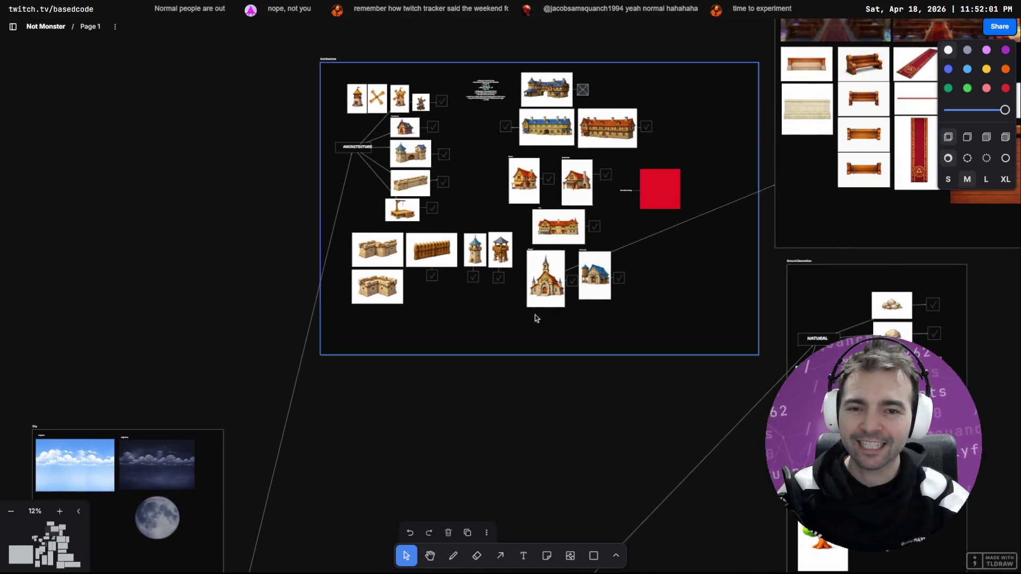
scroll(590, 250, up, 4)
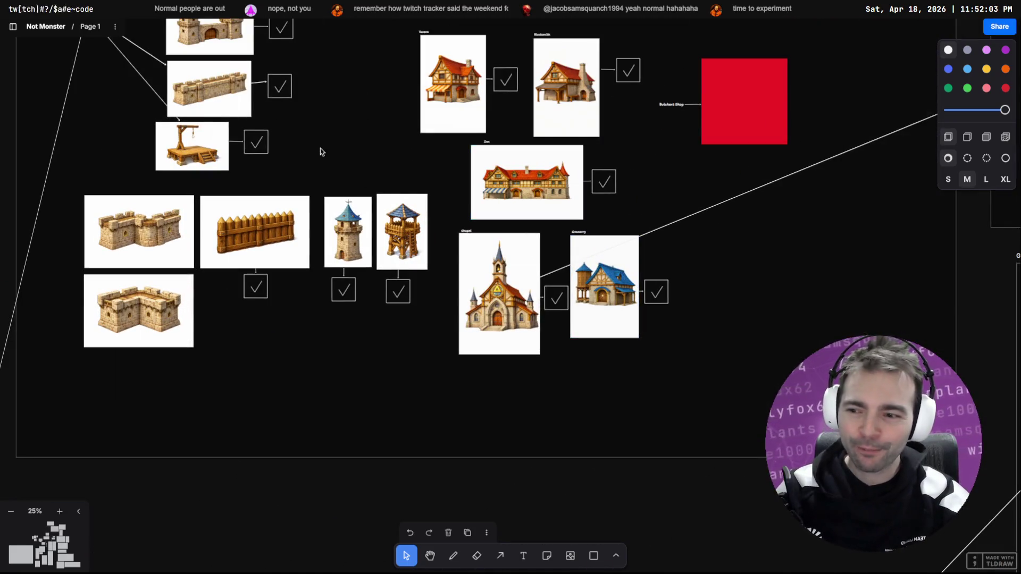
scroll(321, 150, up, 5)
scroll(388, 226, left, 5)
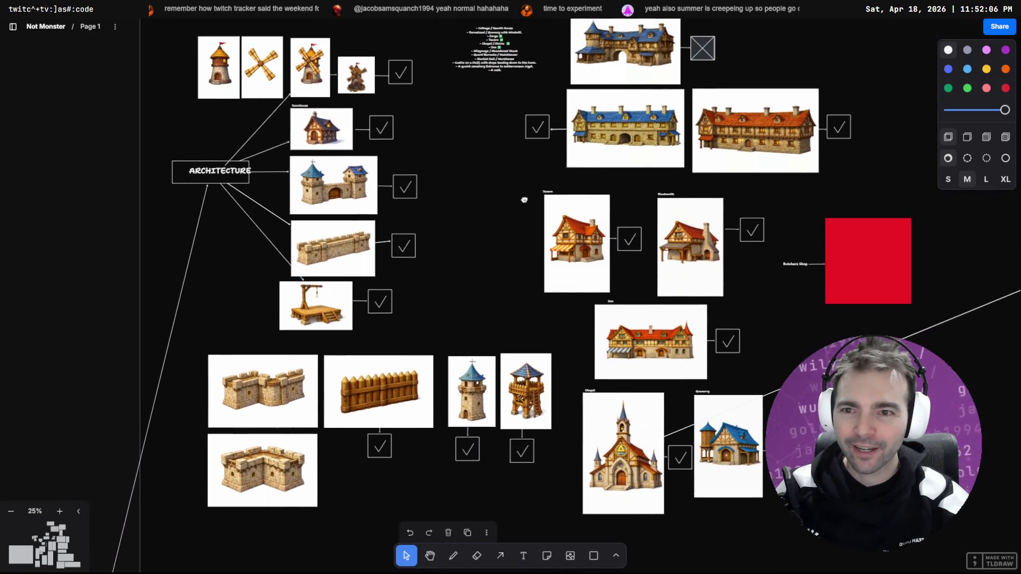
mouse_move(524, 200)
mouse_down()
mouse_move(562, 86)
mouse_move(649, 230)
mouse_move(635, 326)
mouse_move(576, 344)
mouse_up()
scroll(575, 344, down, 5)
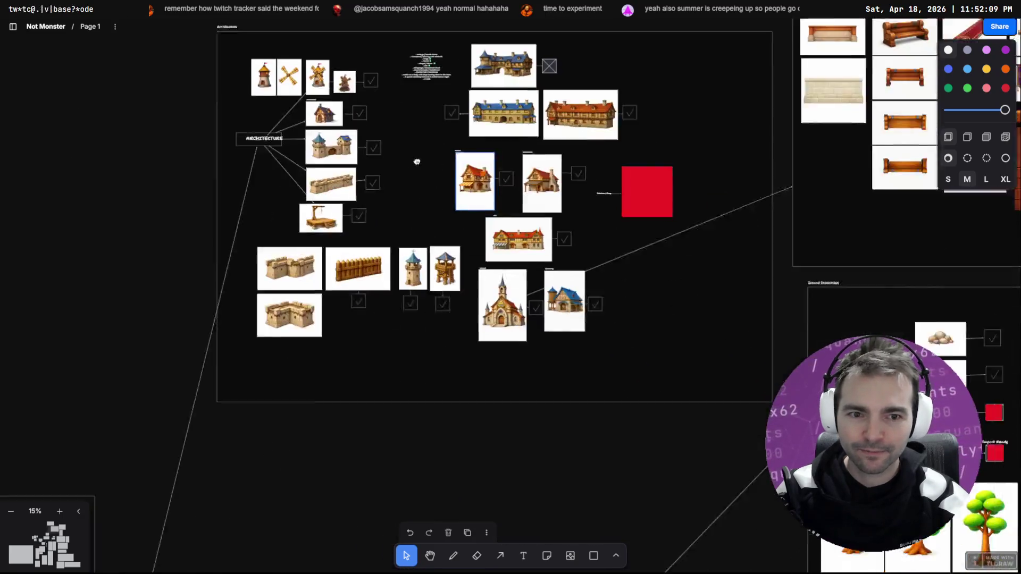
scroll(483, 252, down, 3)
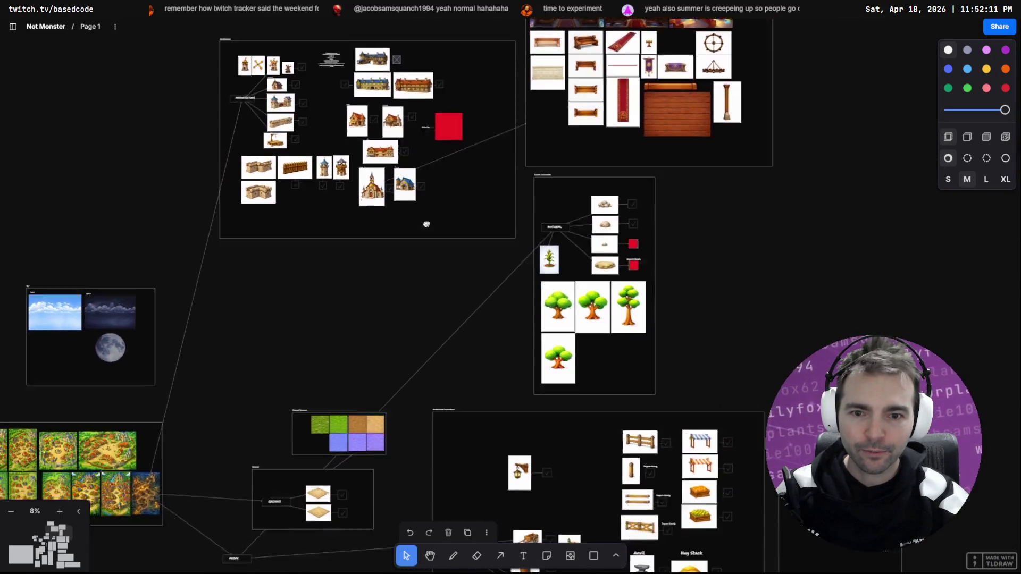
scroll(474, 235, up, 3)
scroll(525, 353, down, 5)
scroll(525, 354, right, 2)
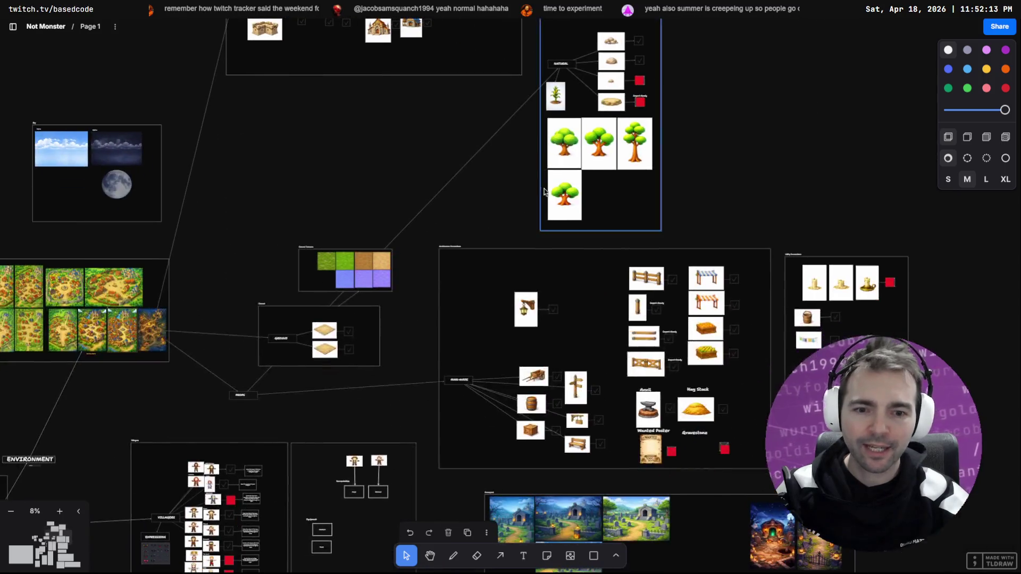
scroll(441, 138, up, 5)
scroll(442, 138, left, 1)
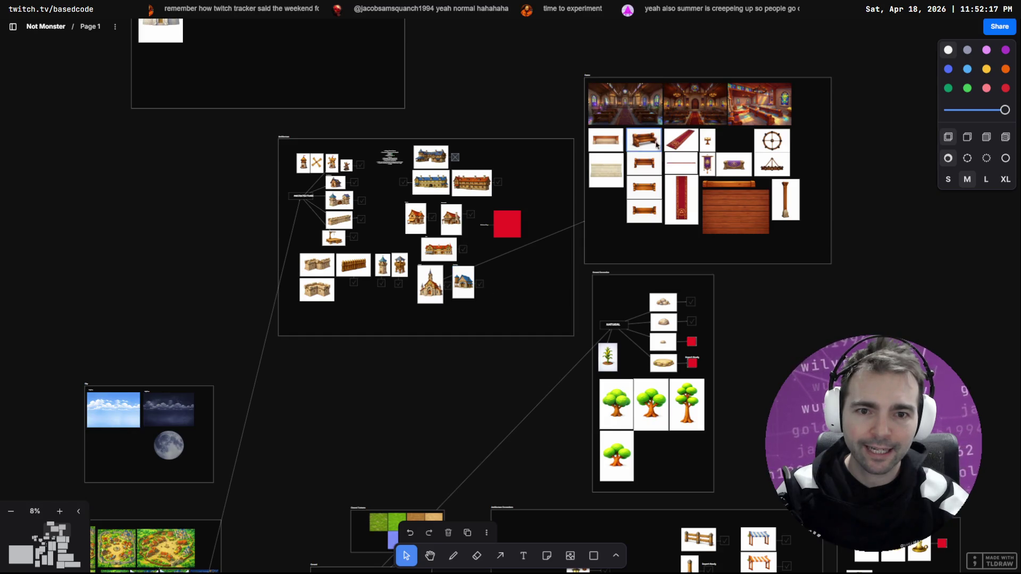
scroll(455, 216, right, 3)
mouse_move(505, 85)
mouse_down()
mouse_move(623, 63)
mouse_move(644, 43)
mouse_up()
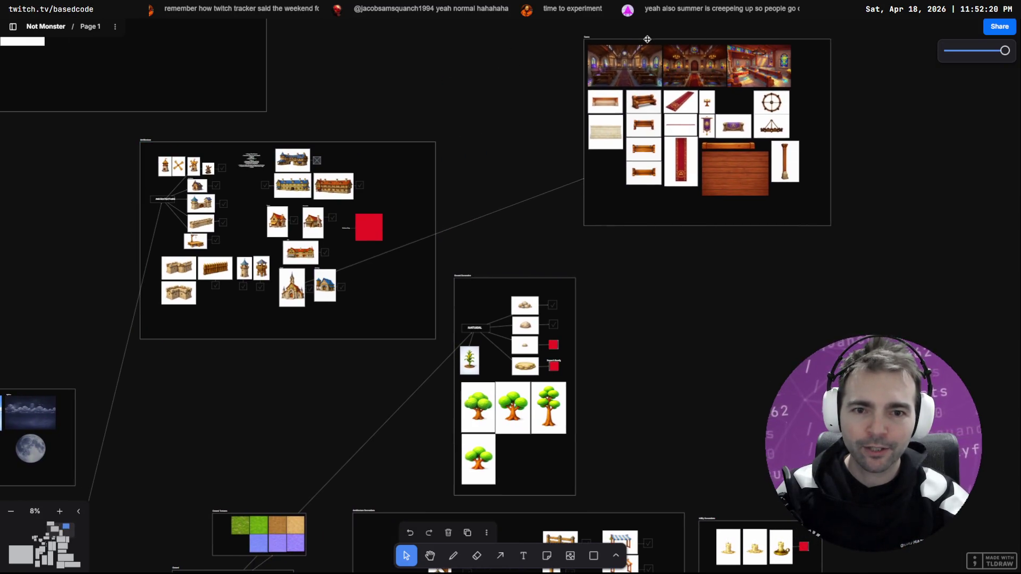
click(595, 556)
mouse_move(493, 181)
mouse_down()
mouse_move(509, 216)
mouse_move(537, 224)
mouse_up()
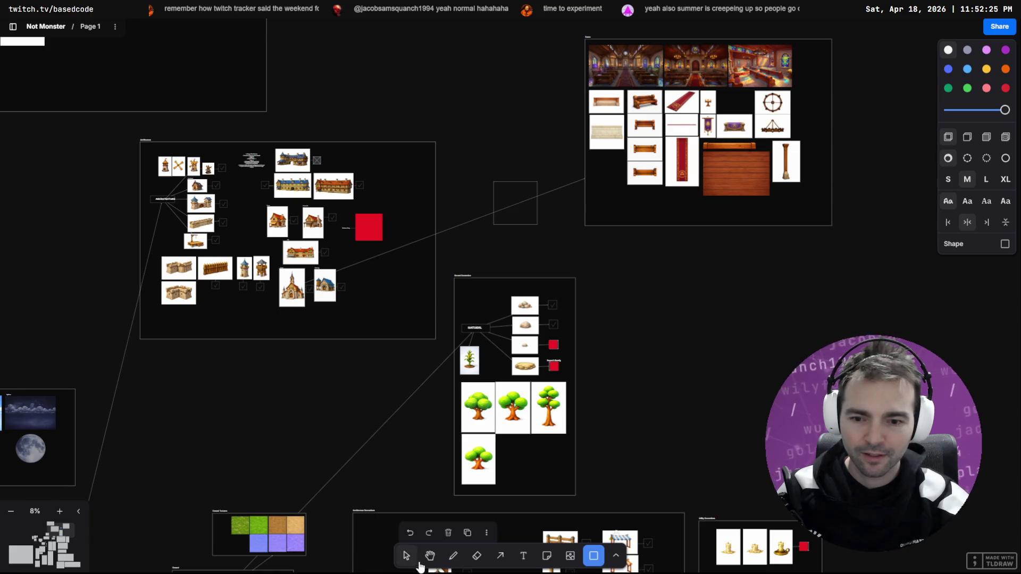
Delete the old arrow that led from the blue house to the church frame
click(406, 556)
click(456, 225)
mouse_move(585, 178)
mouse_down()
mouse_move(659, 138)
mouse_move(425, 262)
mouse_move(485, 237)
mouse_move(469, 238)
mouse_up()
key(Delete)
Draw arrows from the blue house into the square and from the square to the church interior frame
key(a)
mouse_move(330, 272)
mouse_down()
mouse_move(574, 169)
mouse_move(587, 43)
mouse_move(620, 199)
mouse_move(611, 176)
mouse_move(528, 230)
mouse_move(610, 173)
mouse_up()
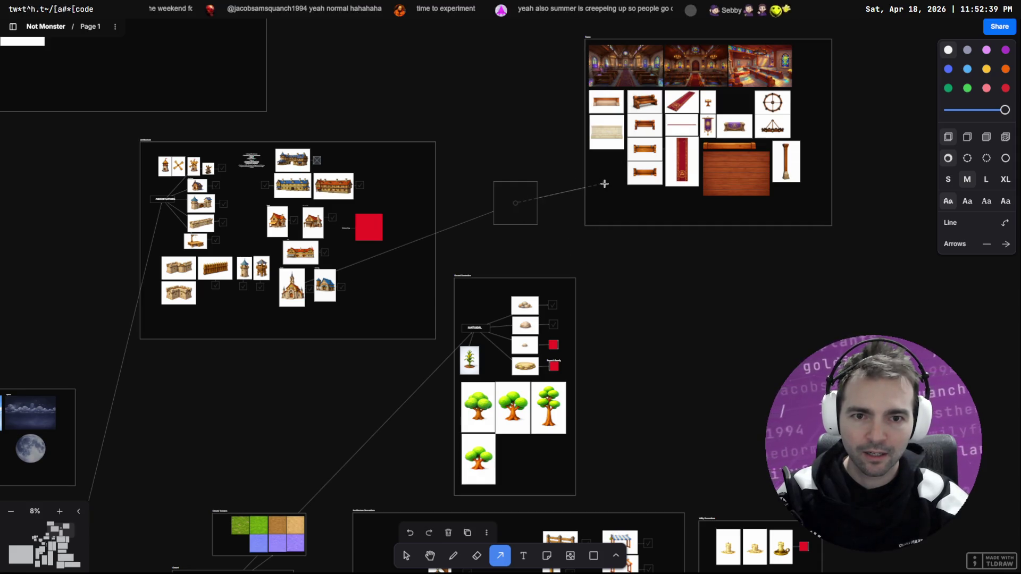
mouse_move(585, 190)
mouse_down()
mouse_move(615, 161)
mouse_move(469, 248)
mouse_move(616, 169)
mouse_up()
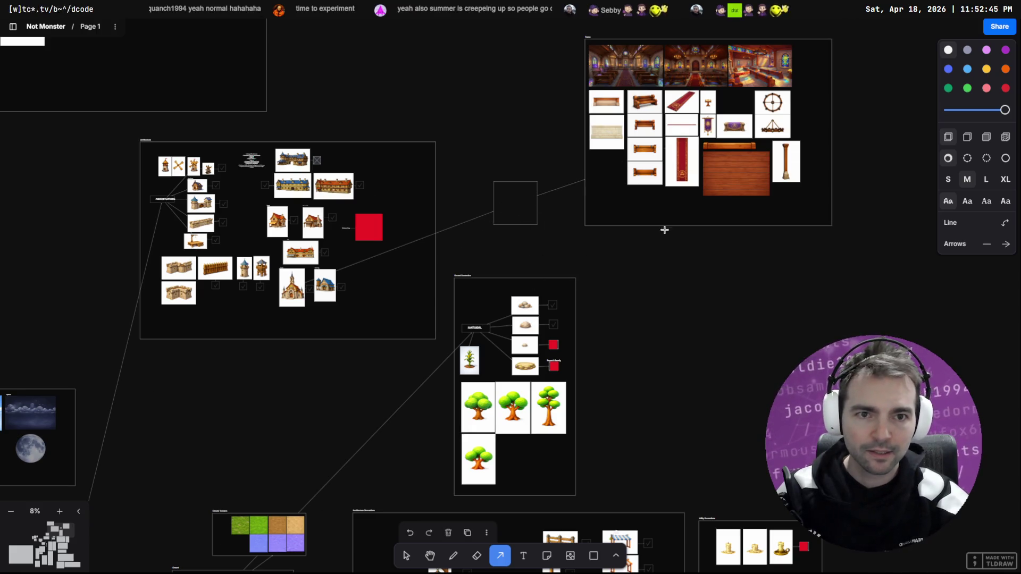
key(Escape)
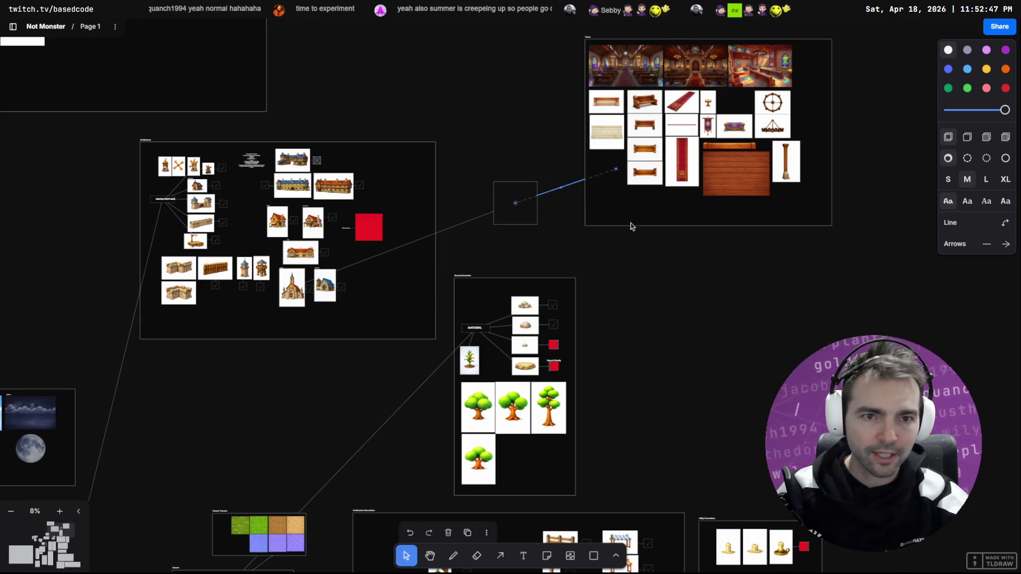
Glance at the ChatGPT conversation, then return to the board and choose the Frame tool
key(alt+Tab)
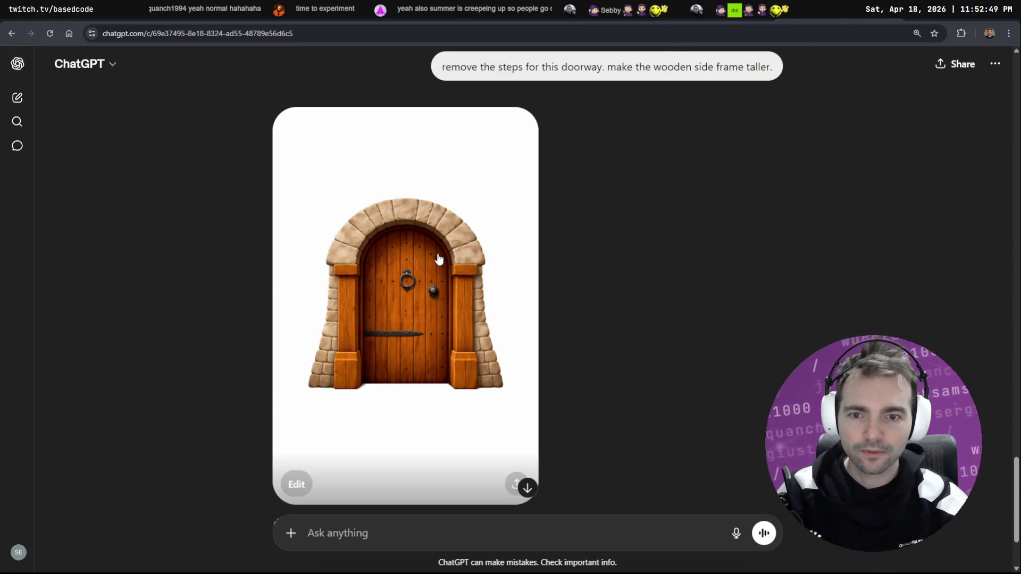
key(alt+Tab)
scroll(579, 267, up, 2)
scroll(591, 276, down, 3)
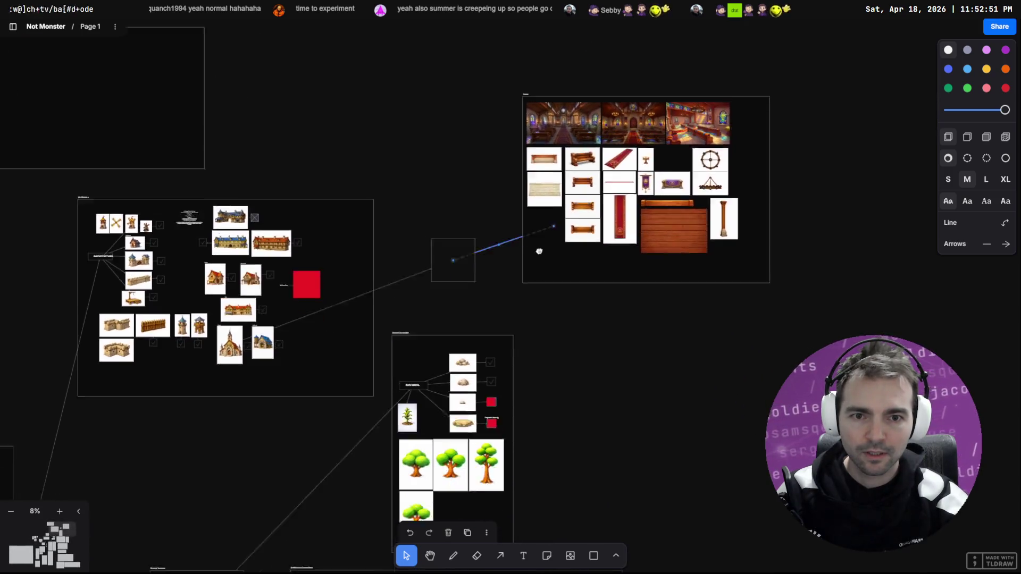
scroll(582, 356, up, 3)
scroll(543, 277, up, 4)
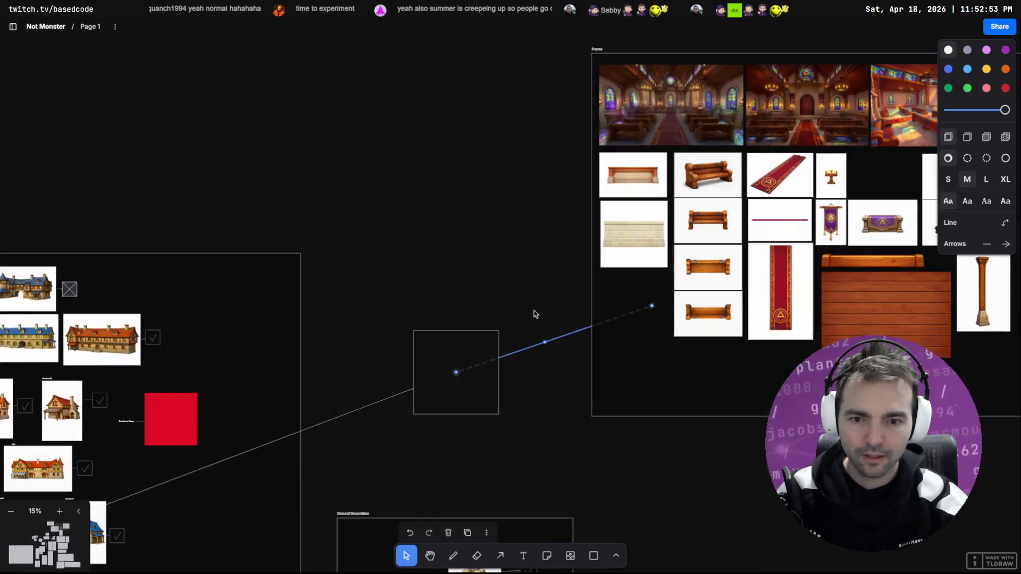
scroll(442, 246, down, 5)
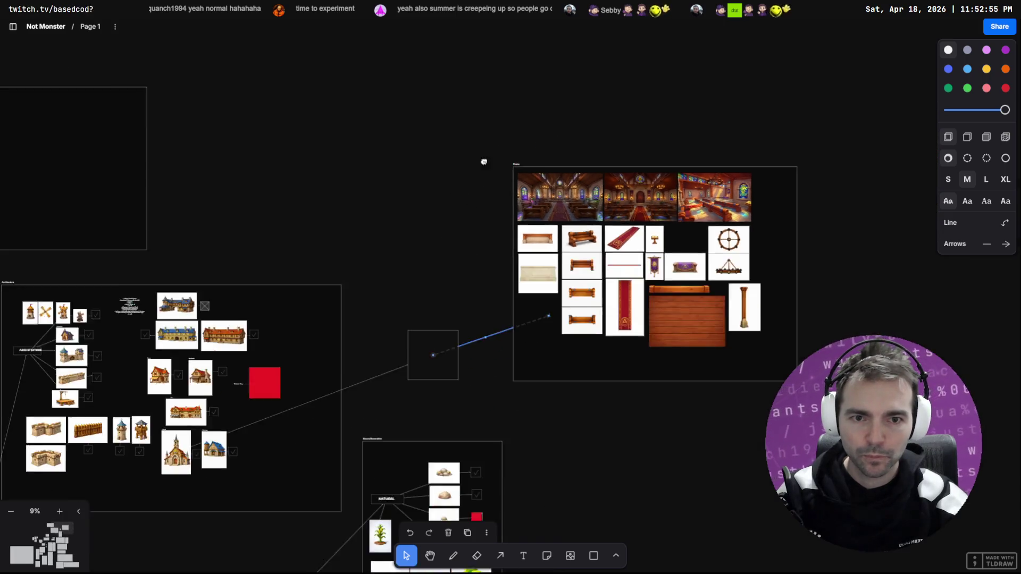
click(616, 556)
click(650, 529)
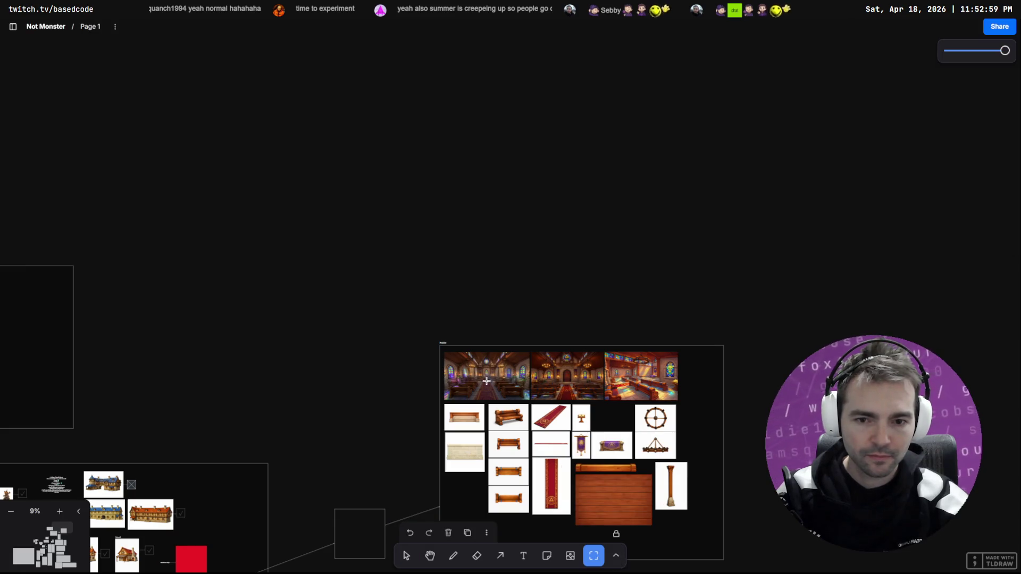
Draw an empty frame above the church interior frame and stretch it taller
mouse_move(437, 231)
mouse_down()
mouse_move(581, 330)
mouse_move(722, 332)
mouse_up()
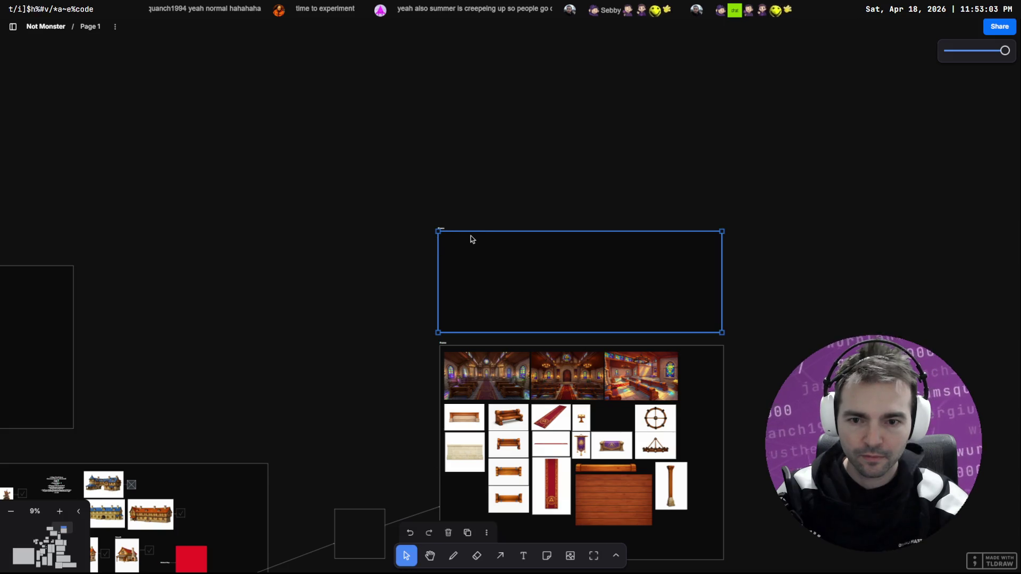
drag(469, 229, 470, 161)
scroll(468, 189, down, 5)
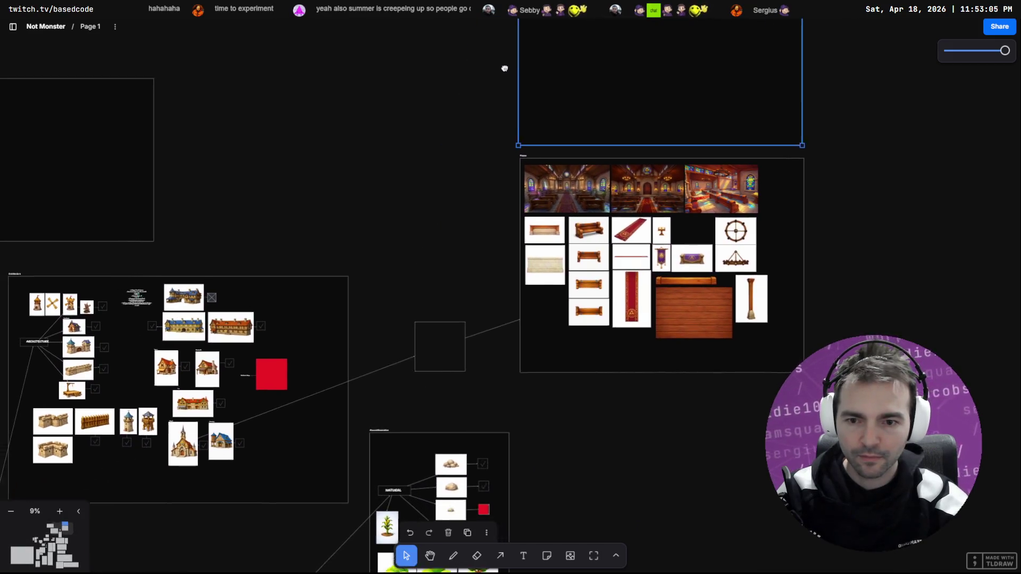
Duplicate the empty square, placing the copy higher up
click(452, 332)
drag(455, 352, 431, 122)
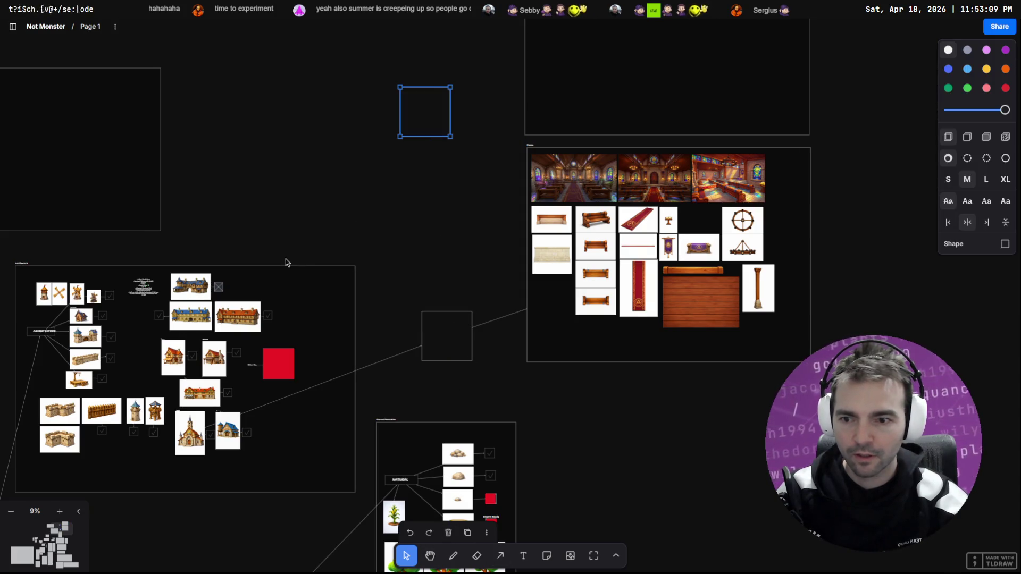
scroll(218, 354, up, 5)
scroll(241, 369, down, 3)
scroll(475, 326, up, 3)
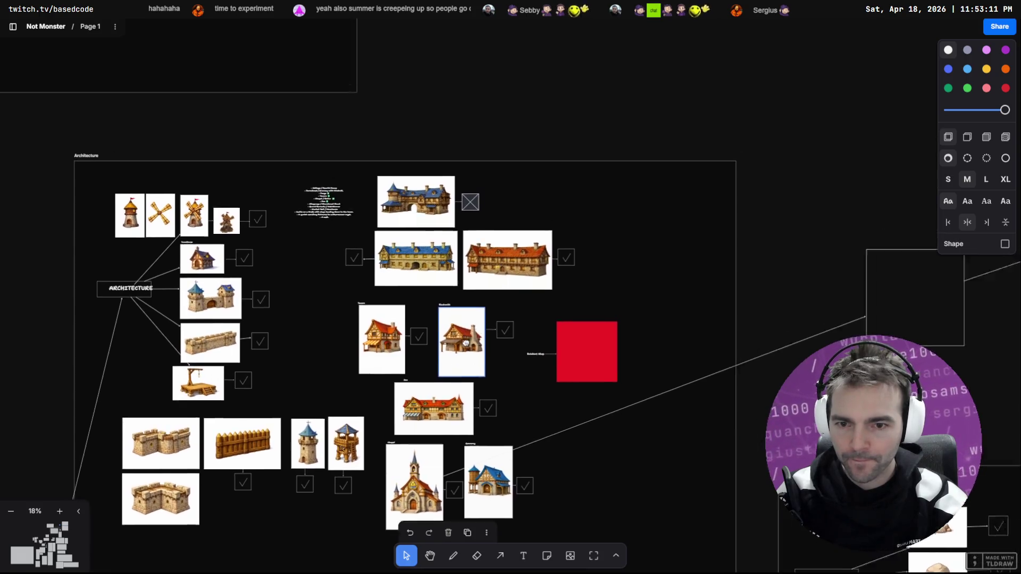
Draw an arrow from an Architecture building to the new square
drag(474, 325, 428, 361)
scroll(428, 360, down, 1)
key(a)
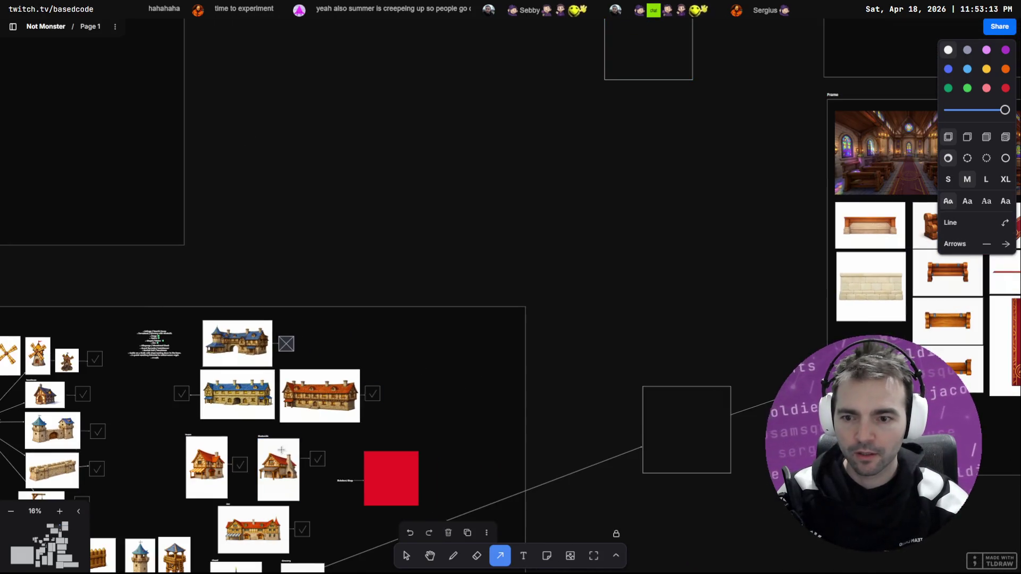
drag(219, 447, 631, 41)
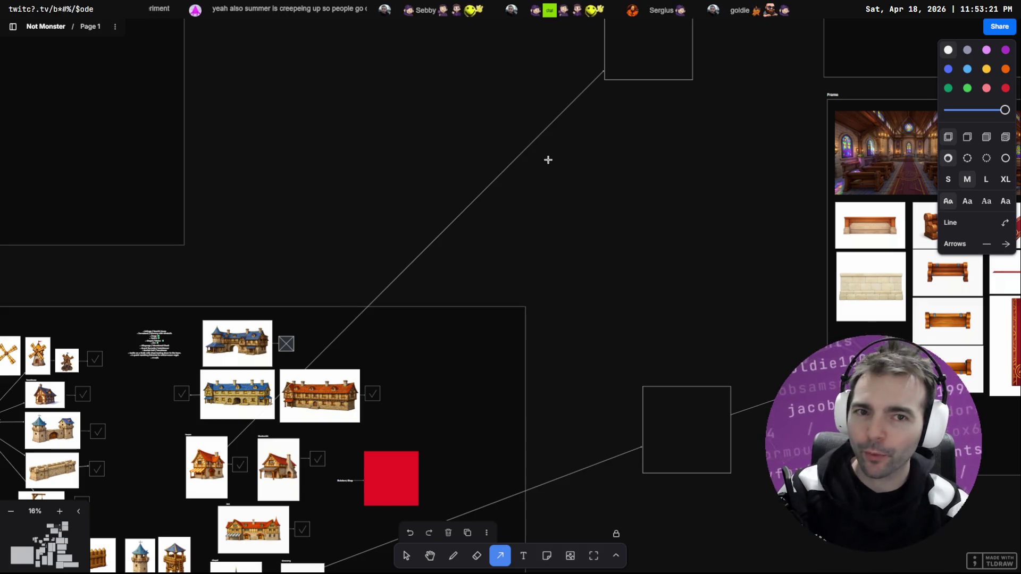
Connect the new square to the empty upper frame with an arrow
drag(690, 98, 503, 262)
drag(483, 208, 709, 125)
key(ctrl+z)
drag(501, 193, 738, 117)
key(ctrl+z)
drag(456, 217, 747, 154)
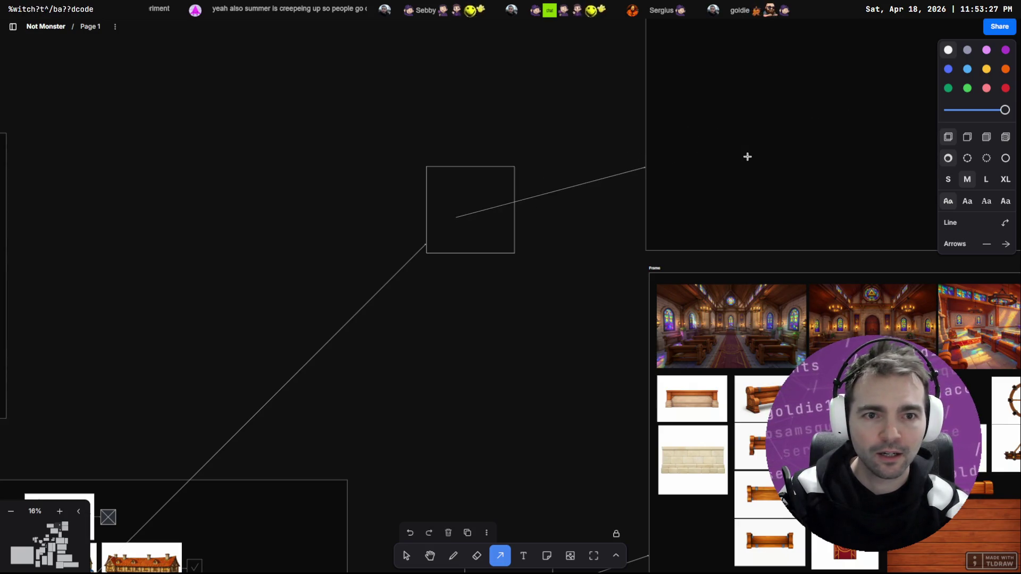
drag(599, 286, 403, 289)
key(ctrl+z)
mouse_move(272, 228)
mouse_down()
mouse_move(597, 82)
mouse_move(692, 109)
mouse_move(679, 145)
mouse_move(705, 112)
mouse_up()
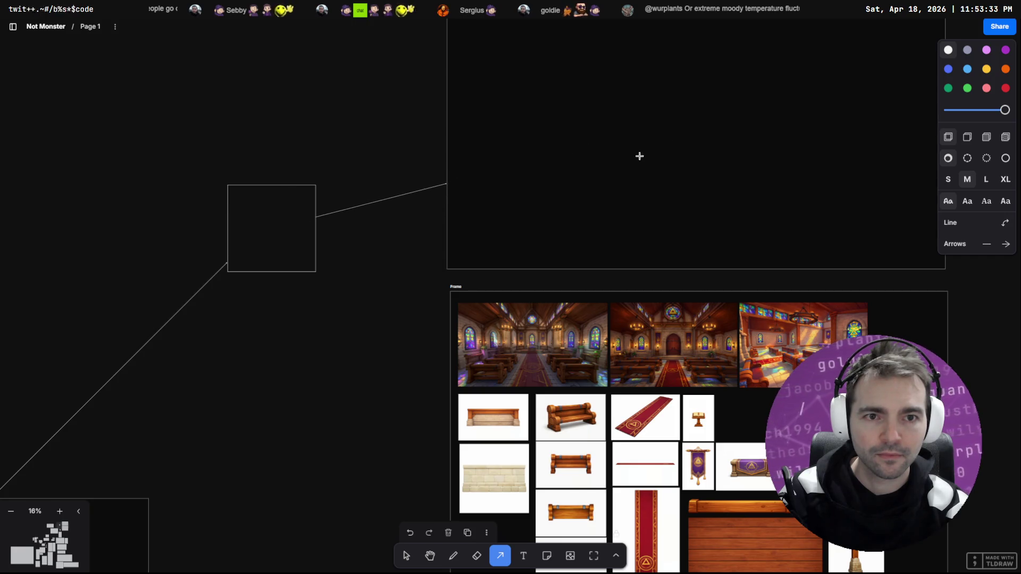
scroll(362, 292, up, 3)
scroll(362, 292, left, 3)
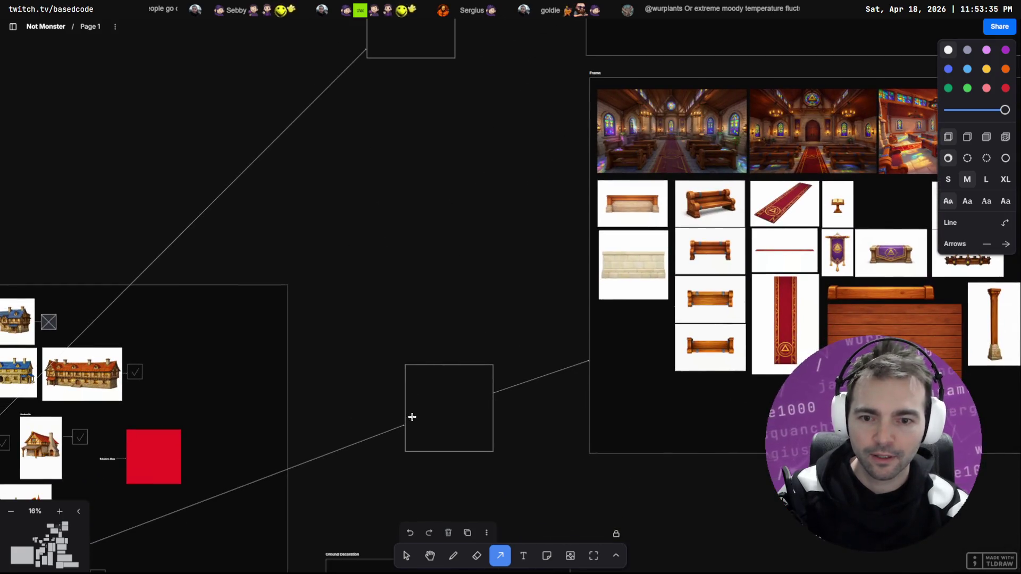
Move the upper square down nearer the other squares and frames
click(406, 556)
click(432, 57)
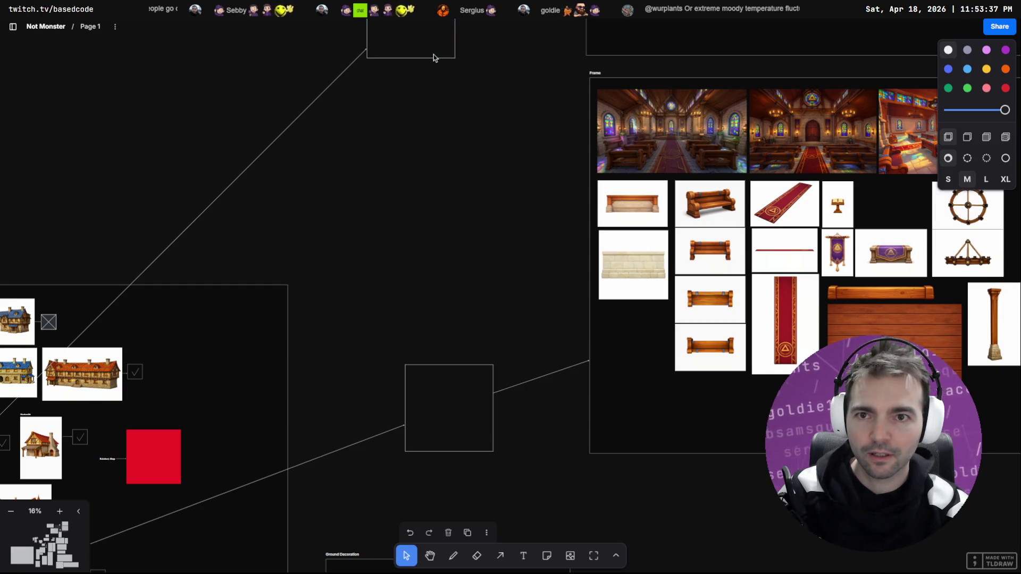
mouse_move(436, 55)
mouse_down()
mouse_move(425, 121)
mouse_move(445, 200)
mouse_up()
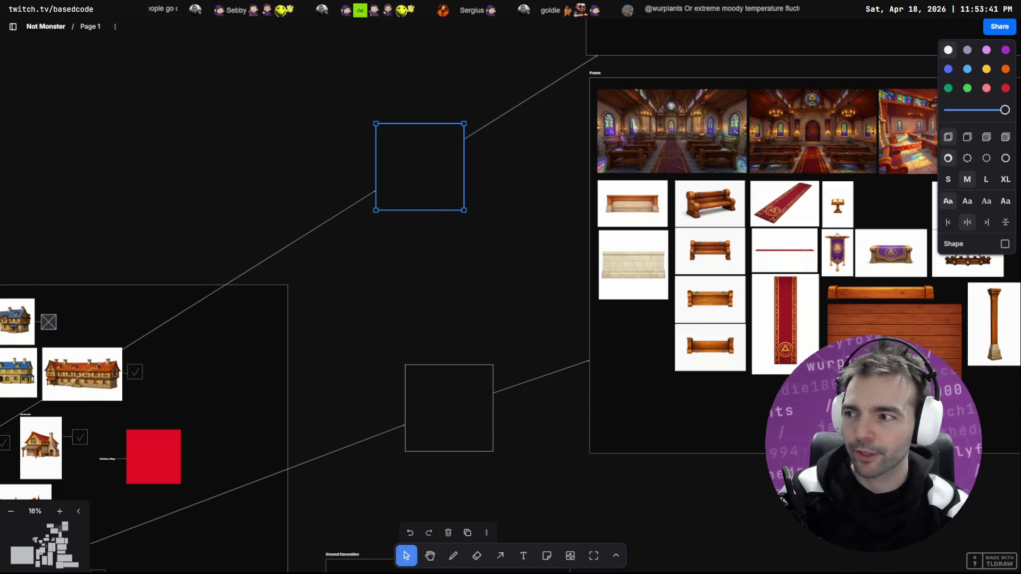
mouse_move(520, 273)
mouse_down()
mouse_move(473, 201)
mouse_move(382, 356)
mouse_move(547, 189)
mouse_up()
scroll(547, 189, down, 3)
mouse_move(481, 251)
mouse_down()
mouse_move(545, 184)
mouse_move(536, 292)
mouse_up()
mouse_move(542, 98)
mouse_down()
mouse_move(458, 272)
mouse_move(479, 144)
mouse_move(451, 189)
mouse_move(440, 271)
mouse_up()
scroll(472, 280, up, 5)
click(504, 272)
Rename the church interior frame to 'Chappel Internal'
double_click(505, 270)
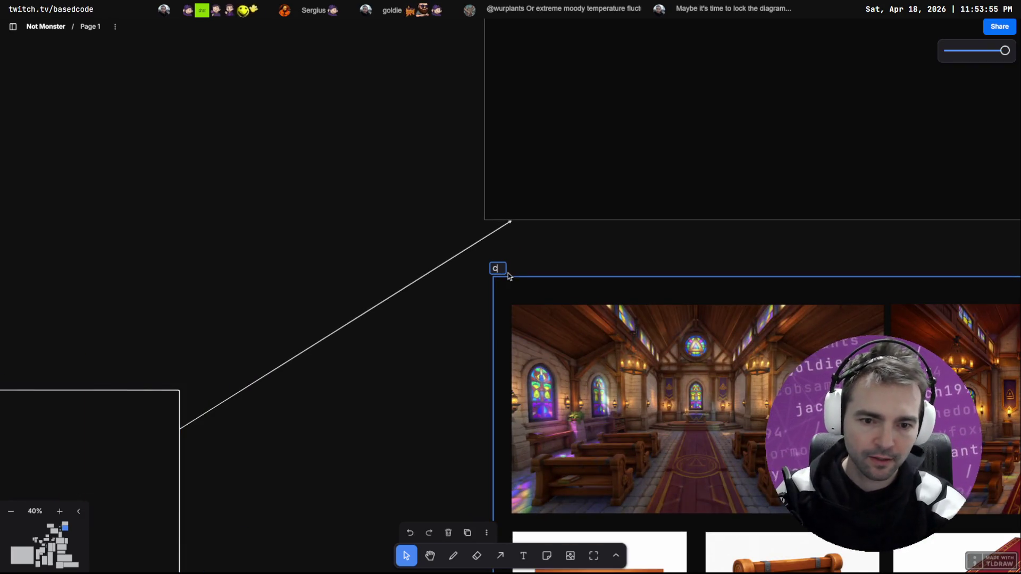
text(rnal)
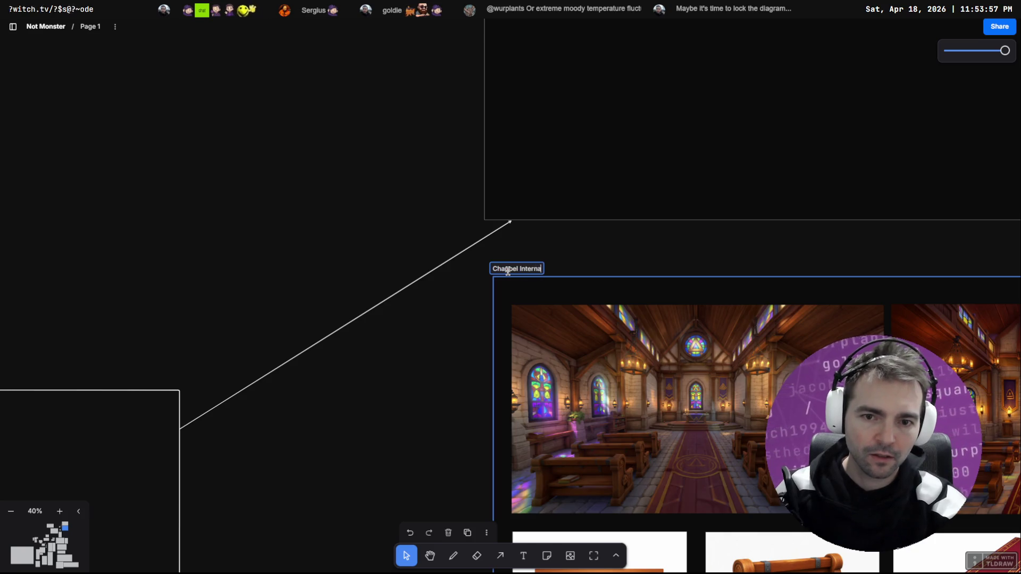
click(446, 310)
scroll(445, 238, down, 5)
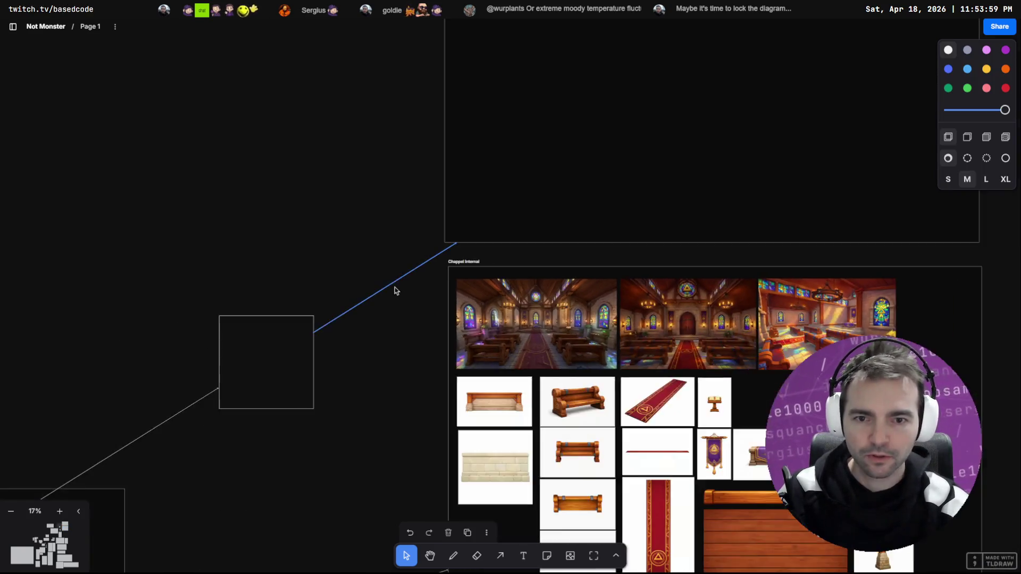
scroll(531, 181, up, 7)
Title the empty frame above it 'Tavern Internal'
click(467, 142)
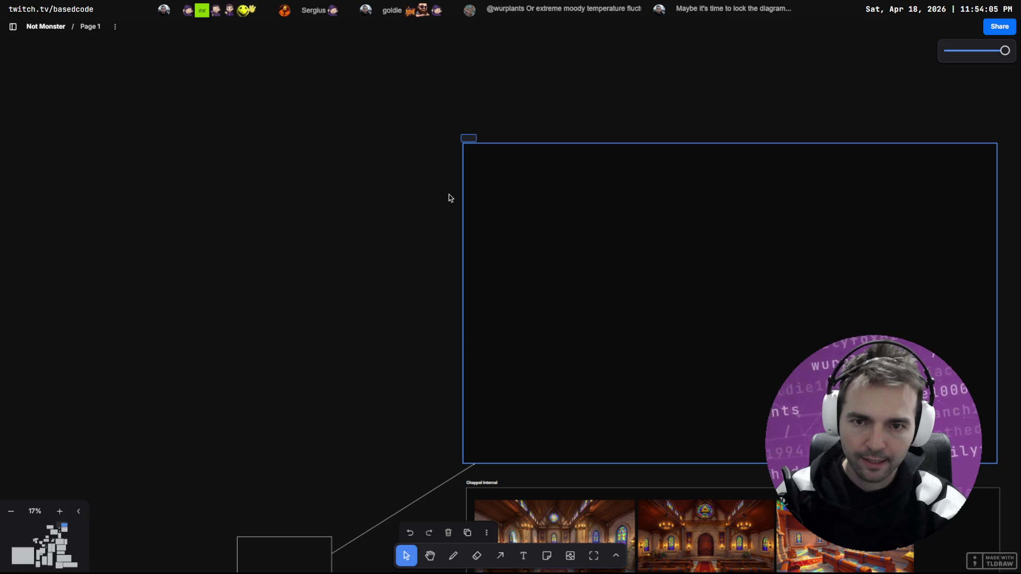
text(Tavern Internal)
key(Return)
click(396, 265)
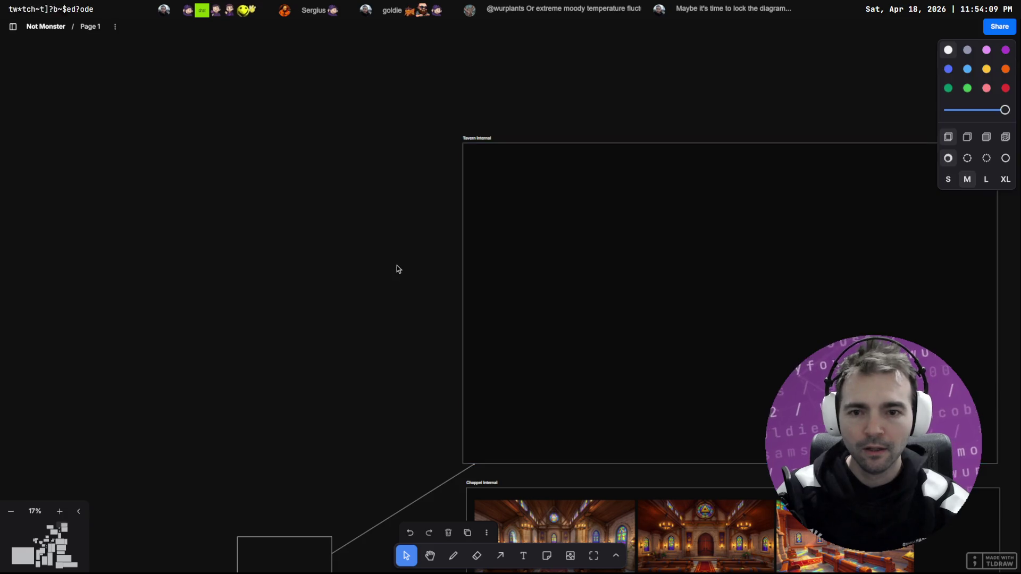
scroll(397, 266, down, 5)
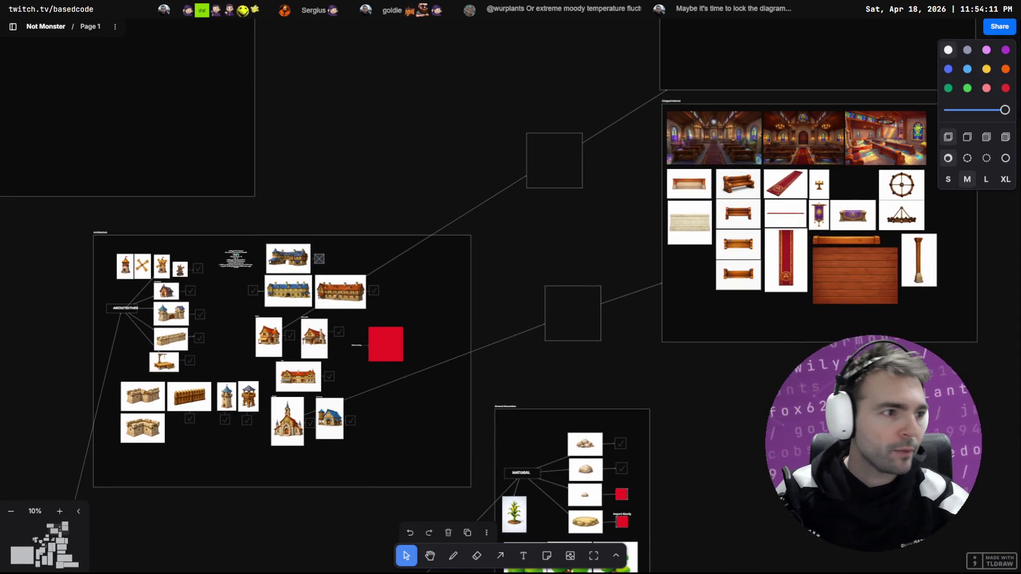
key(alt+Tab)
Copy the red-tiled arched front-door image from its full-size view in ChatGPT
scroll(726, 144, up, 10)
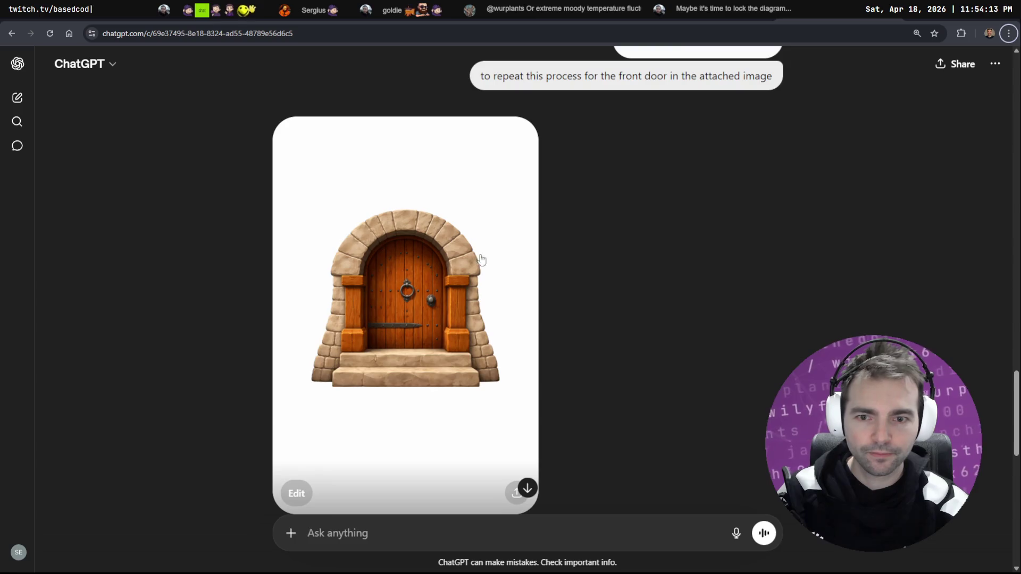
scroll(604, 256, up, 15)
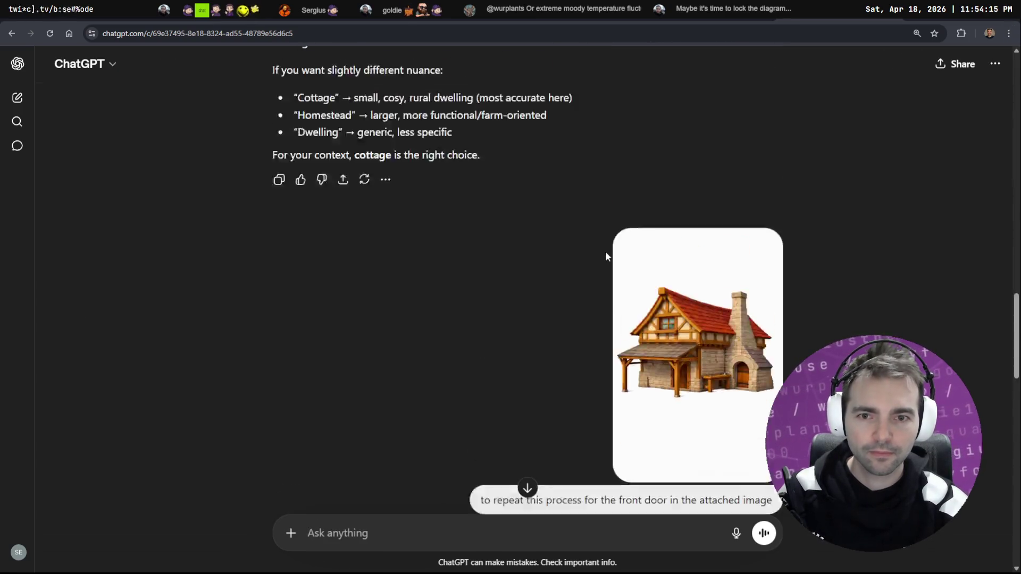
scroll(632, 292, up, 10)
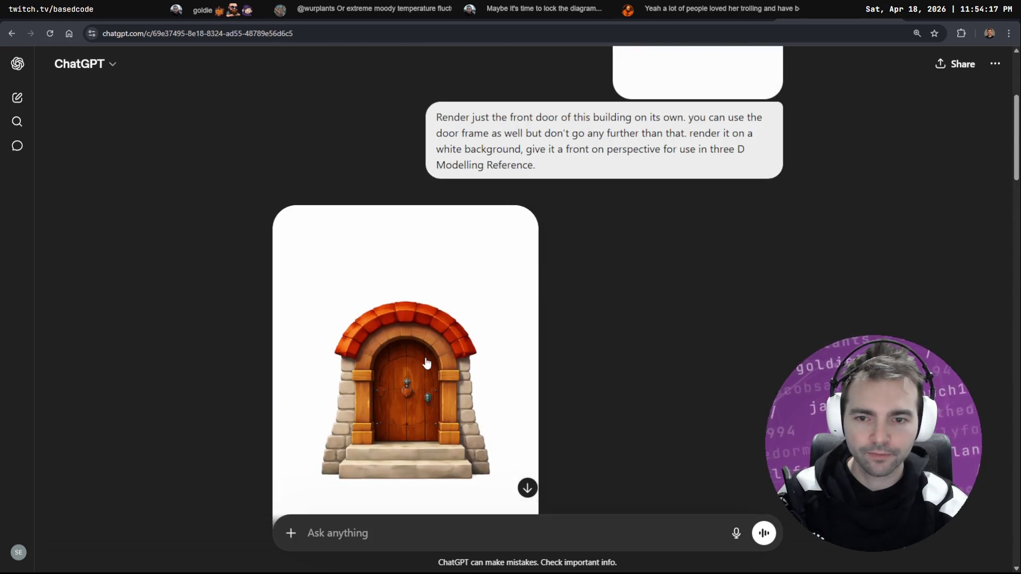
click(527, 367)
right_click(496, 253)
click(545, 295)
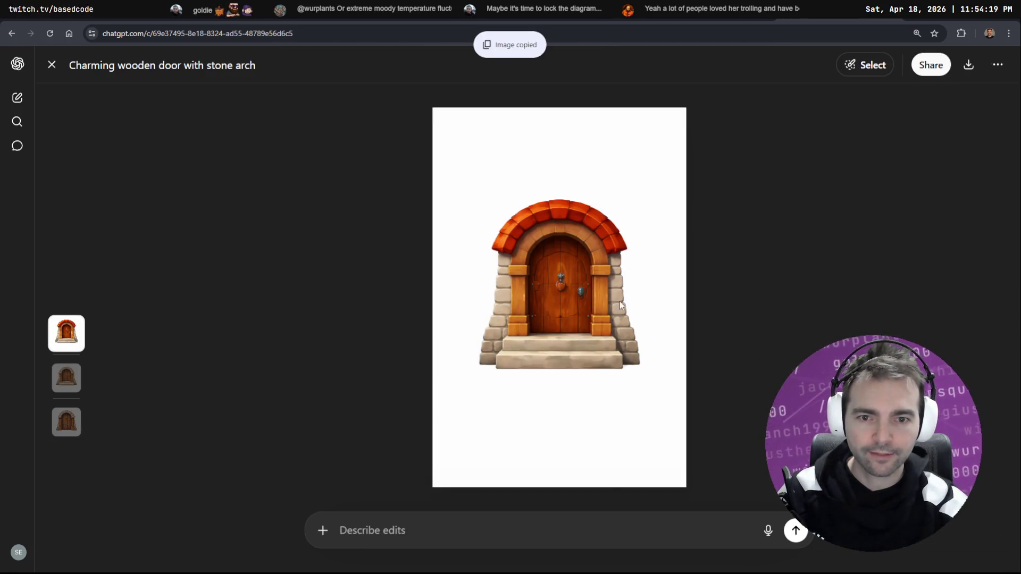
key(alt+Tab)
scroll(551, 159, up, 5)
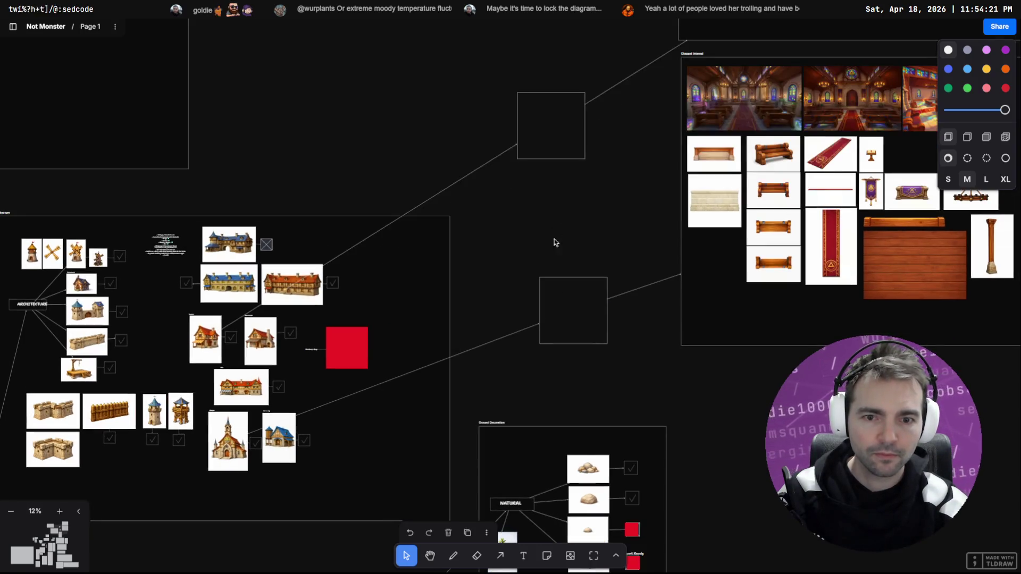
Paste the red-roof door image and shrink it into the square
key(ctrl+v)
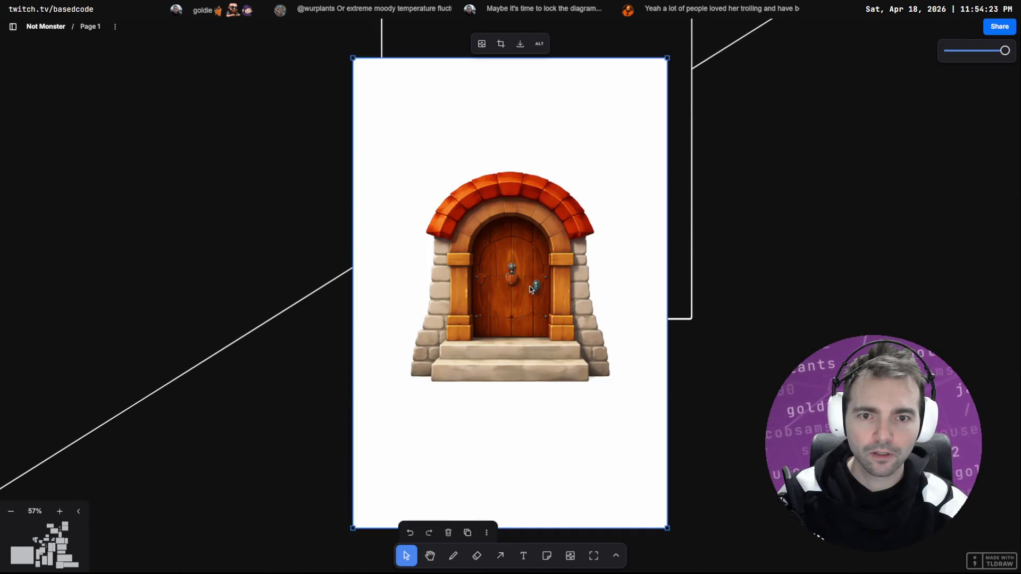
mouse_move(352, 56)
mouse_down()
mouse_move(425, 138)
mouse_move(492, 267)
mouse_up()
mouse_move(597, 362)
mouse_down()
mouse_move(544, 114)
mouse_move(552, 119)
mouse_up()
scroll(563, 167, down, 2)
scroll(563, 167, down, 4)
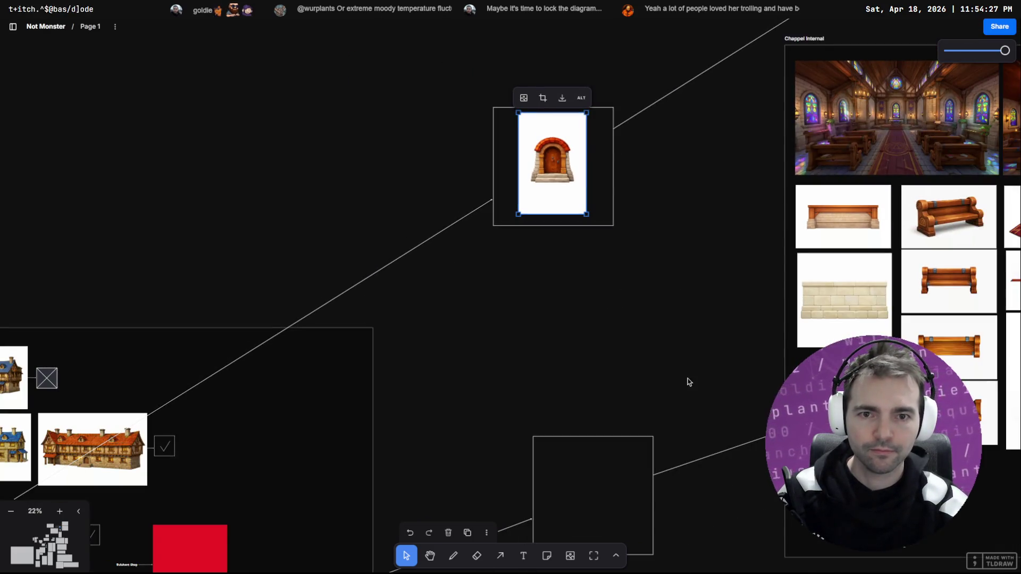
Copy the stone-arch door image from the other ChatGPT chat
key(alt+Tab)
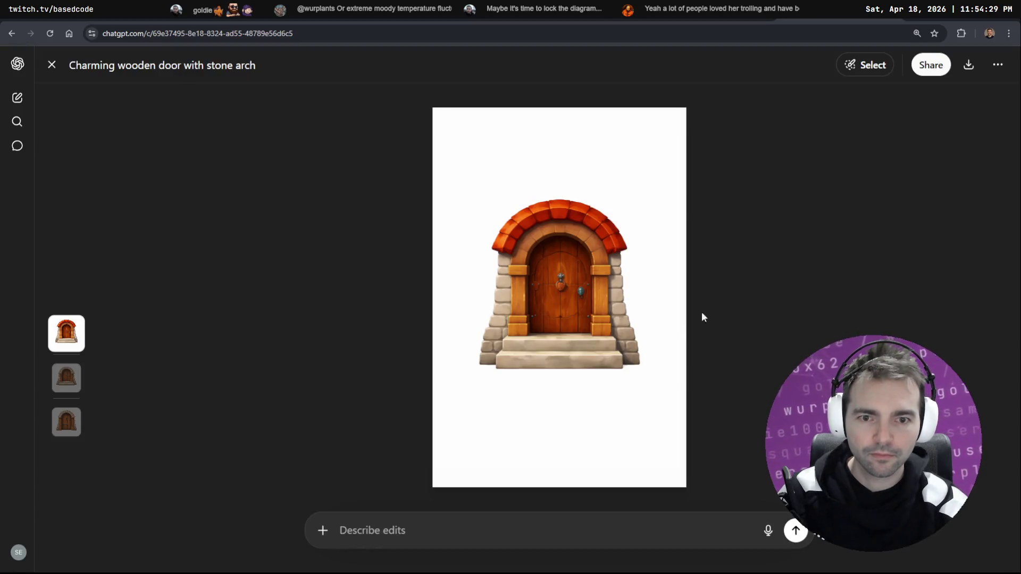
key(Escape)
key(alt+Tab)
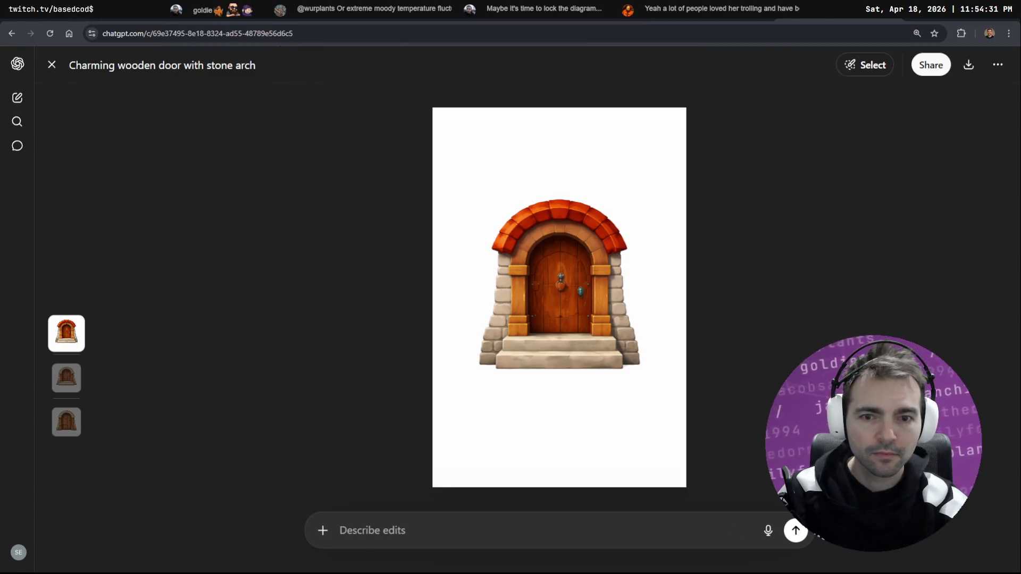
key(Right)
key(Right)
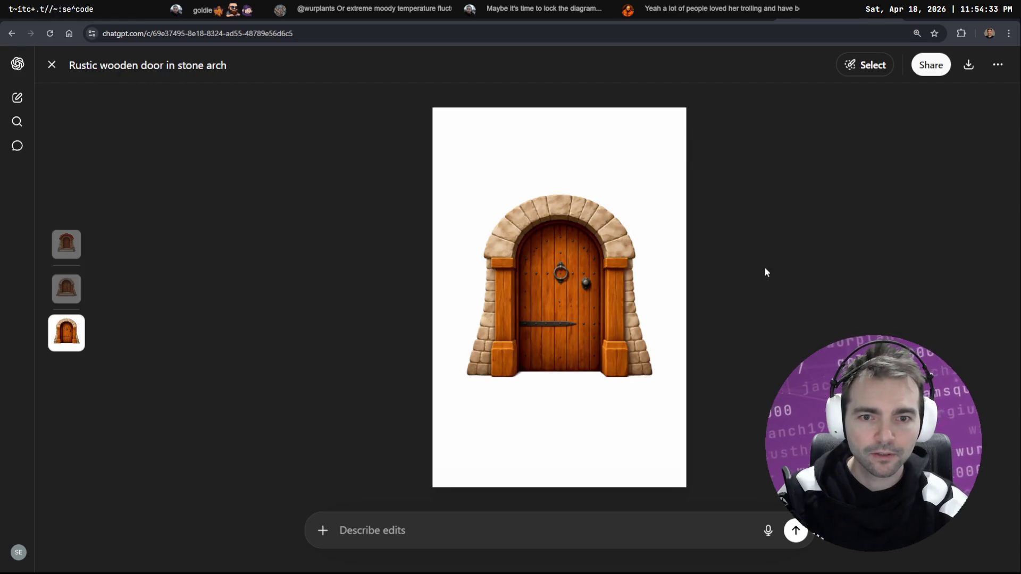
right_click(578, 307)
click(602, 347)
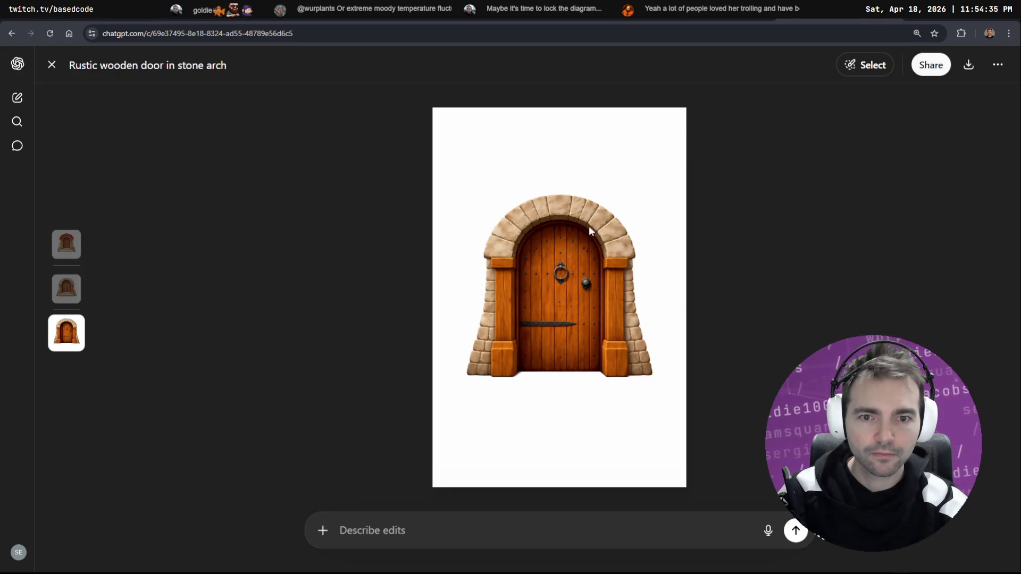
right_click(587, 280)
click(606, 326)
key(alt+Tab)
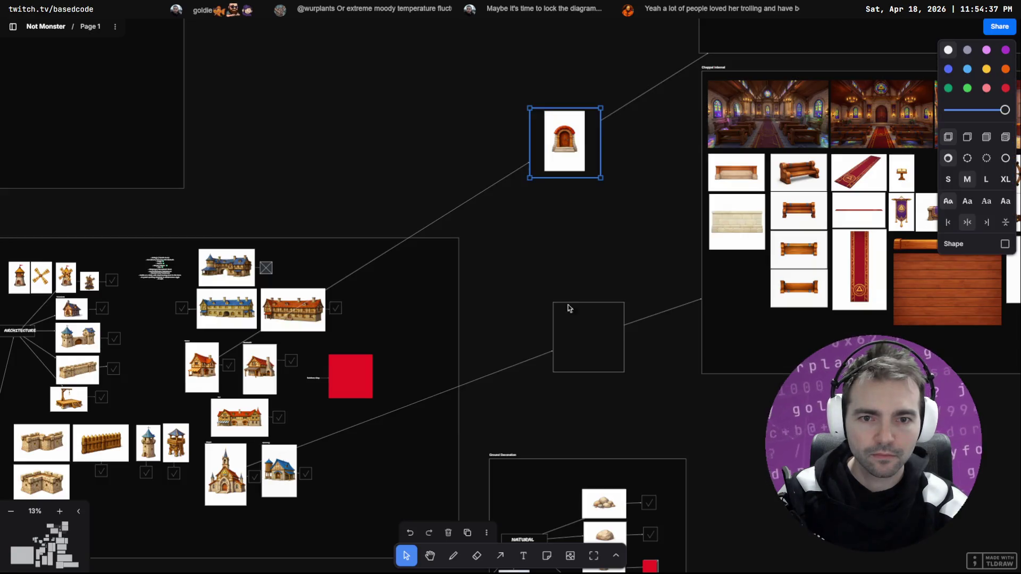
scroll(508, 90, up, 5)
Paste the stone-arch door image and shrink it into place
key(ctrl+v)
mouse_move(512, 297)
mouse_down()
mouse_move(480, 212)
mouse_move(492, 178)
mouse_up()
drag(527, 230, 500, 192)
scroll(337, 369, up, 5)
scroll(449, 267, down, 5)
scroll(434, 204, down, 3)
scroll(434, 204, up, 5)
Alt-drag the empty top-right frame to duplicate it above the original
click(575, 189)
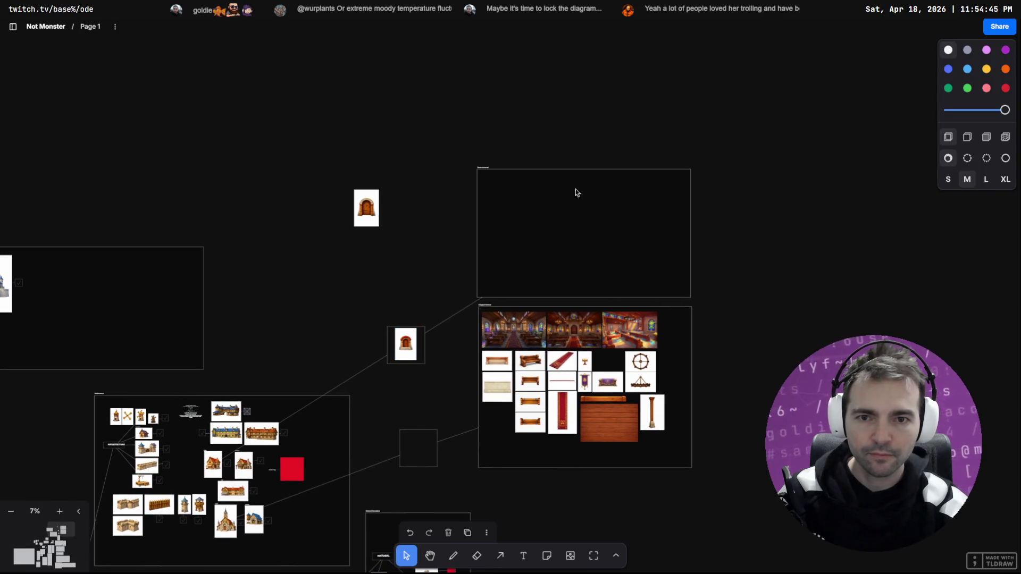
drag(543, 247, 545, 101)
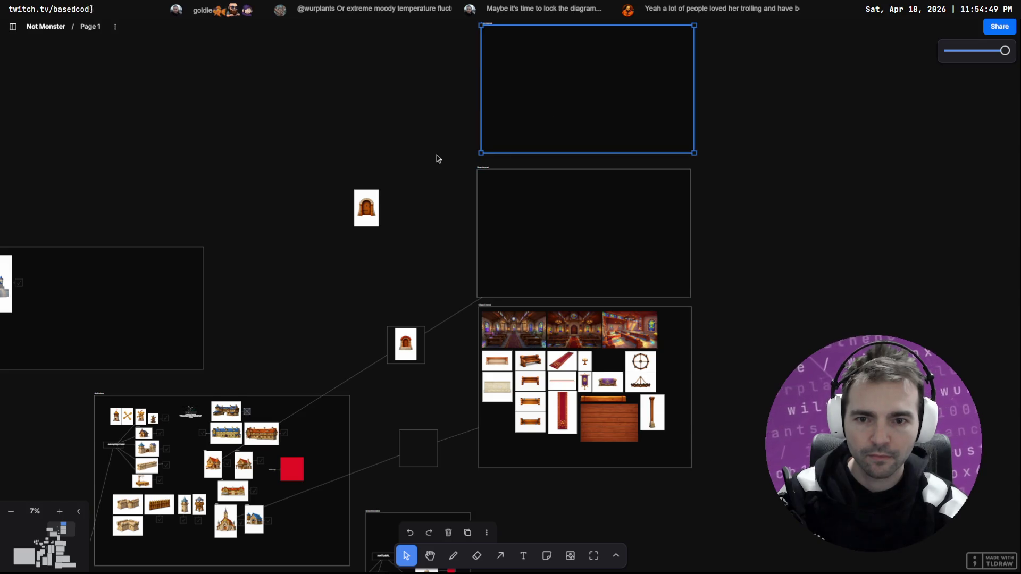
scroll(438, 157, up, 1)
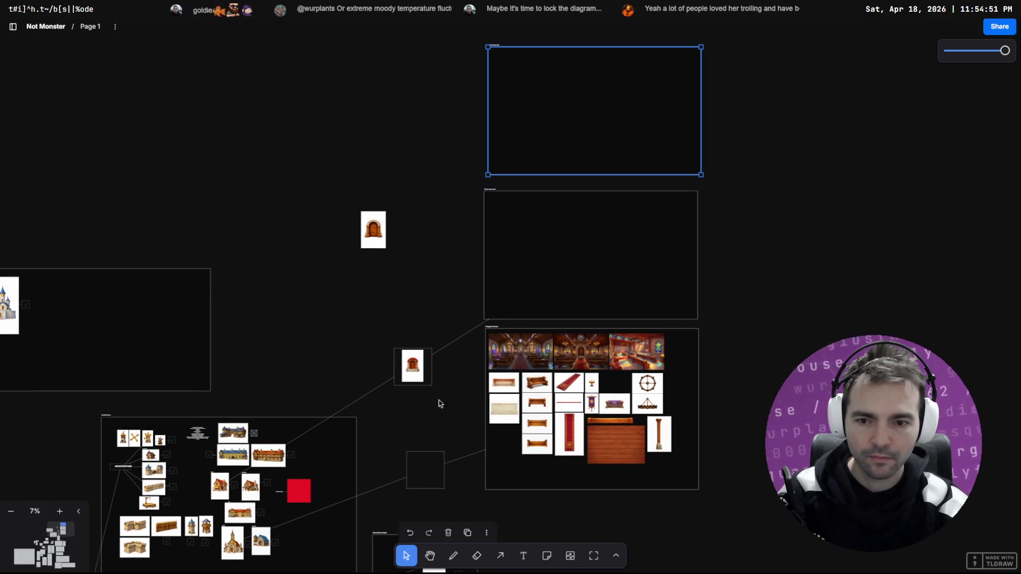
Slightly resize the stone-arch door image
click(431, 365)
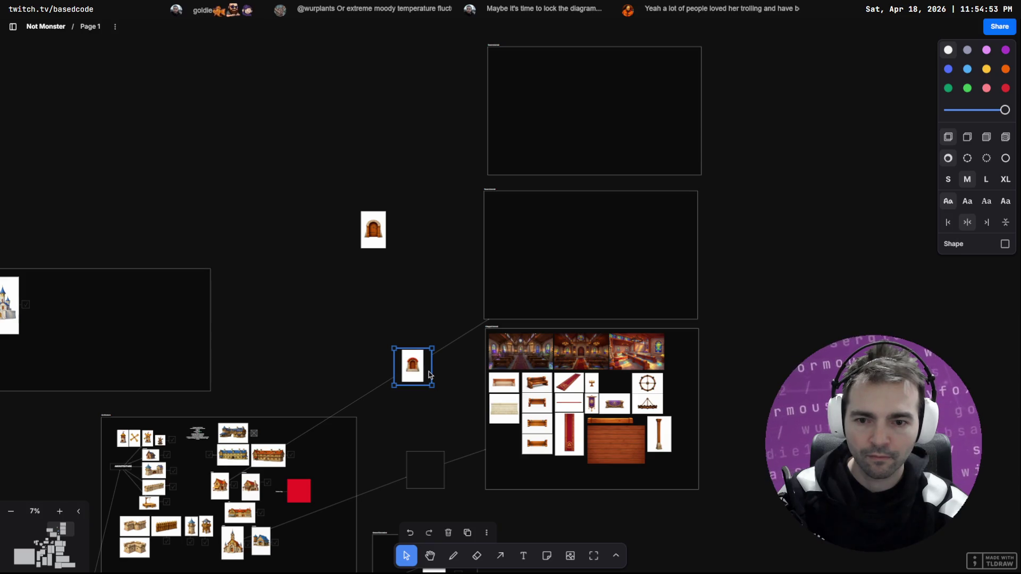
click(384, 234)
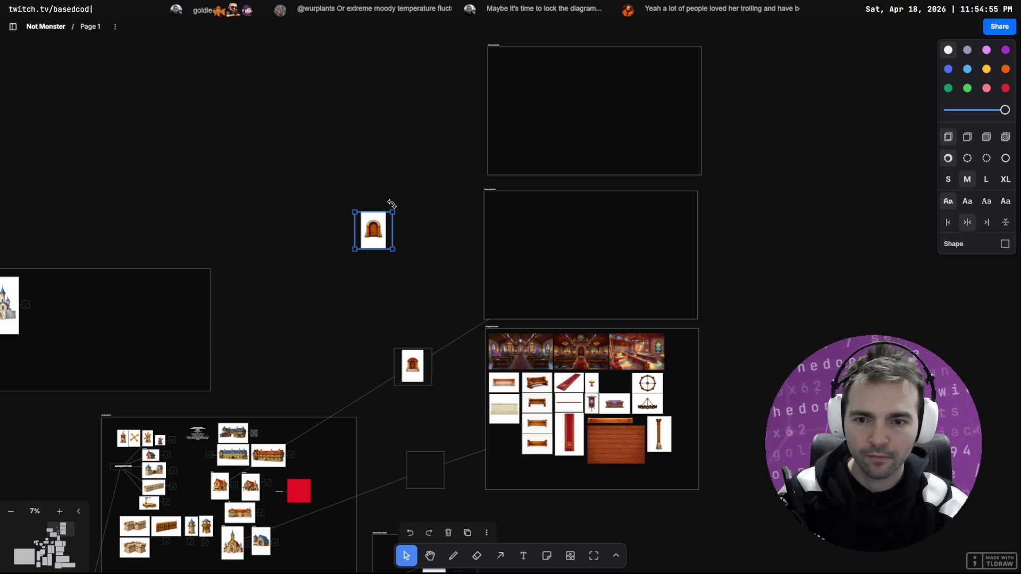
click(372, 224)
drag(369, 213, 362, 212)
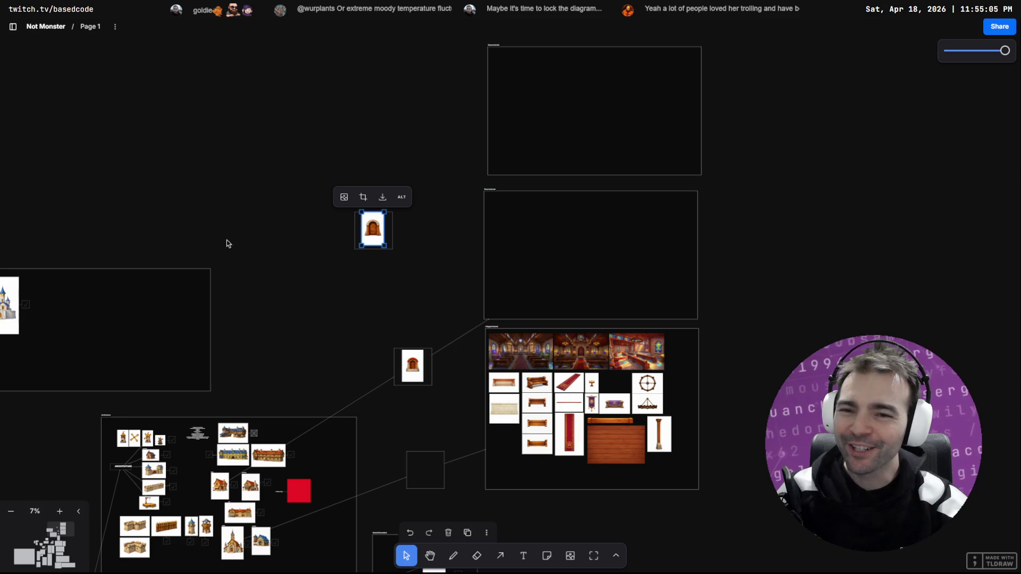
scroll(374, 239, up, 5)
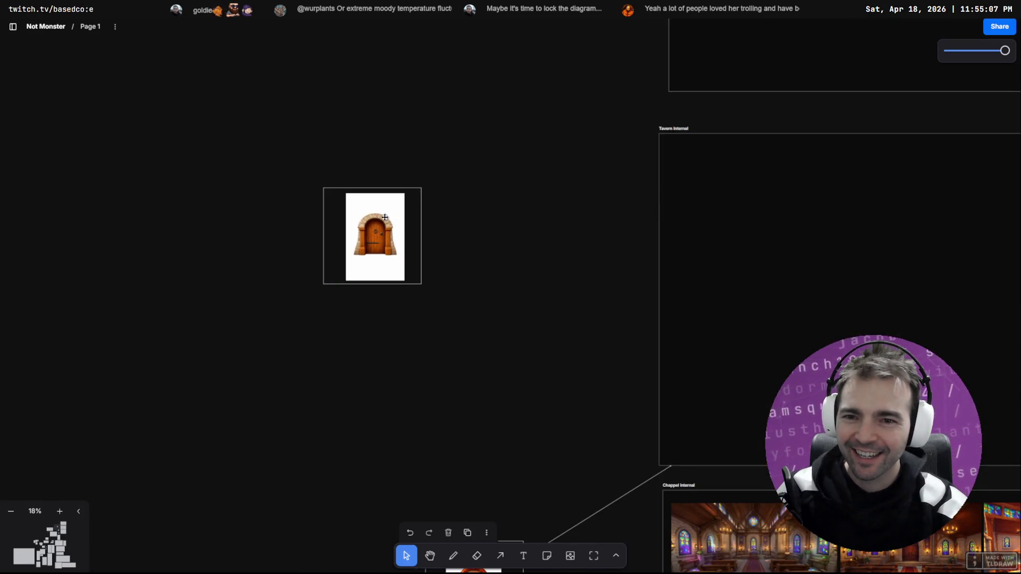
Nudge the door image into a better position within its frame
click(420, 217)
drag(421, 227, 378, 246)
click(420, 223)
click(301, 337)
scroll(374, 183, down, 5)
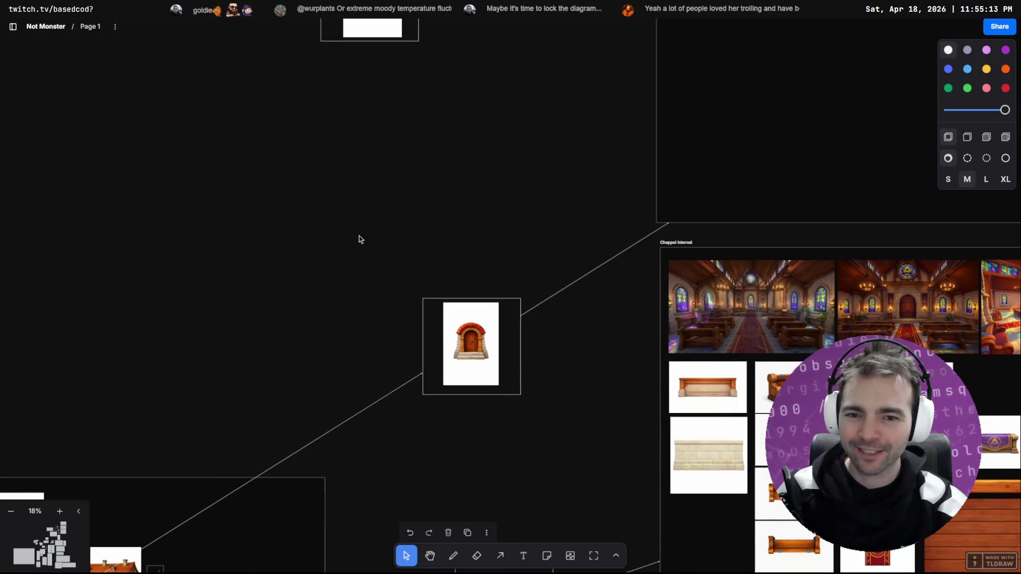
scroll(358, 237, down, 3)
scroll(160, 335, up, 5)
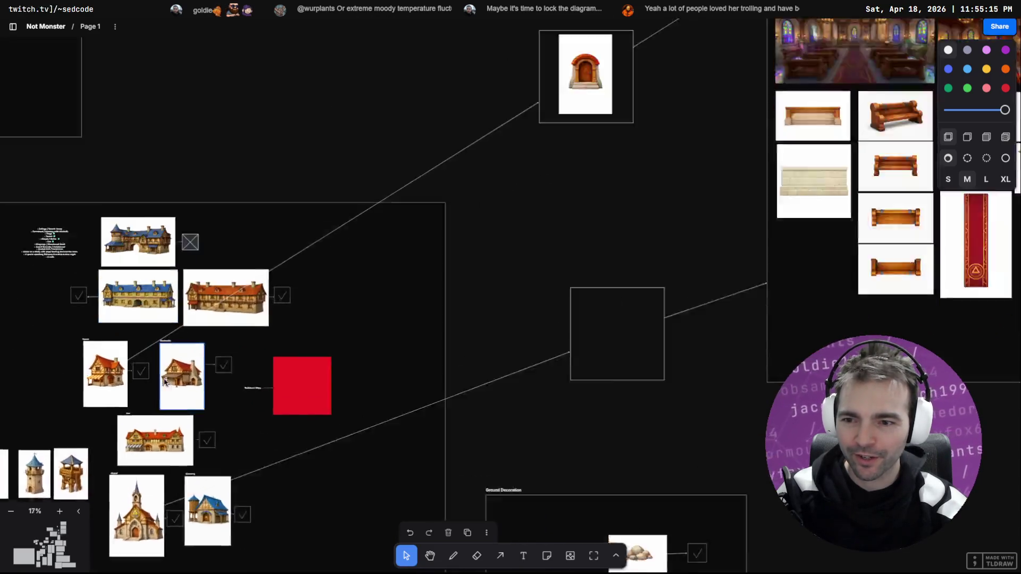
scroll(322, 296, down, 4)
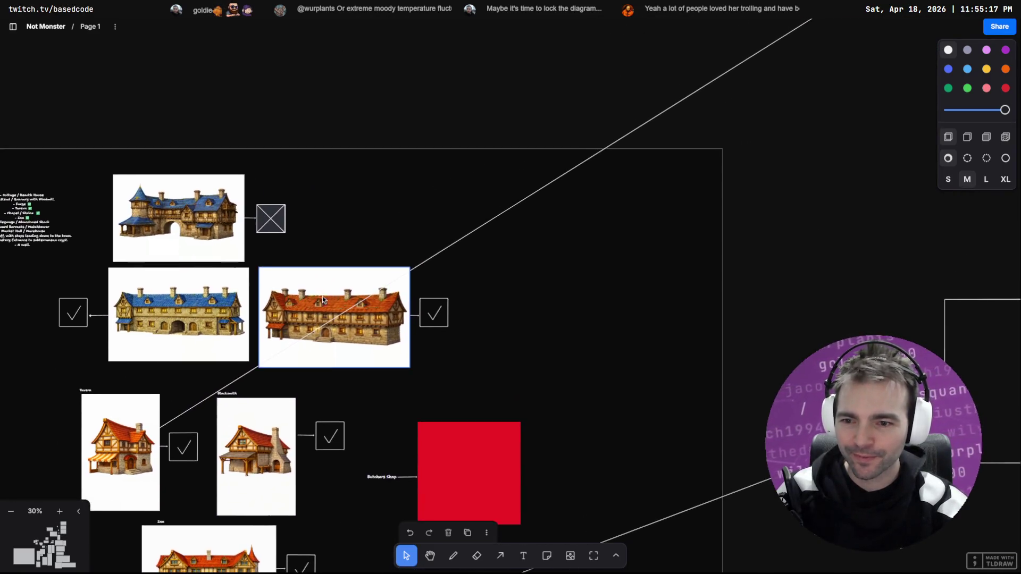
scroll(359, 322, down, 2)
Attempt an arrow from the door image, cancel it, then draw one up from the lower houses
key(a)
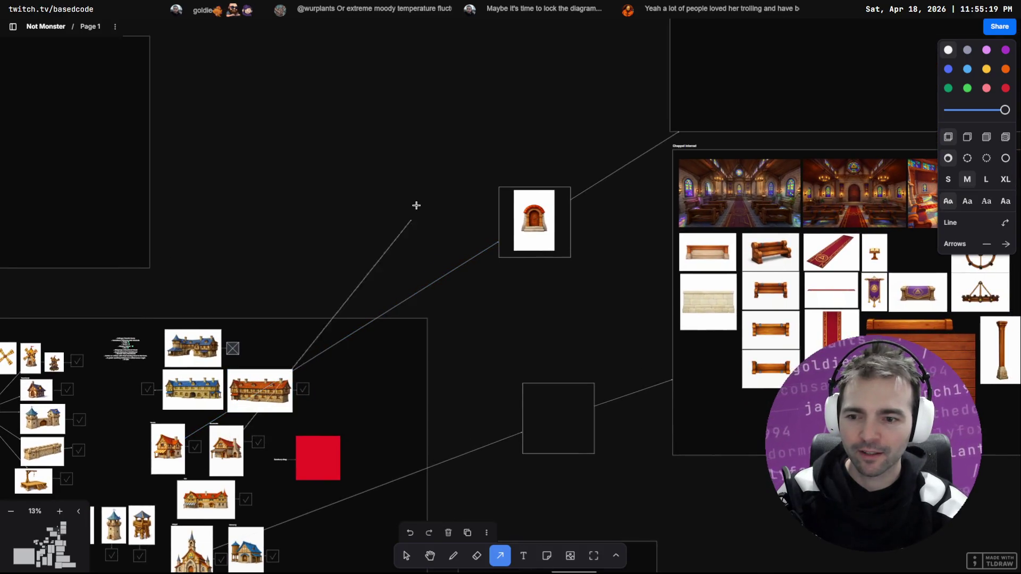
scroll(458, 195, up, 3)
mouse_move(458, 195)
mouse_down()
mouse_move(433, 182)
mouse_move(425, 192)
mouse_move(454, 171)
mouse_move(482, 176)
mouse_move(493, 196)
mouse_move(437, 194)
mouse_up()
key(Escape)
scroll(435, 182, down, 7)
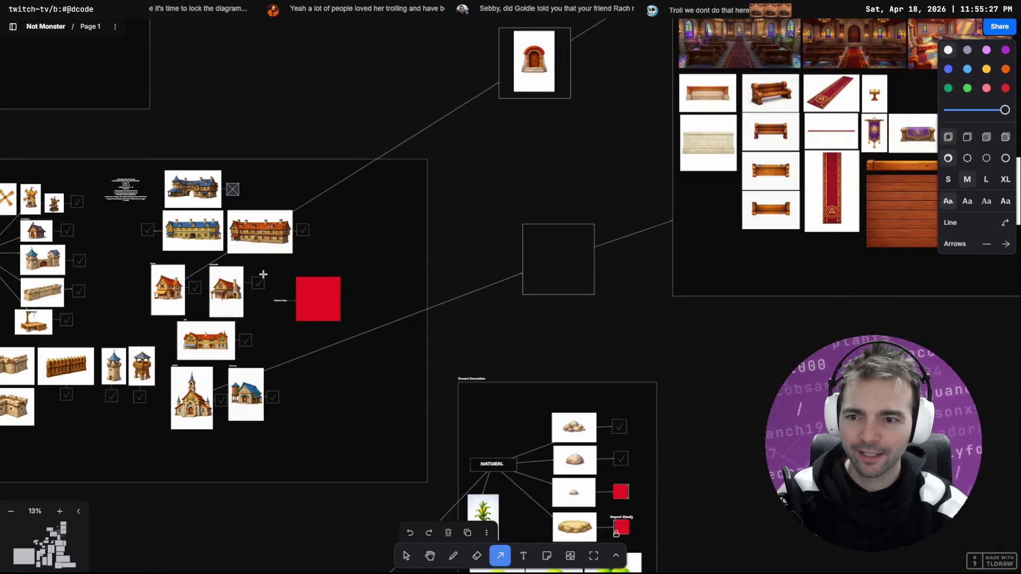
scroll(295, 209, up, 5)
mouse_move(264, 276)
mouse_down()
mouse_move(491, 47)
mouse_move(478, 72)
mouse_move(463, 64)
mouse_up()
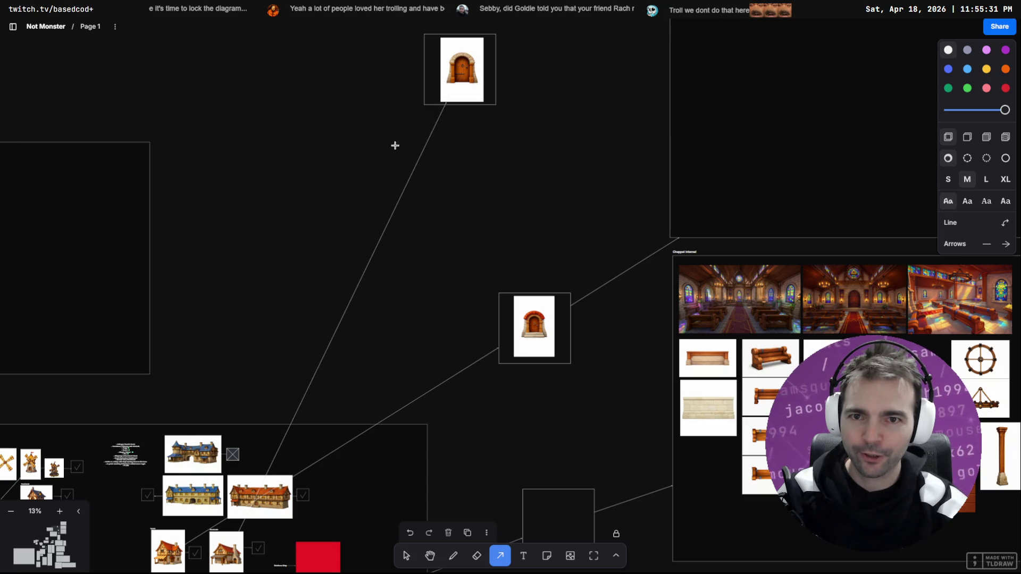
Move the top door image out of its frame and delete the misplaced arrow
click(413, 556)
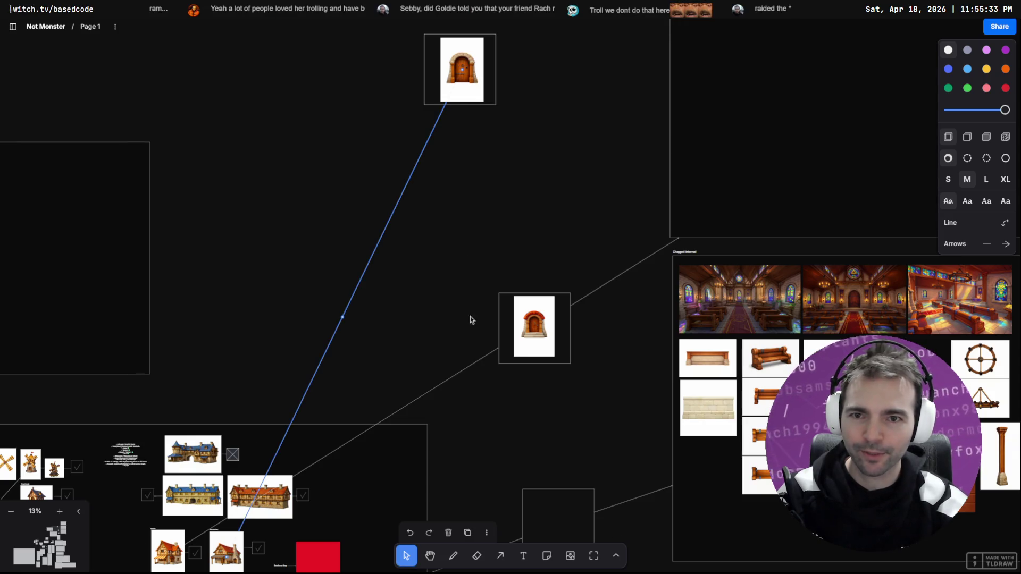
click(505, 128)
click(466, 78)
mouse_move(484, 86)
mouse_down()
mouse_move(533, 103)
mouse_move(532, 119)
mouse_up()
click(482, 167)
key(Delete)
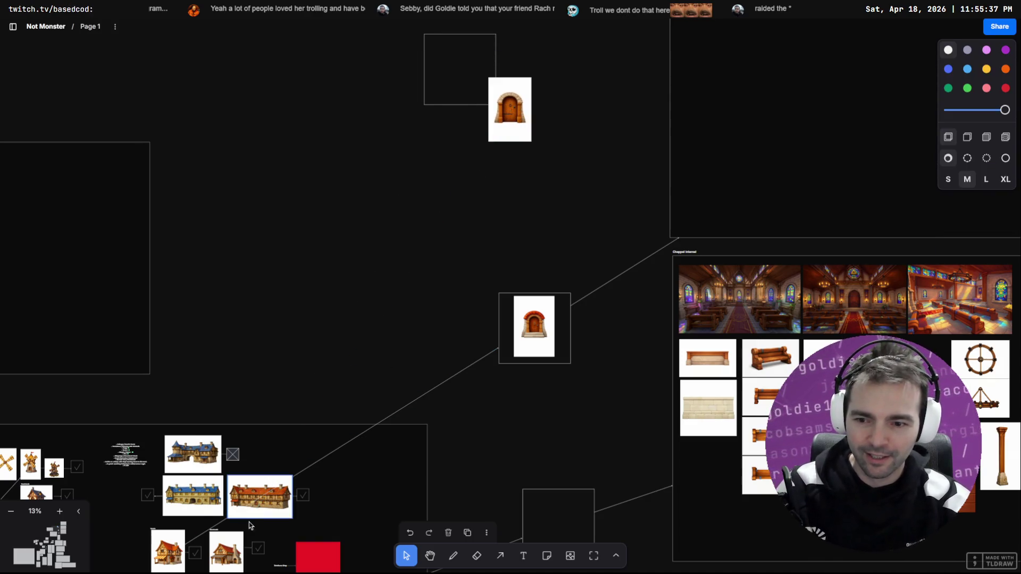
Draw an arrow from the lower house image to the top frame and return the stone-arch door image inside
key(a)
mouse_move(225, 549)
mouse_down()
mouse_move(391, 153)
mouse_move(438, 75)
mouse_move(460, 68)
mouse_up()
click(406, 555)
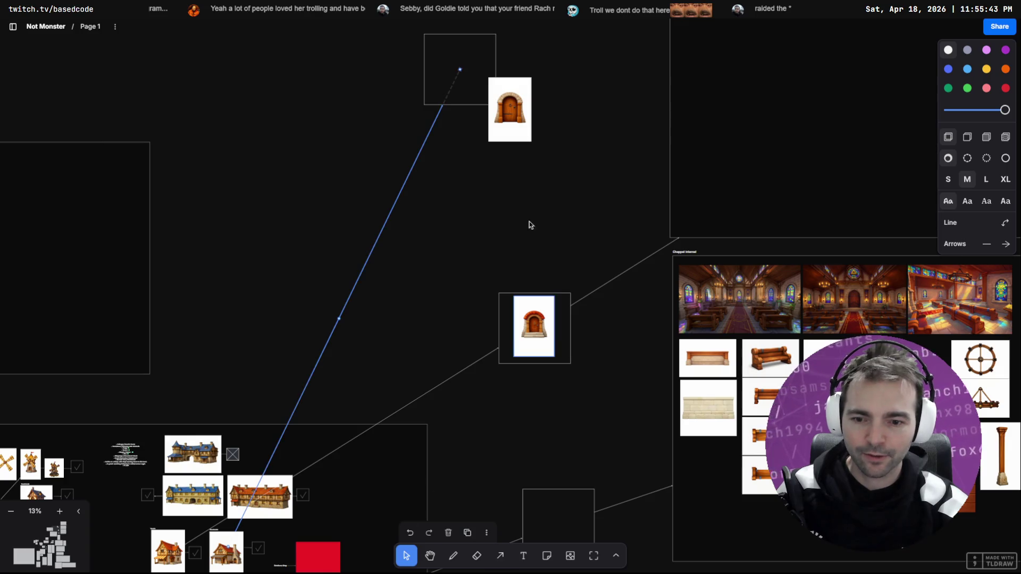
click(520, 130)
drag(524, 120, 475, 82)
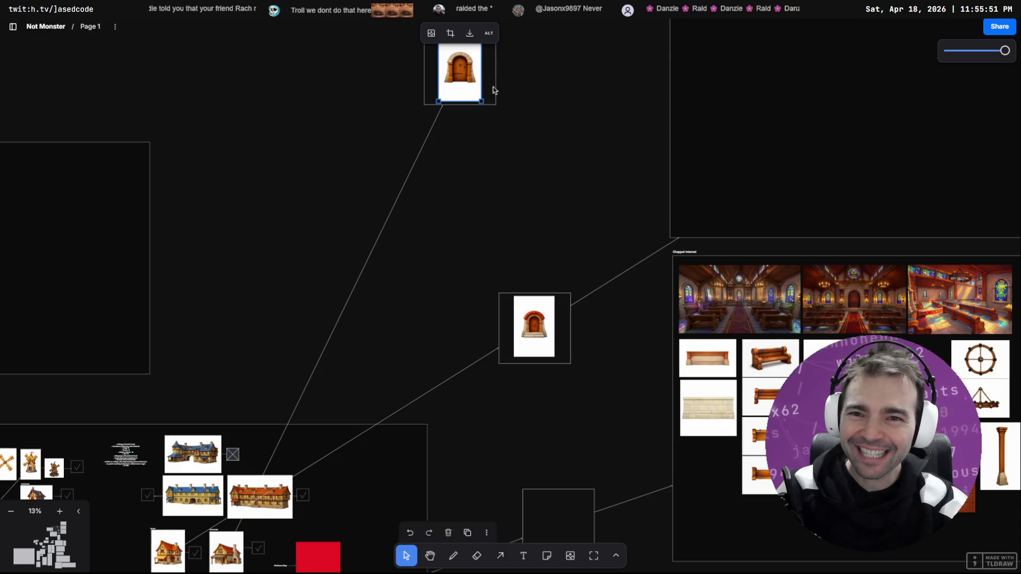
Move the top door frame down and right, then place the door image back inside it
click(513, 75)
click(495, 73)
drag(490, 68, 510, 144)
drag(465, 39, 487, 115)
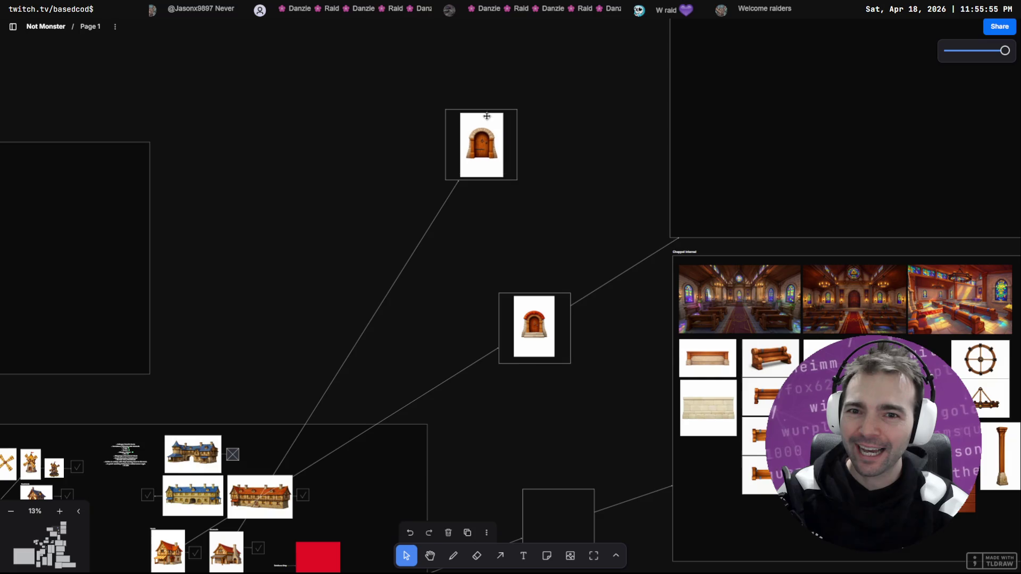
click(449, 119)
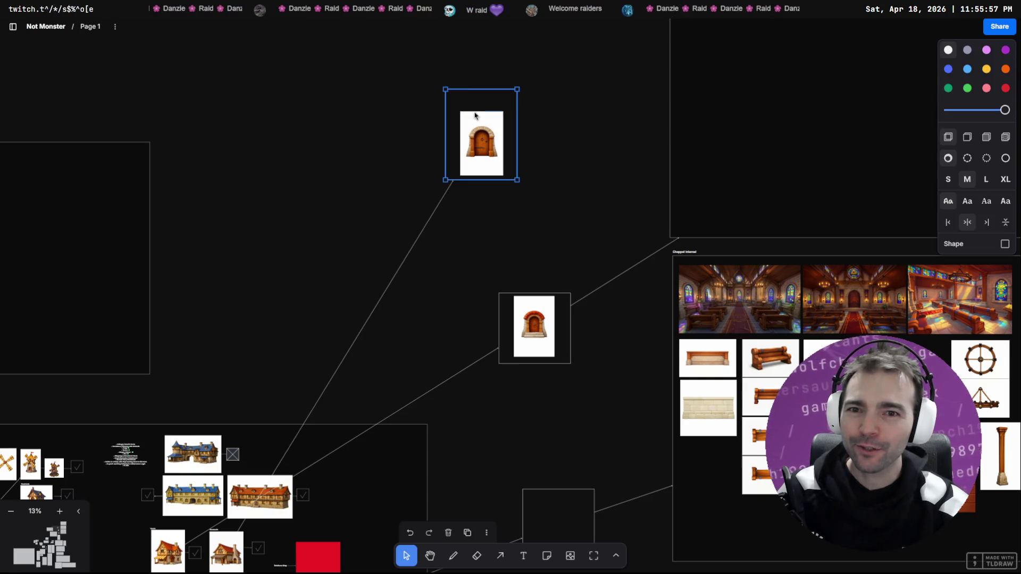
click(475, 115)
drag(475, 115, 480, 141)
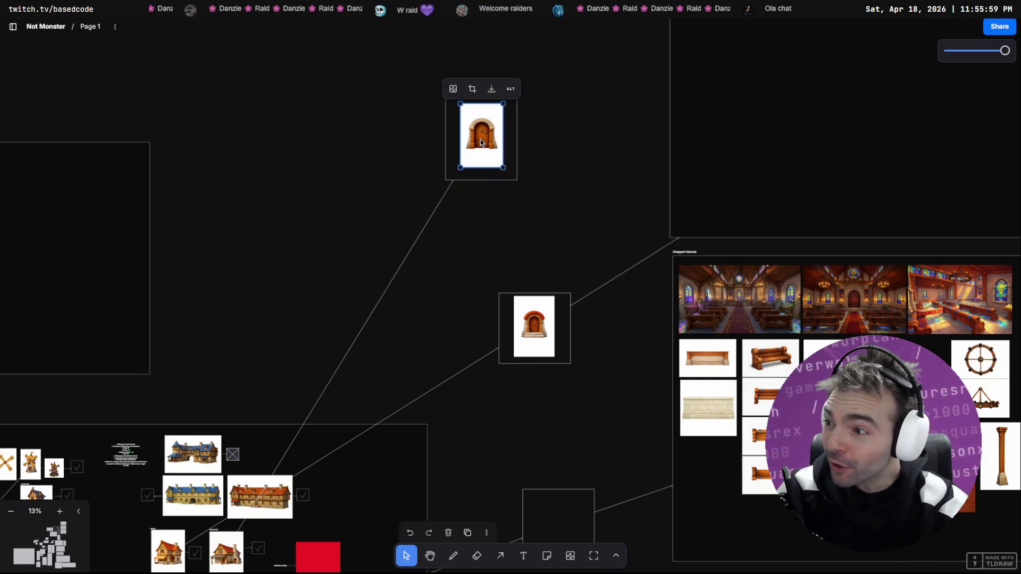
click(359, 128)
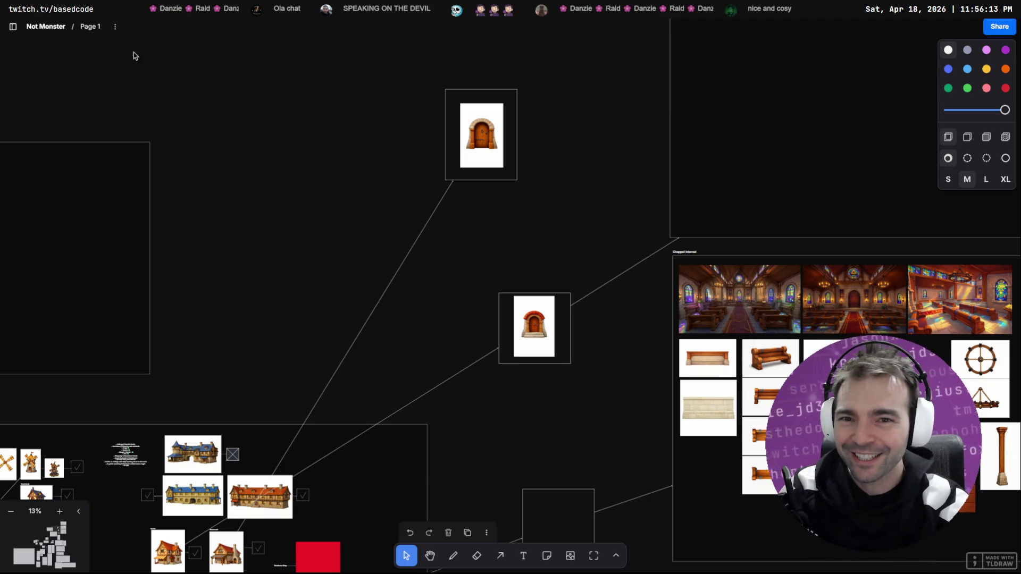
Fine-tune the top frame and door image positions so the image sits neatly inside
click(512, 90)
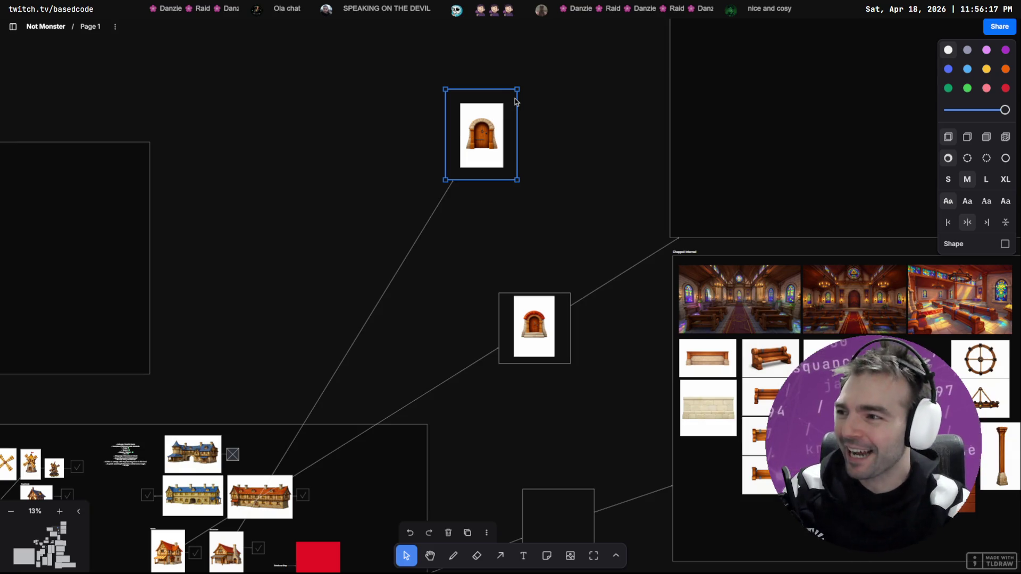
mouse_move(514, 98)
mouse_down()
mouse_move(542, 152)
mouse_move(524, 101)
mouse_move(500, 131)
mouse_move(477, 133)
mouse_move(503, 135)
mouse_up()
click(426, 175)
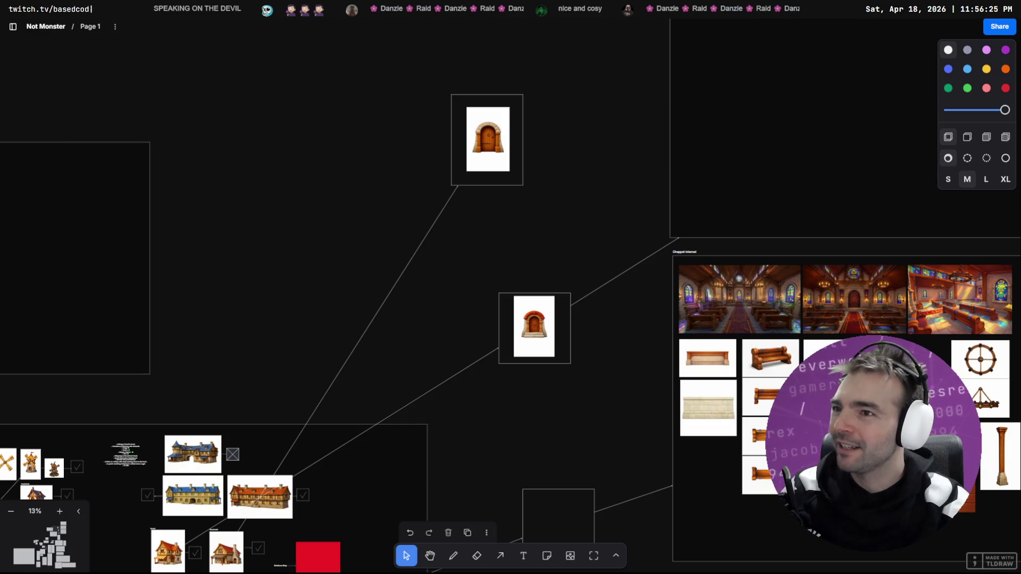
click(515, 93)
mouse_move(493, 121)
mouse_down()
mouse_move(513, 122)
mouse_move(492, 122)
mouse_up()
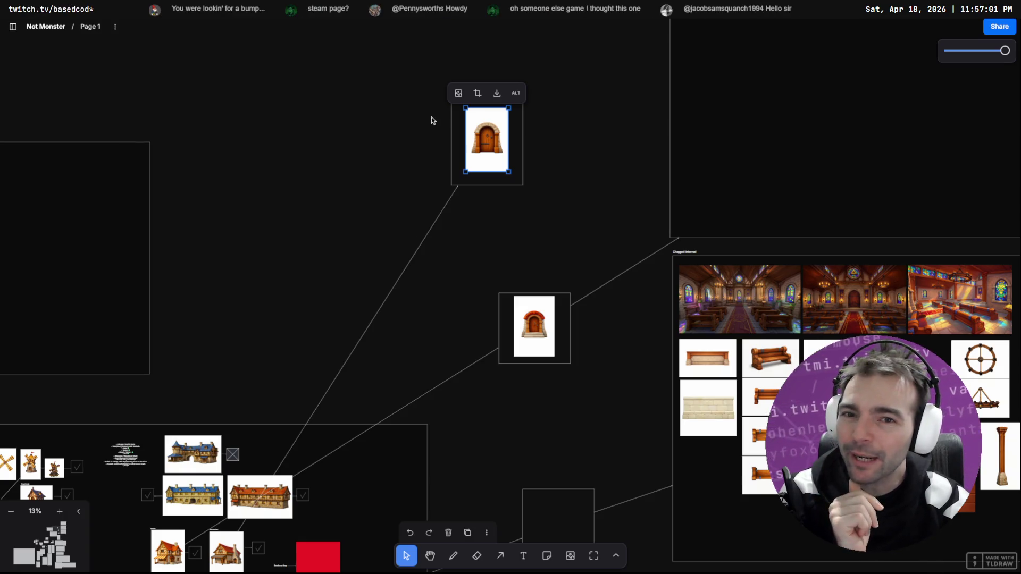
click(530, 118)
Shift the door frame slightly right and re-centre the door image inside it
click(519, 104)
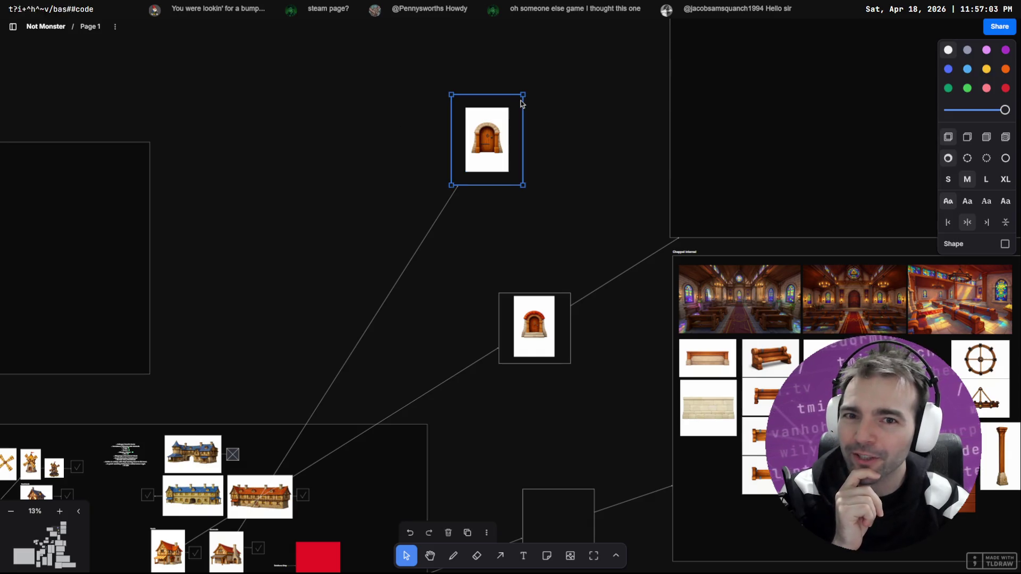
mouse_move(519, 103)
mouse_down()
mouse_move(567, 95)
mouse_move(519, 109)
mouse_move(526, 105)
mouse_up()
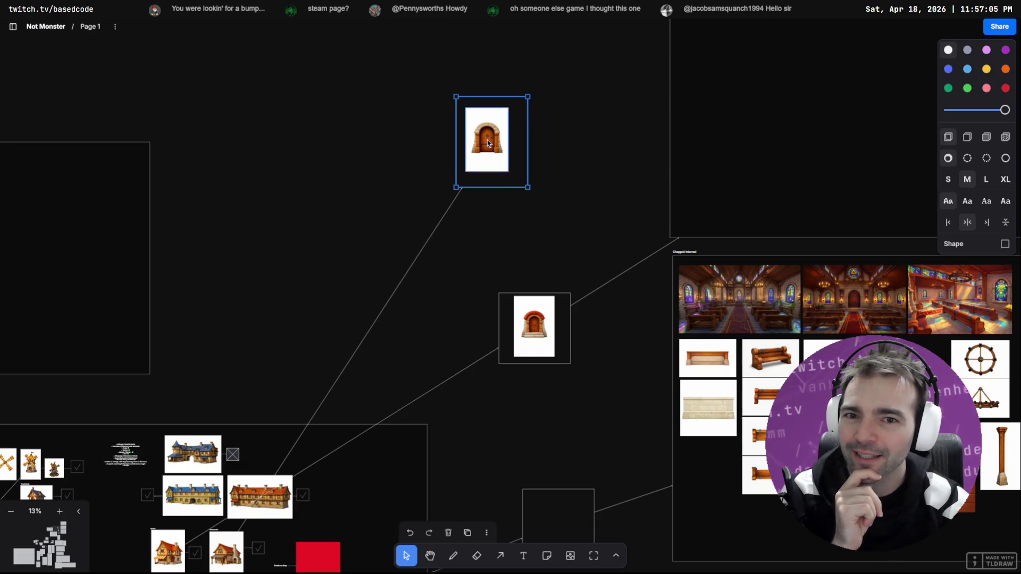
click(468, 147)
drag(468, 148, 474, 148)
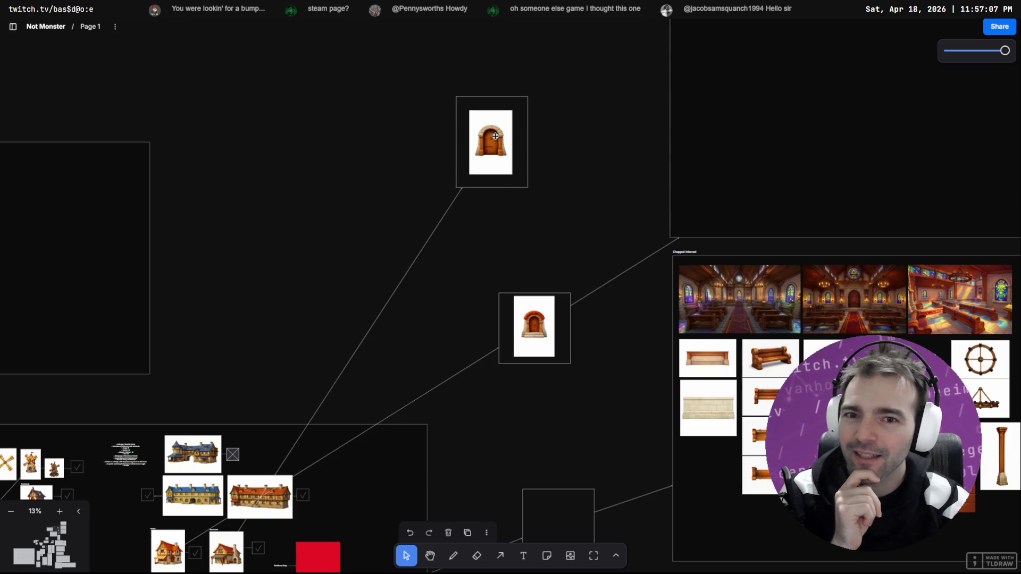
click(544, 139)
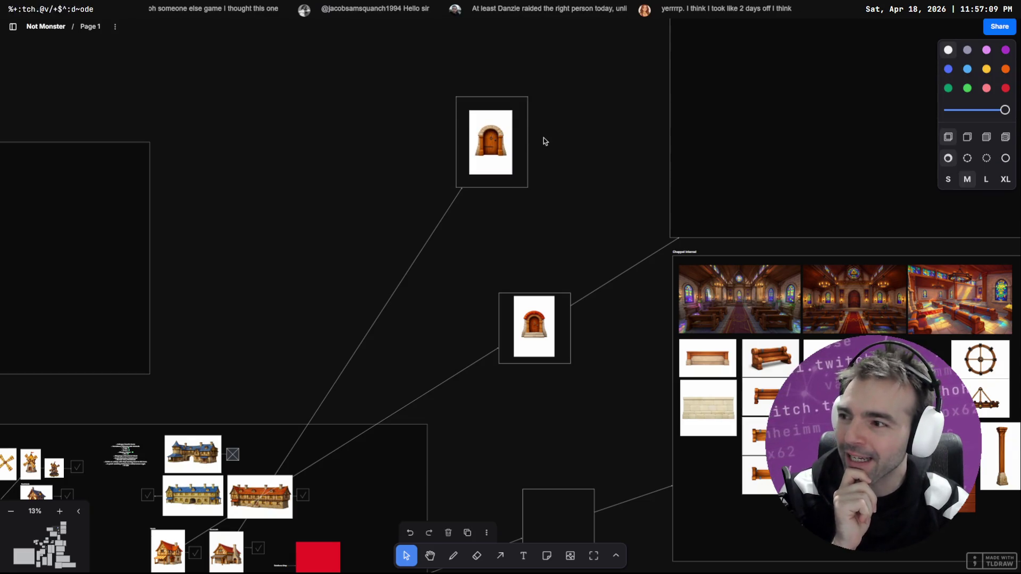
Move the door frame further down and to the right, toward the boards on the right
click(520, 134)
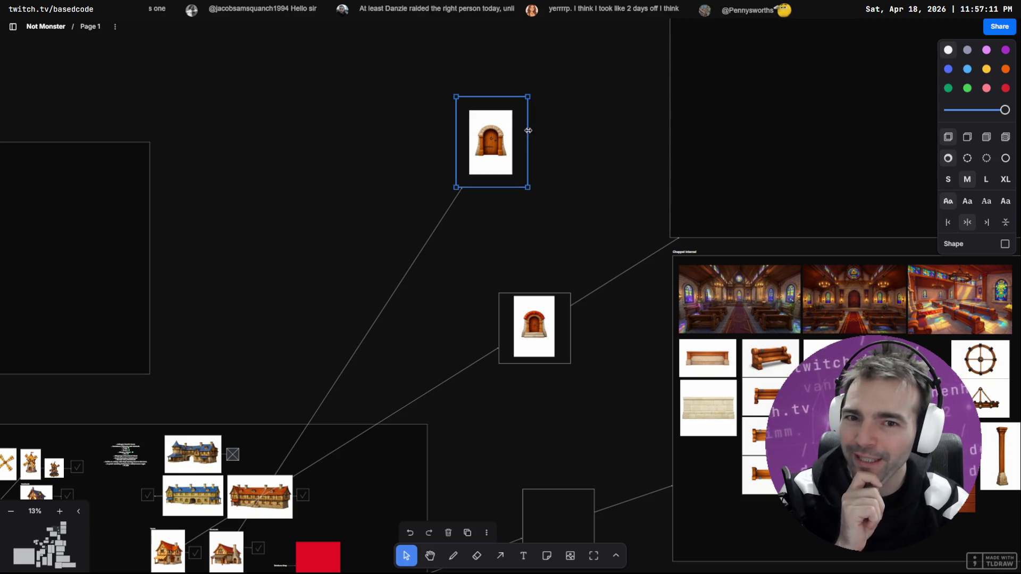
mouse_move(611, 103)
mouse_down()
mouse_move(485, 183)
mouse_move(437, 129)
mouse_up()
drag(275, 202, 276, 202)
mouse_move(321, 167)
mouse_down()
mouse_move(359, 197)
mouse_move(358, 224)
mouse_move(524, 136)
mouse_move(643, 100)
mouse_move(700, 153)
mouse_move(720, 123)
mouse_move(698, 142)
mouse_up()
key(a)
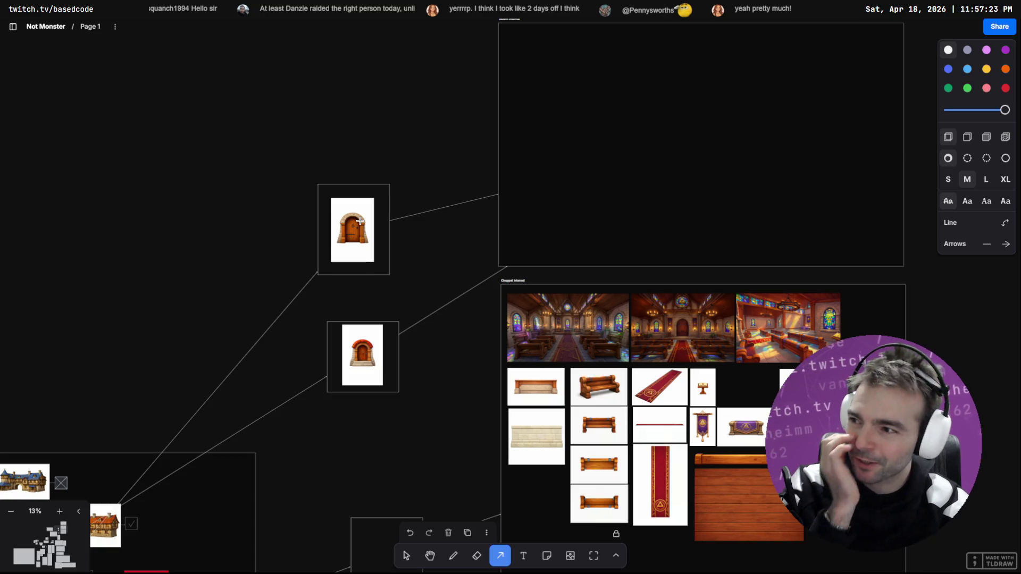
Replace the misplaced arrow with a new one from the door frame to the empty interior frame
click(406, 556)
scroll(429, 434, down, 2)
scroll(455, 467, up, 4)
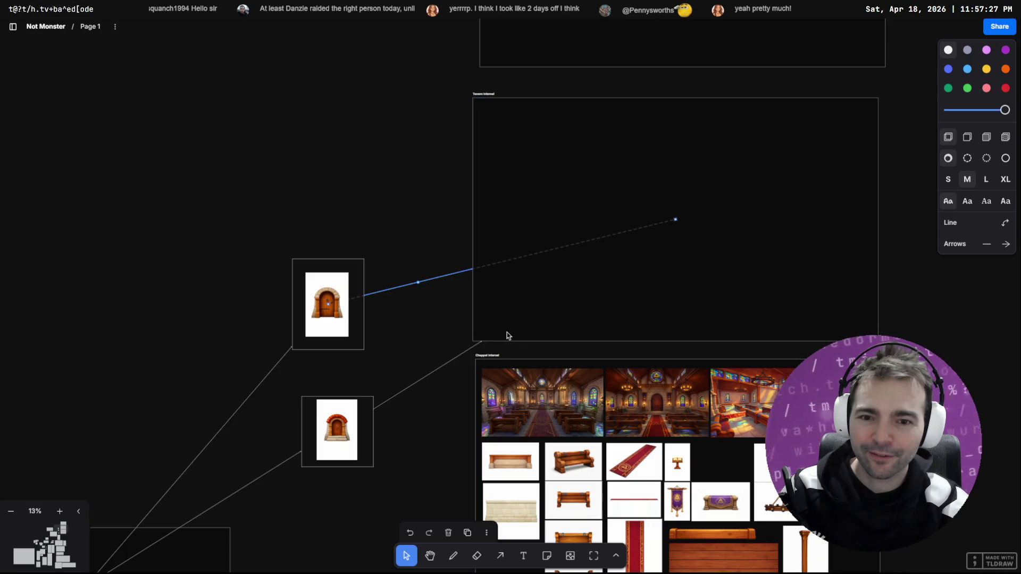
key(Delete)
key(a)
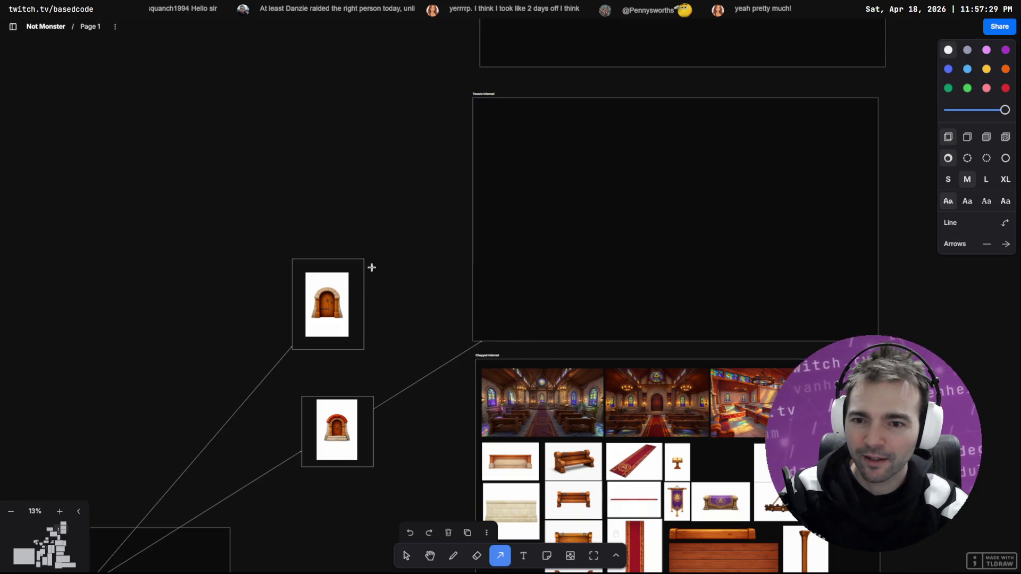
mouse_move(353, 262)
mouse_down()
mouse_move(530, 68)
mouse_move(553, 18)
mouse_move(599, 25)
mouse_move(690, 166)
mouse_move(681, 159)
mouse_up()
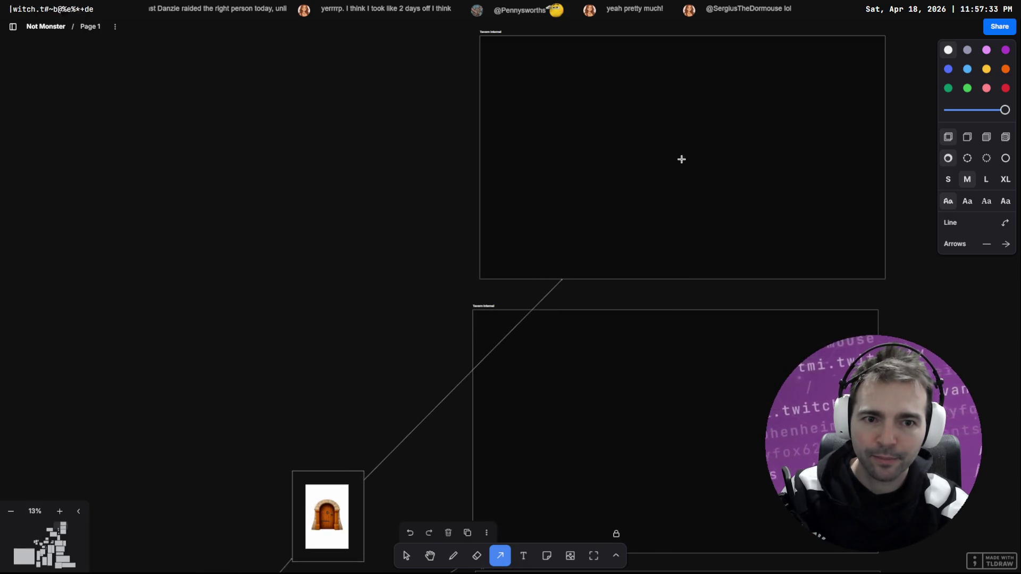
Bring the empty interior frame above the Chapel images to the front with Reorder > Bring to front
scroll(367, 483, down, 3)
scroll(404, 473, down, 2)
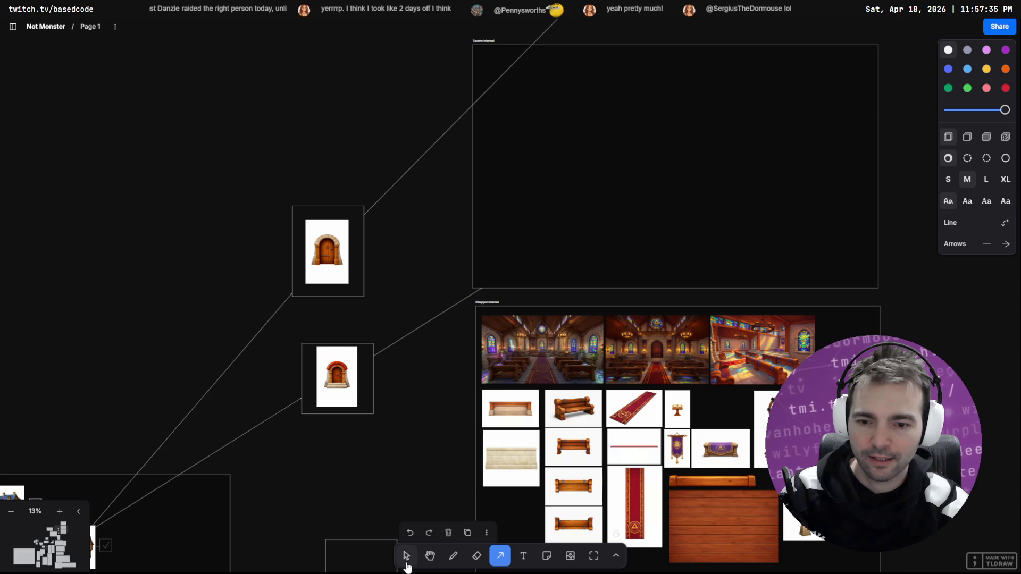
click(407, 555)
scroll(401, 253, down, 3)
scroll(417, 350, up, 3)
scroll(498, 332, down, 2)
right_click(589, 165)
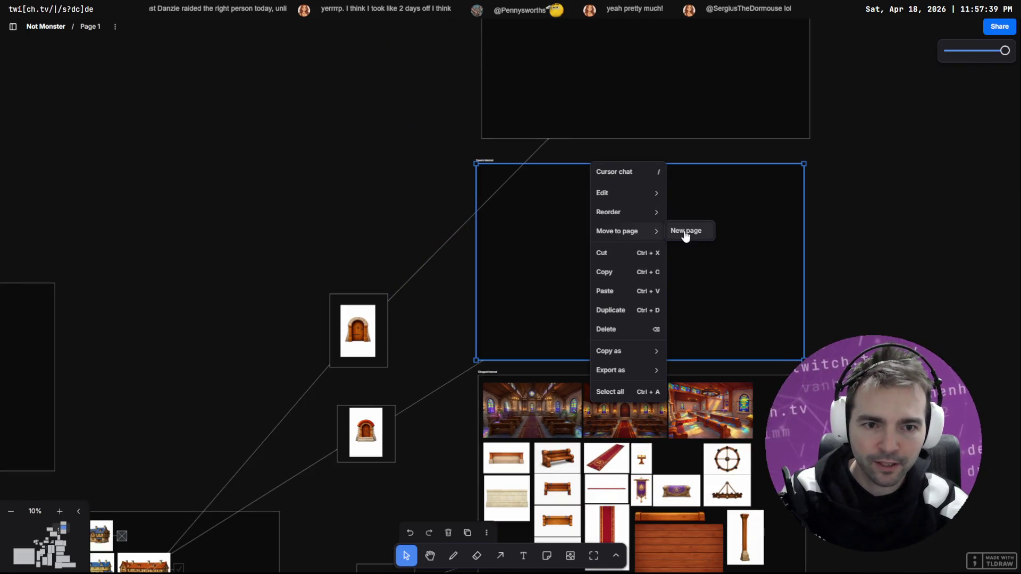
mouse_move(636, 216)
click(696, 215)
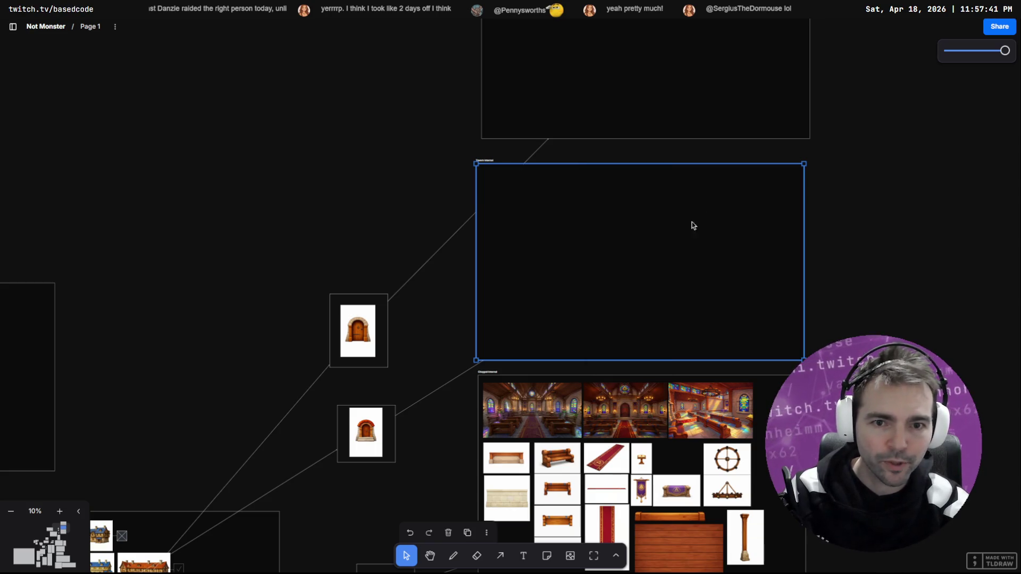
click(276, 225)
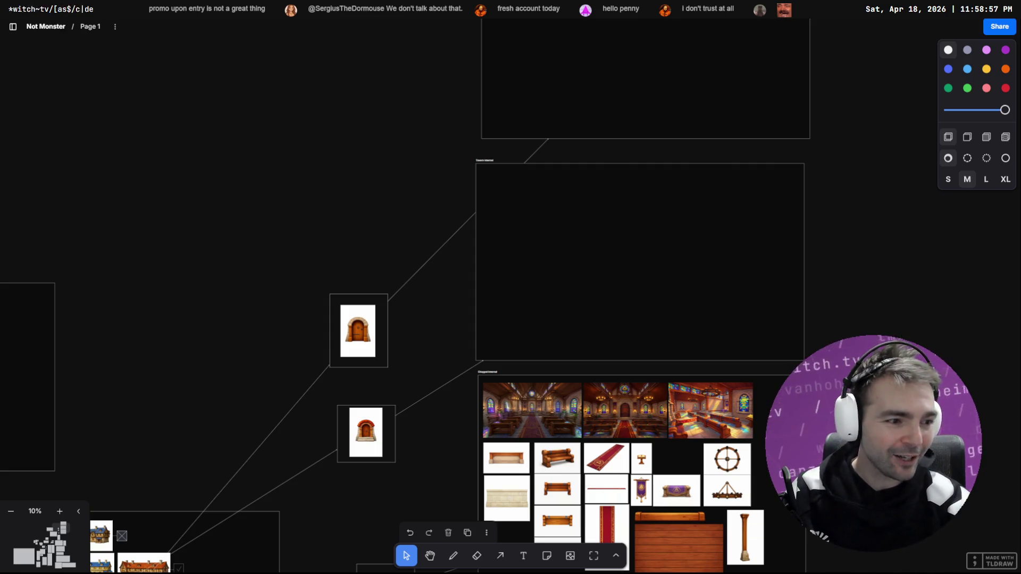
Switch from tldraw to DaVinci Resolve's Edit page showing the CinematicTrailer timeline
key(alt+Tab)
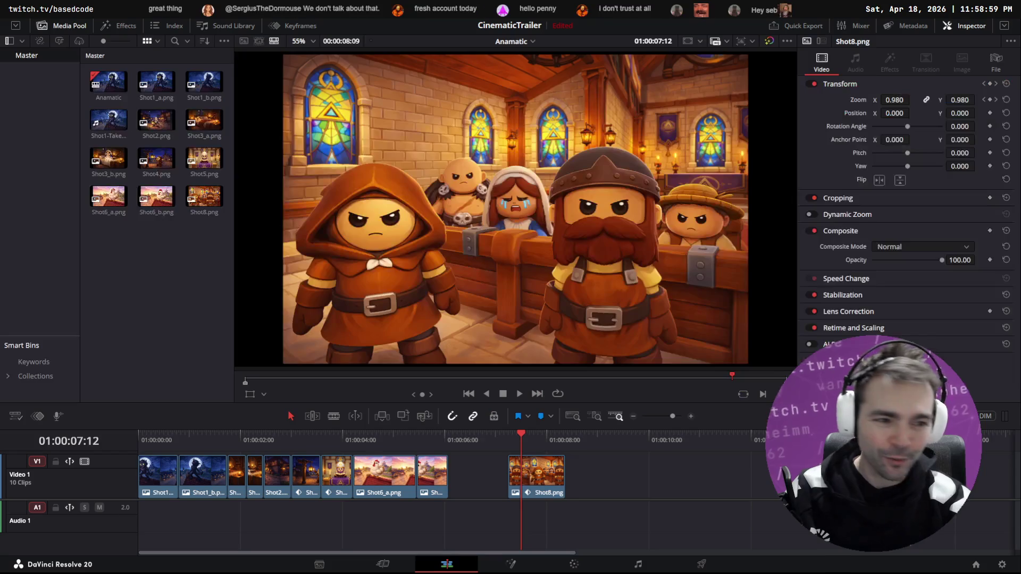
Play the CinematicTrailer from the start, then scrub back to Shot5 and through the gap to Shot8
key(Home)
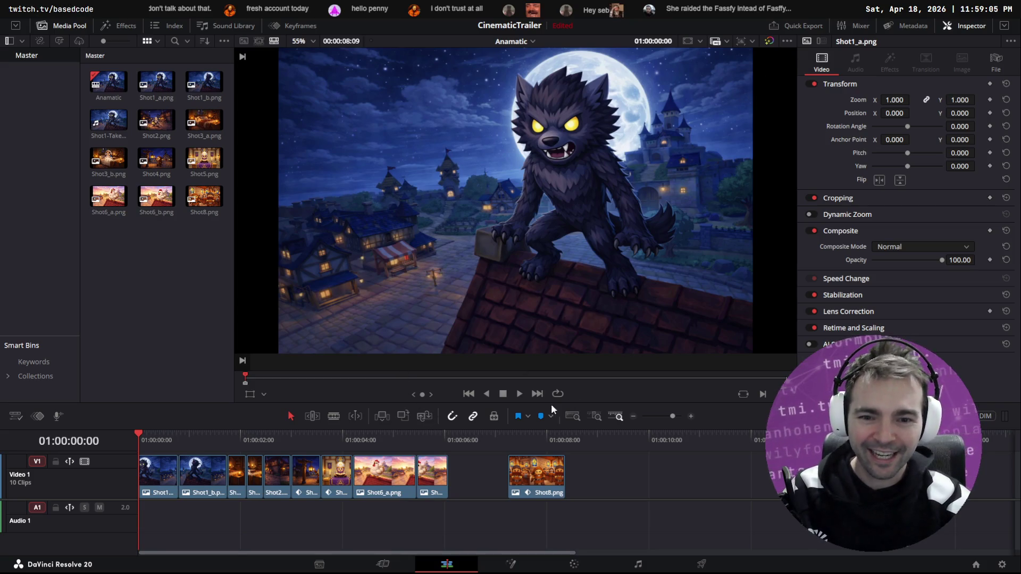
click(518, 393)
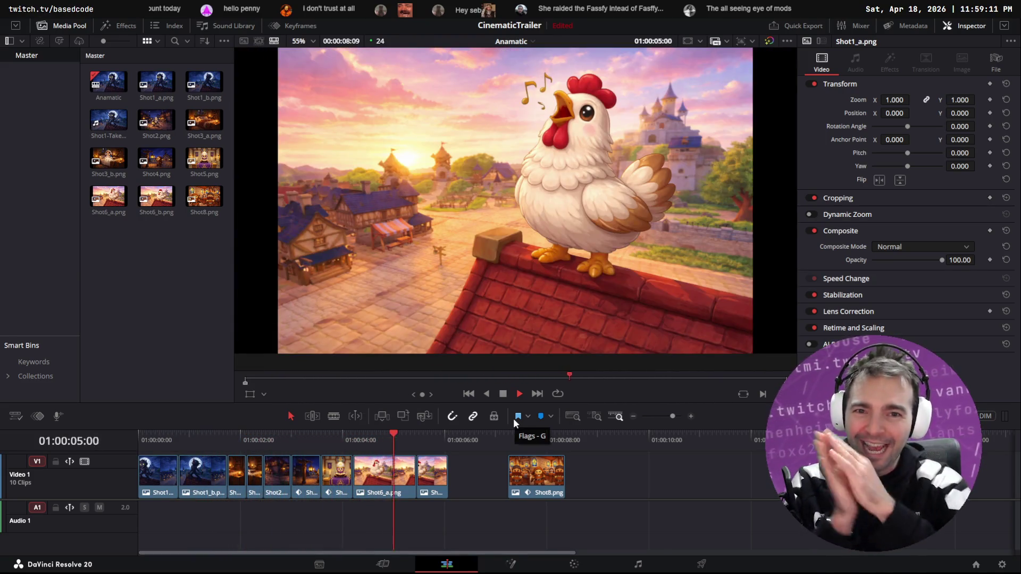
key(space)
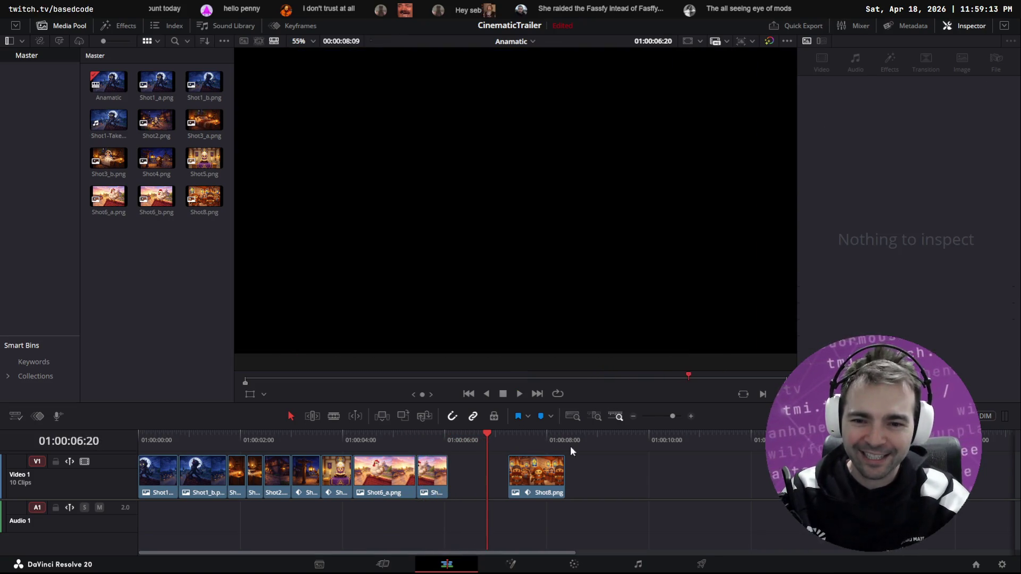
drag(472, 438, 483, 438)
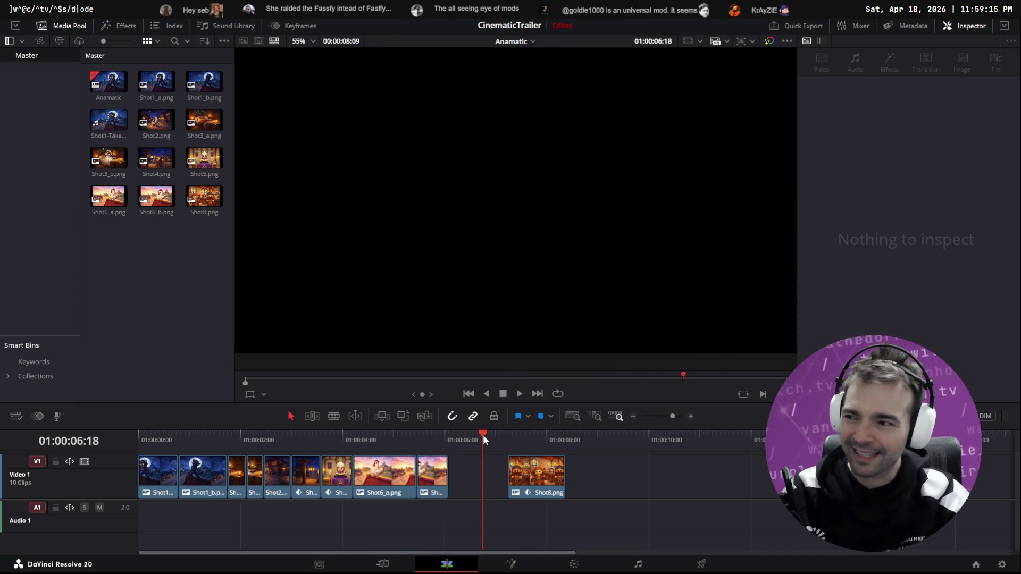
drag(339, 442, 335, 442)
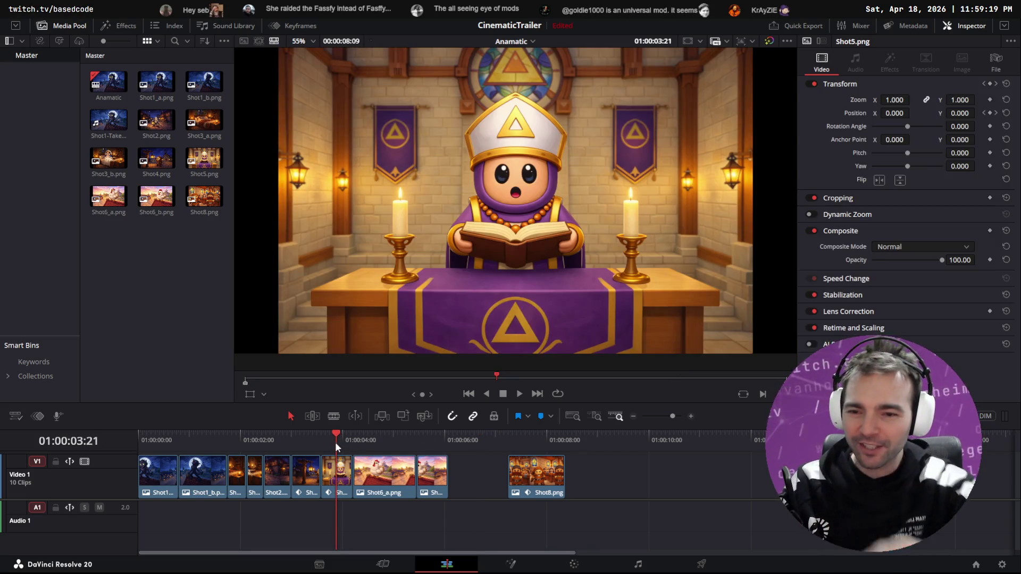
click(479, 437)
mouse_move(478, 437)
mouse_down()
mouse_move(464, 441)
mouse_move(529, 444)
mouse_move(511, 449)
mouse_move(579, 437)
mouse_up()
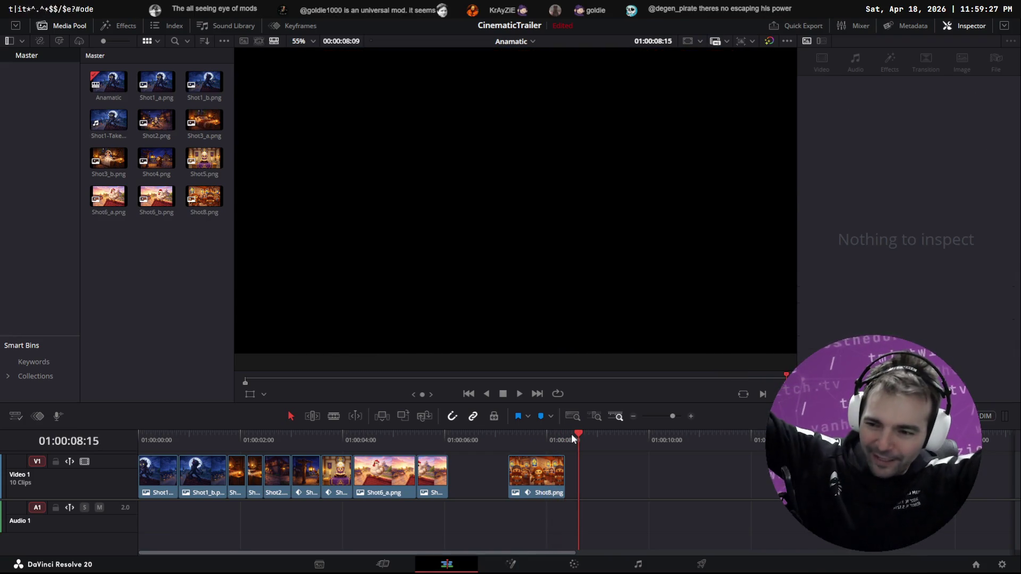